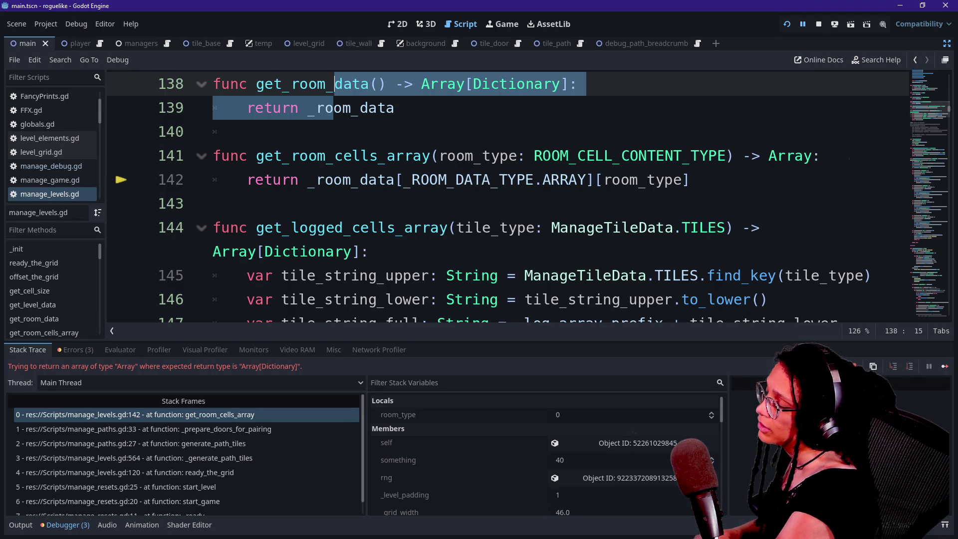
# Step: Restart the game under the debugger and browse the globals.gd and background.gd scripts
pyautogui.press('F5')
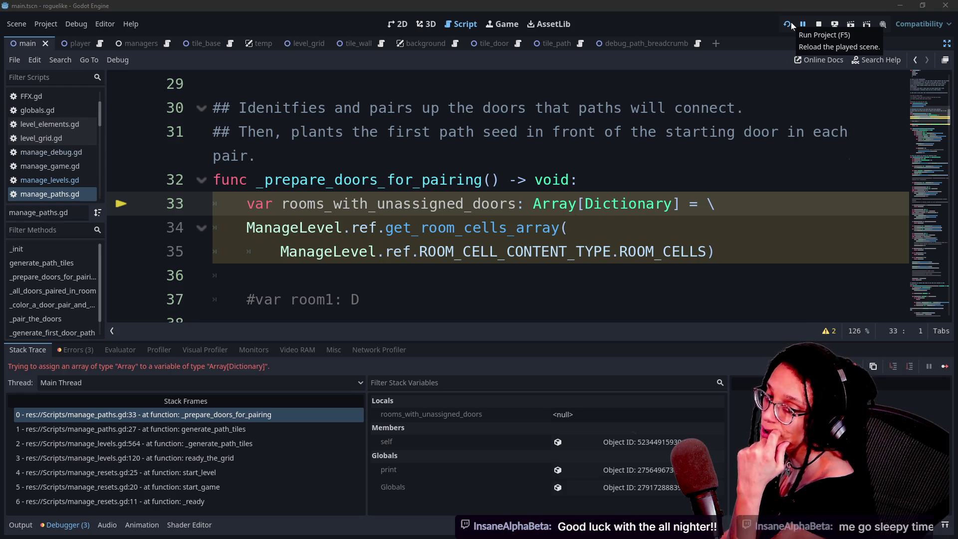
pyautogui.scroll(2, 33, 165)
pyautogui.click(33, 165)
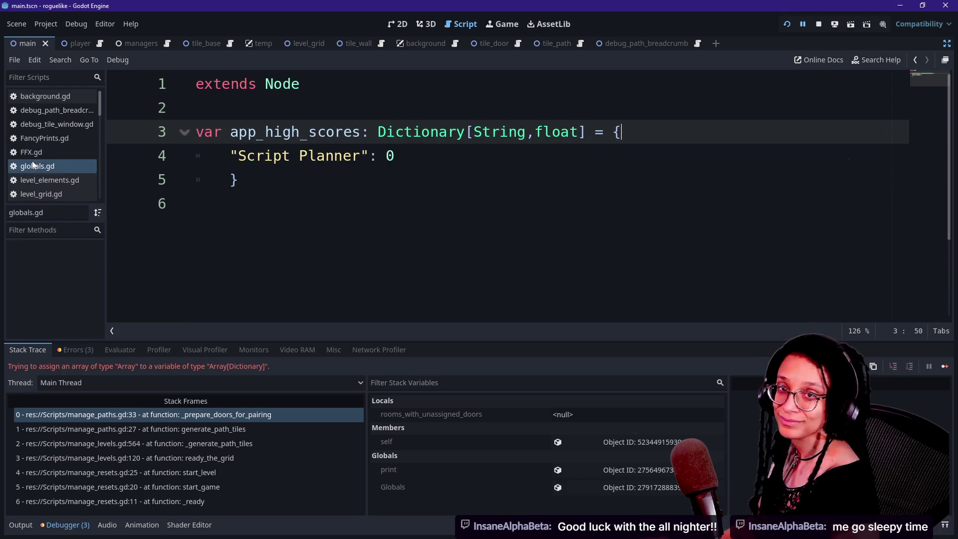
pyautogui.click(43, 97)
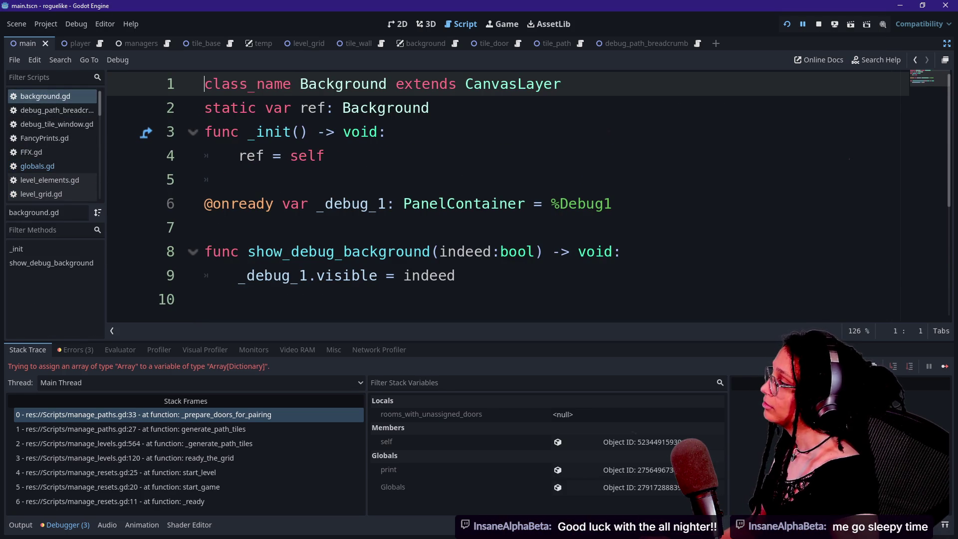
pyautogui.click(68, 164)
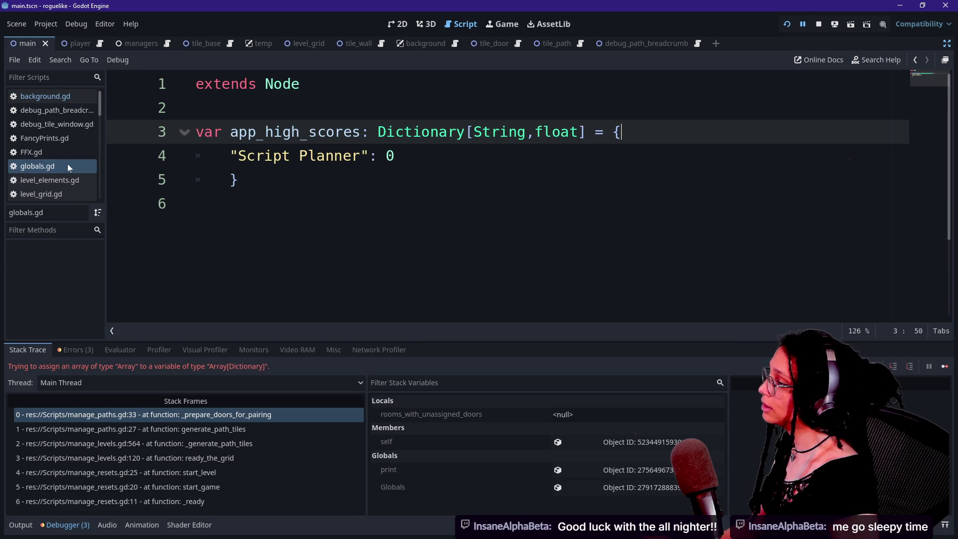
pyautogui.moveTo(101, 103)
pyautogui.mouseDown()
pyautogui.moveTo(100, 115)
pyautogui.moveTo(103, 92)
pyautogui.mouseUp()
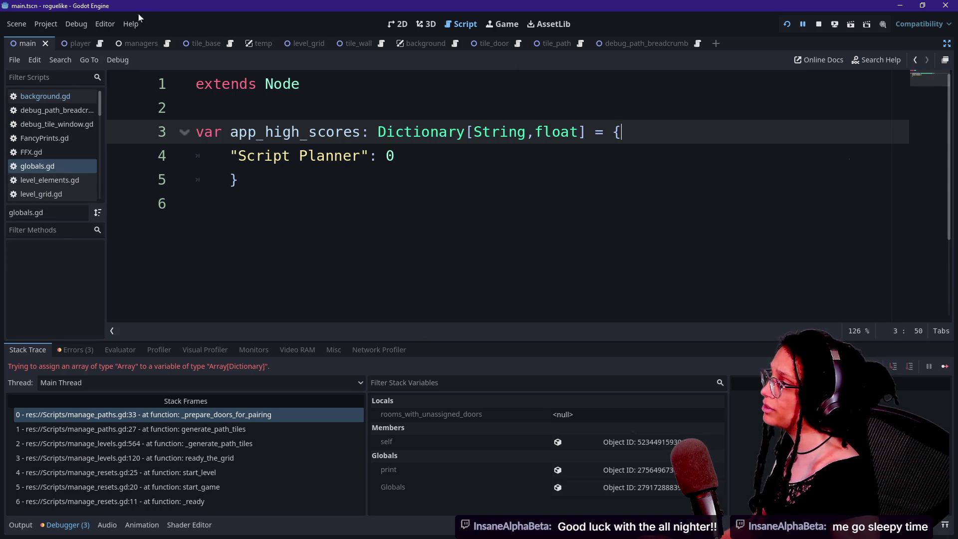
# Step: Go to the failing line 33 stack frame and change Array[Dictionary] to plain Array
pyautogui.click(501, 24)
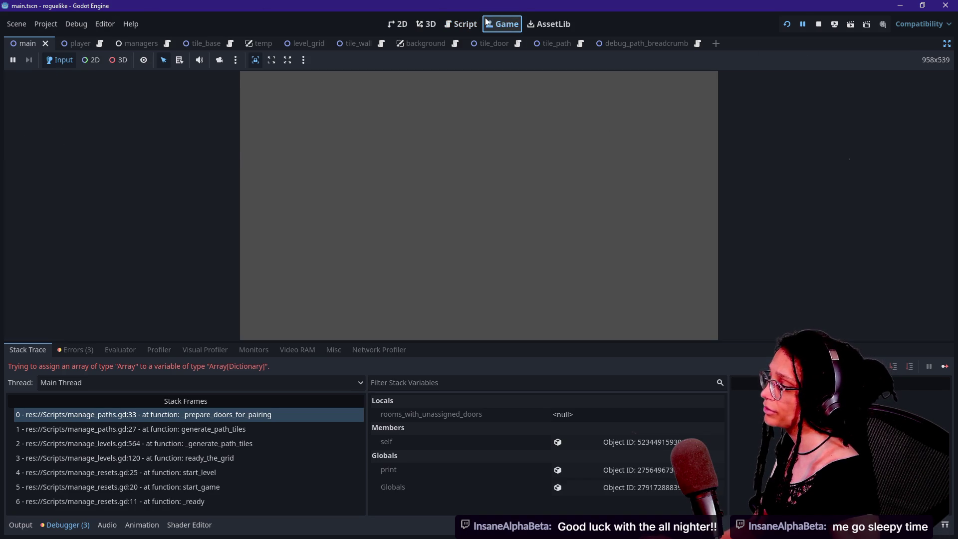
pyautogui.click(479, 21)
pyautogui.click(134, 429)
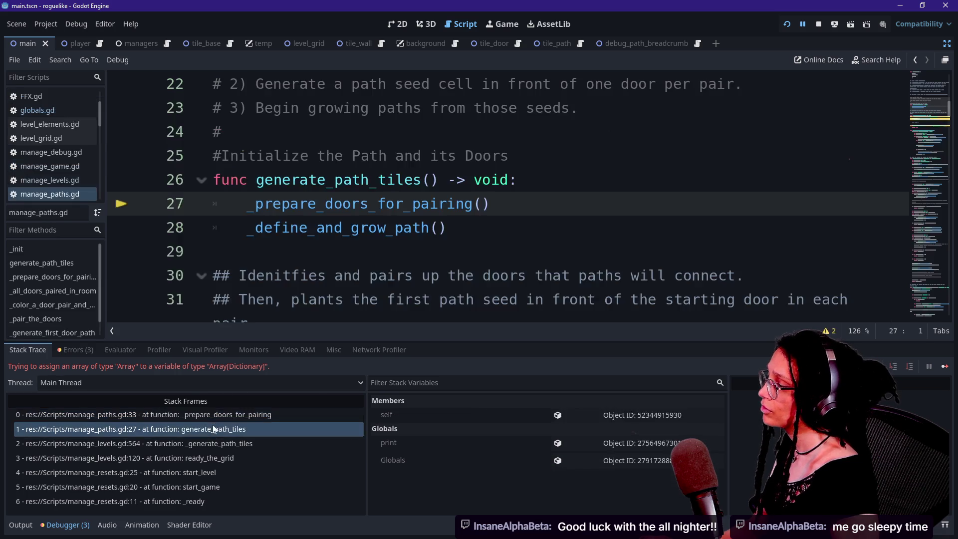
pyautogui.click(216, 419)
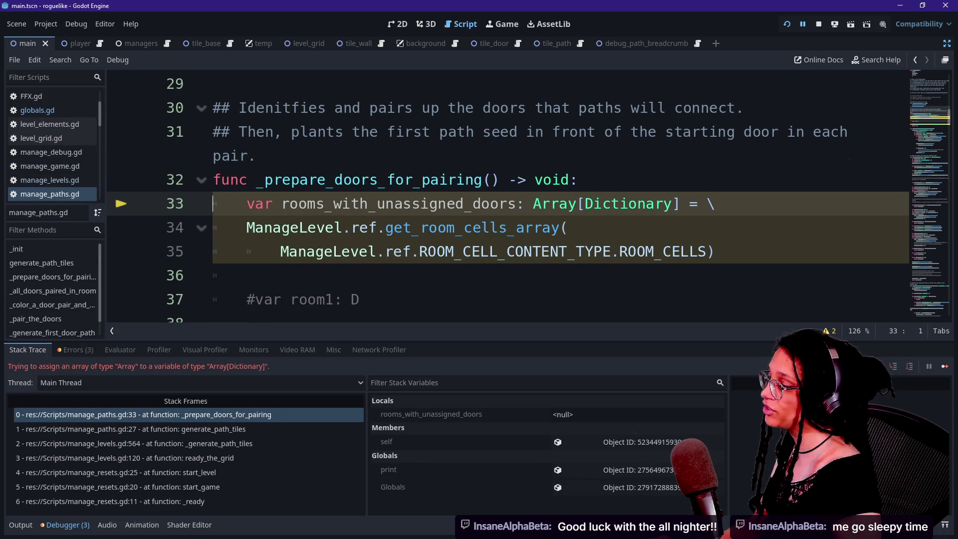
pyautogui.hotkey('ctrl', 'd')
pyautogui.press('BackSpace')
pyautogui.press('BackSpace')
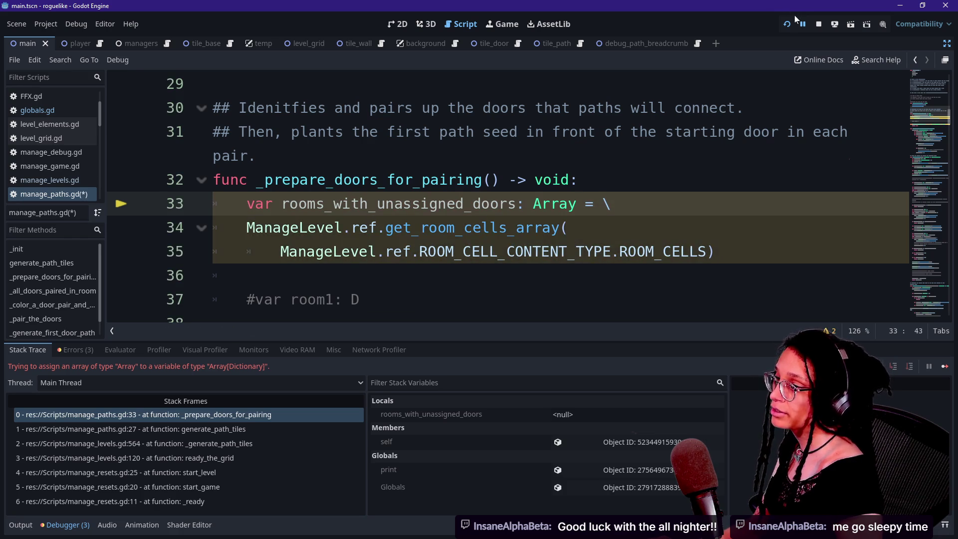
# Step: Run the project, show the docks, and select Managers > ManageLevel in the Remote scene tree
pyautogui.click(788, 24)
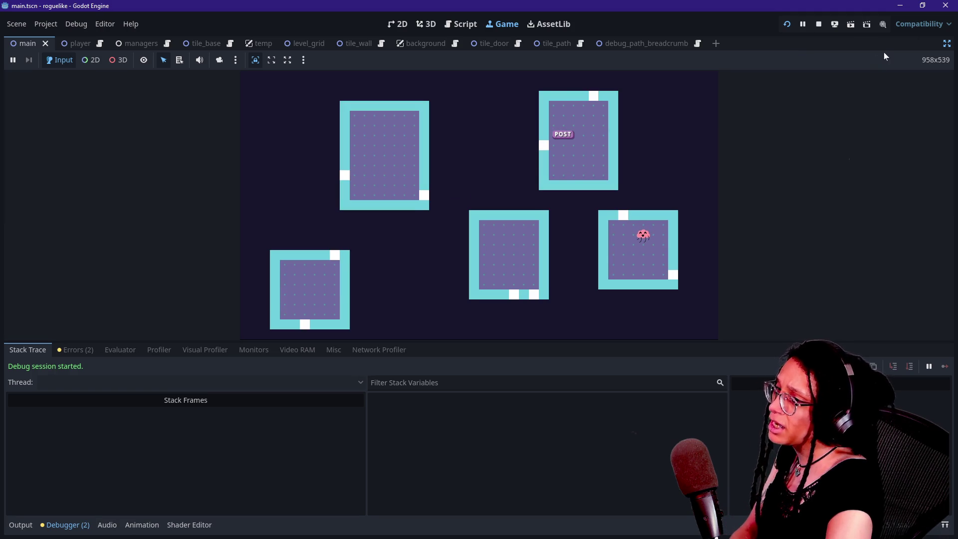
pyautogui.hotkey('ctrl', 'shift', 'F11')
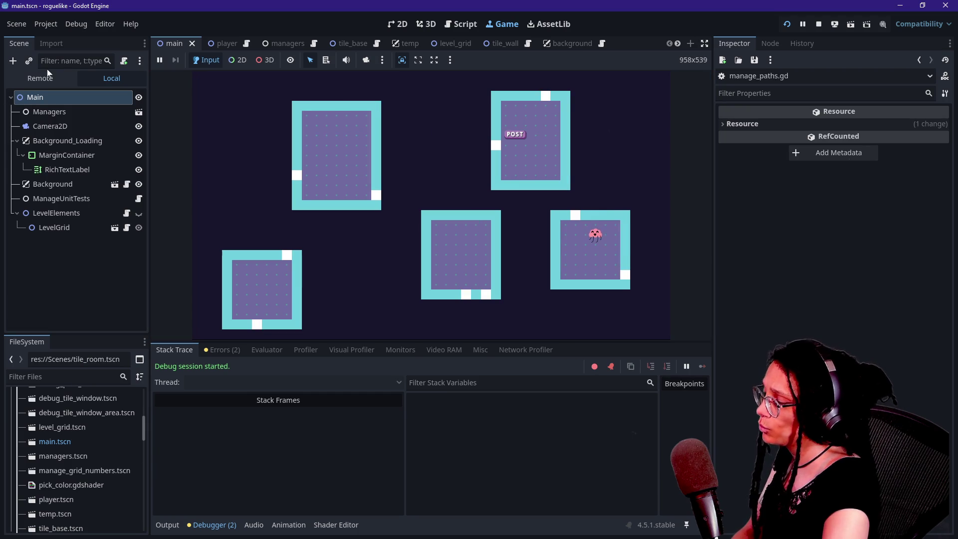
pyautogui.click(56, 79)
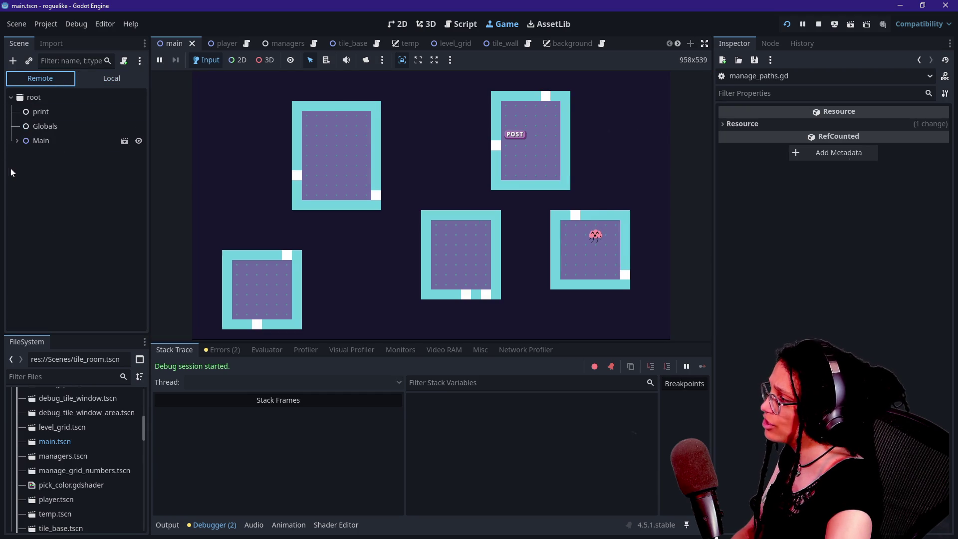
pyautogui.click(17, 142)
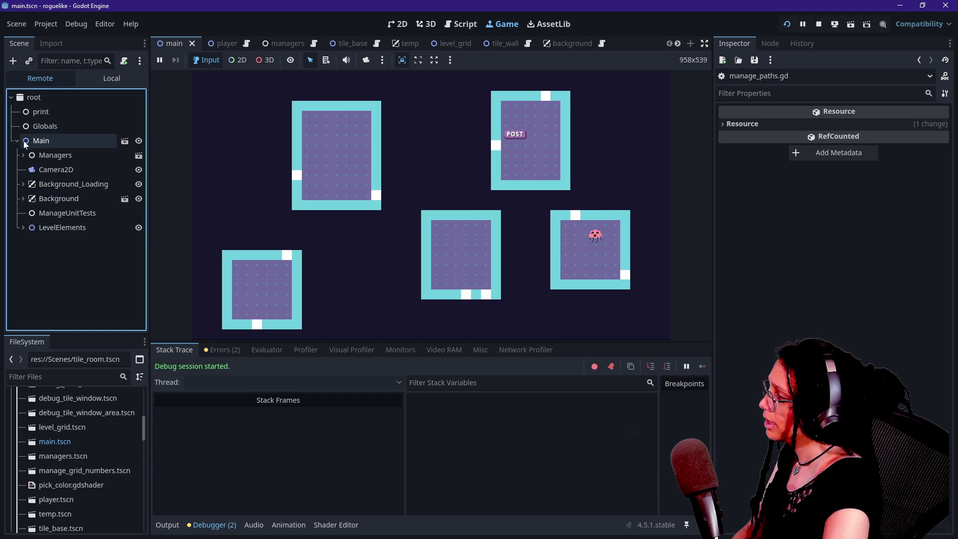
pyautogui.click(23, 154)
pyautogui.click(41, 199)
pyautogui.click(55, 185)
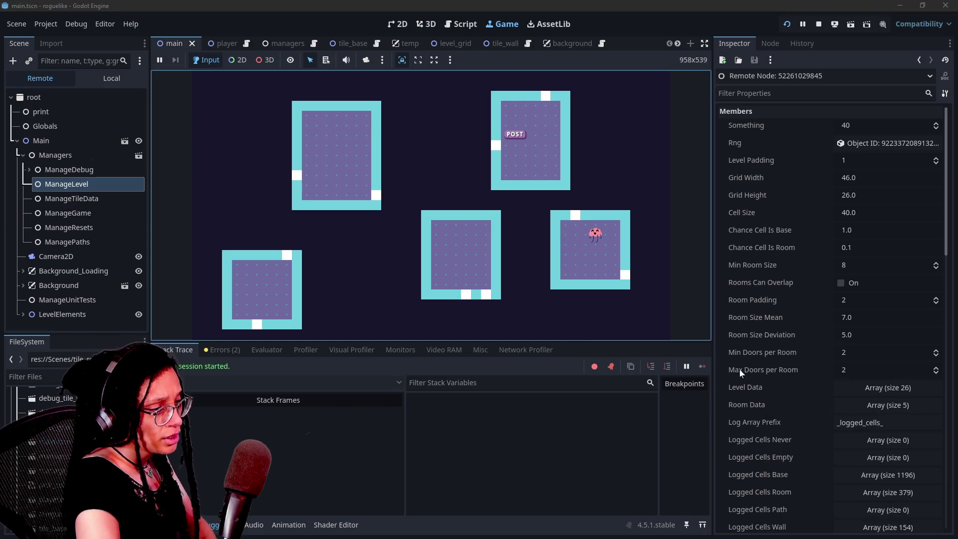
# Step: Expand Room Data and inspect room 0's dictionary and its 2-, 30- and 47-entry arrays
pyautogui.click(788, 406)
pyautogui.click(846, 410)
pyautogui.scroll(-5, 780, 404)
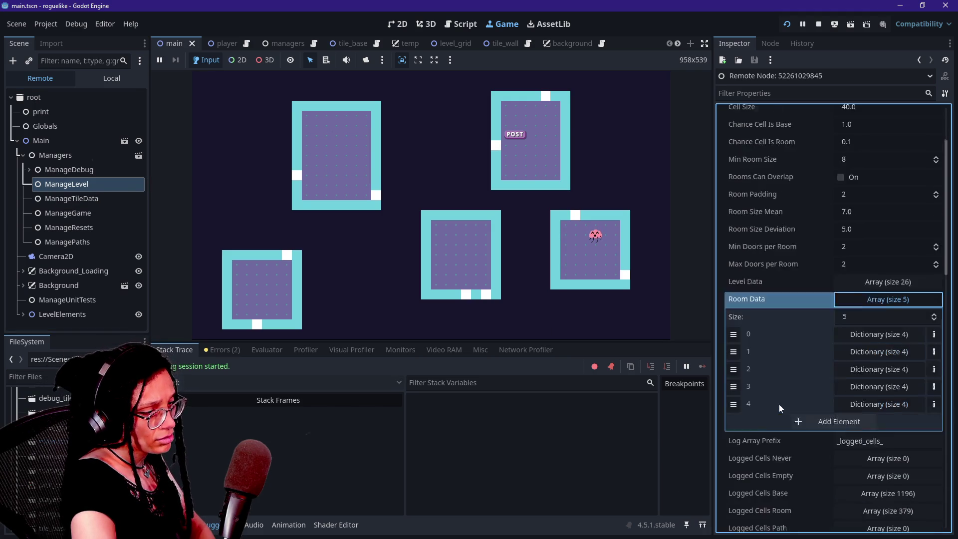
pyautogui.click(868, 281)
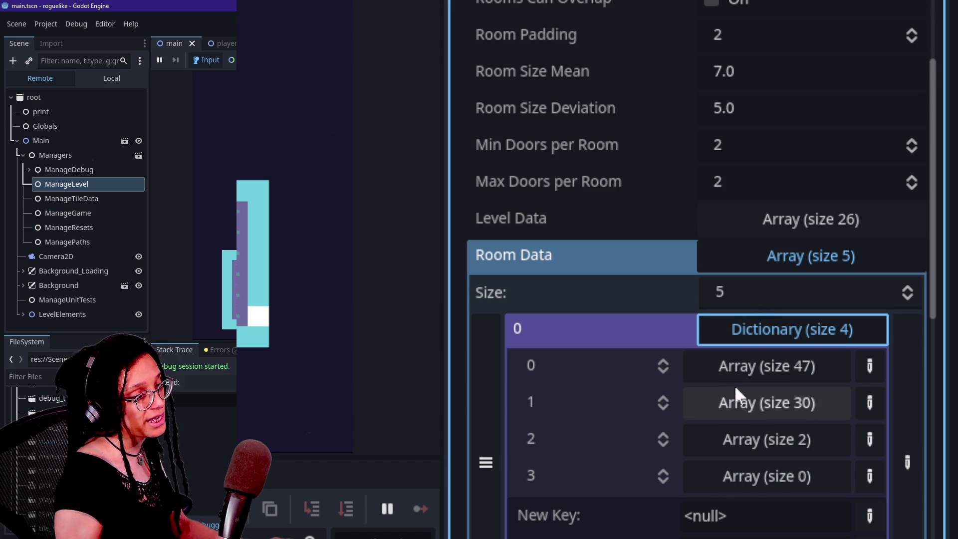
pyautogui.click(719, 443)
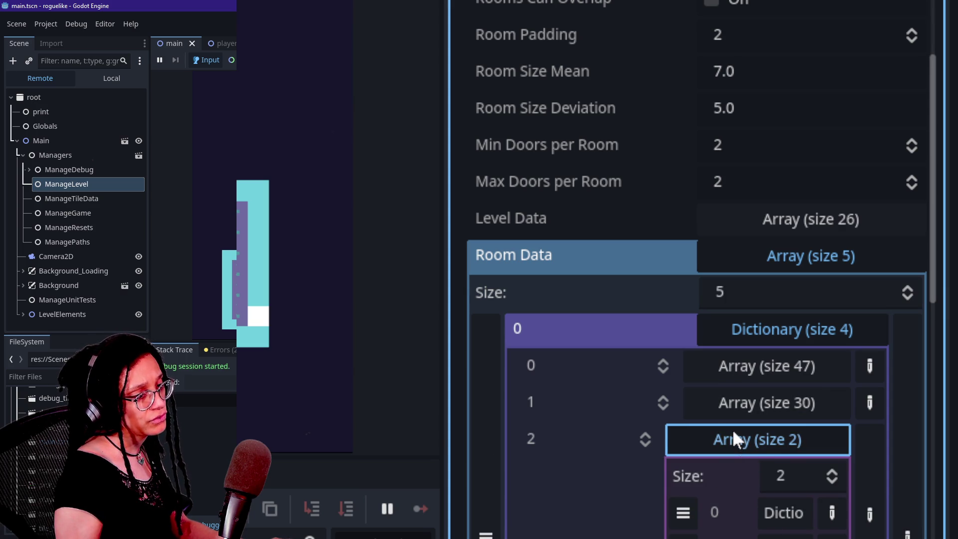
pyautogui.click(732, 408)
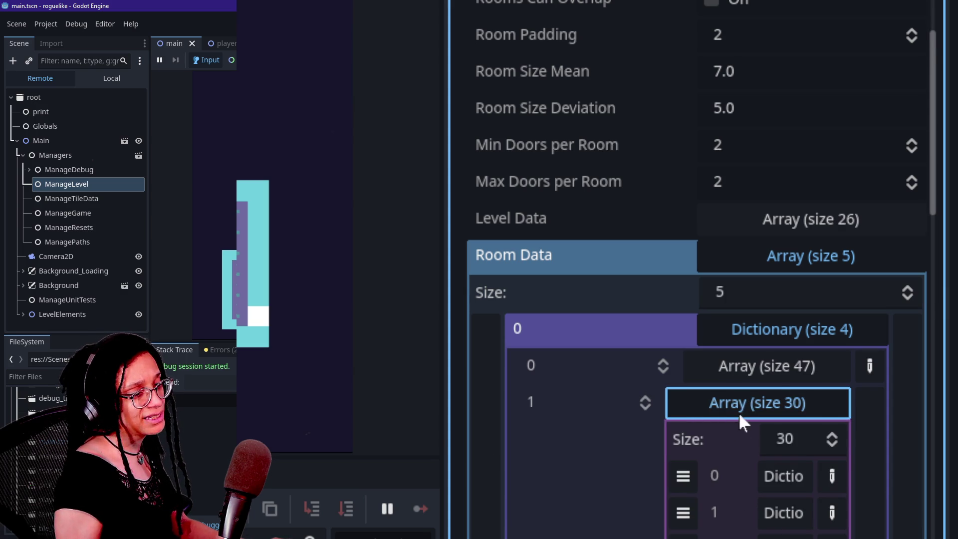
pyautogui.click(737, 413)
pyautogui.click(738, 371)
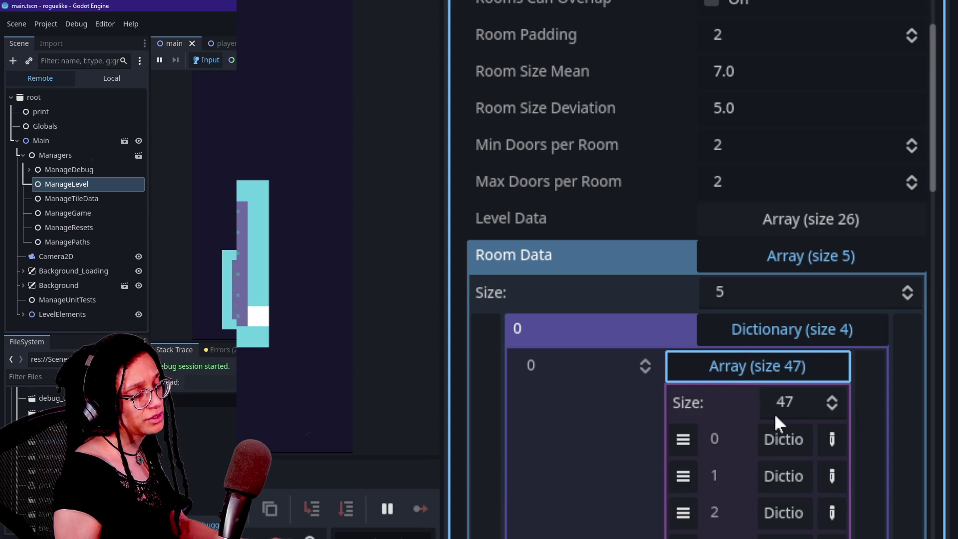
pyautogui.click(754, 375)
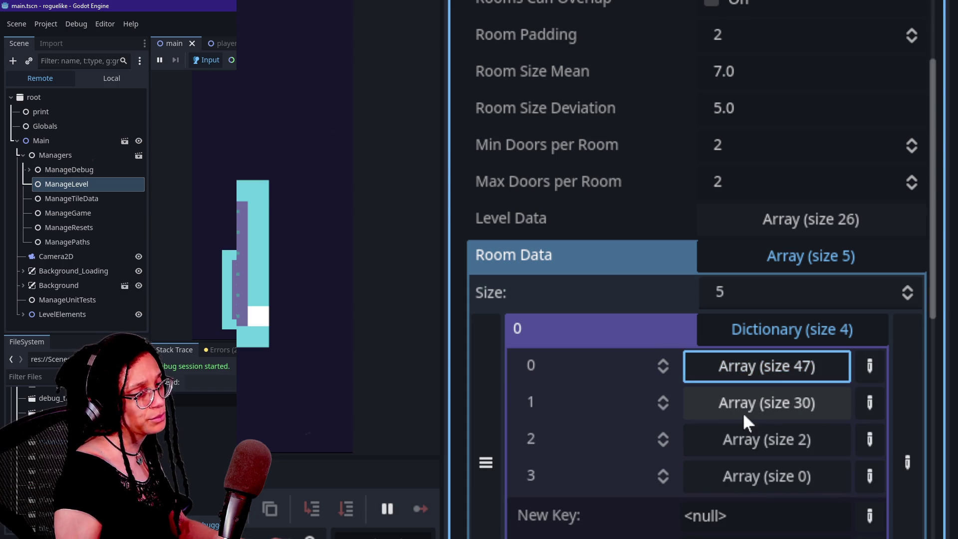
# Step: Collapse room 0, re-expand Room Data to list the five rooms, and stop the game
pyautogui.hotkey('alt', 'Tab')
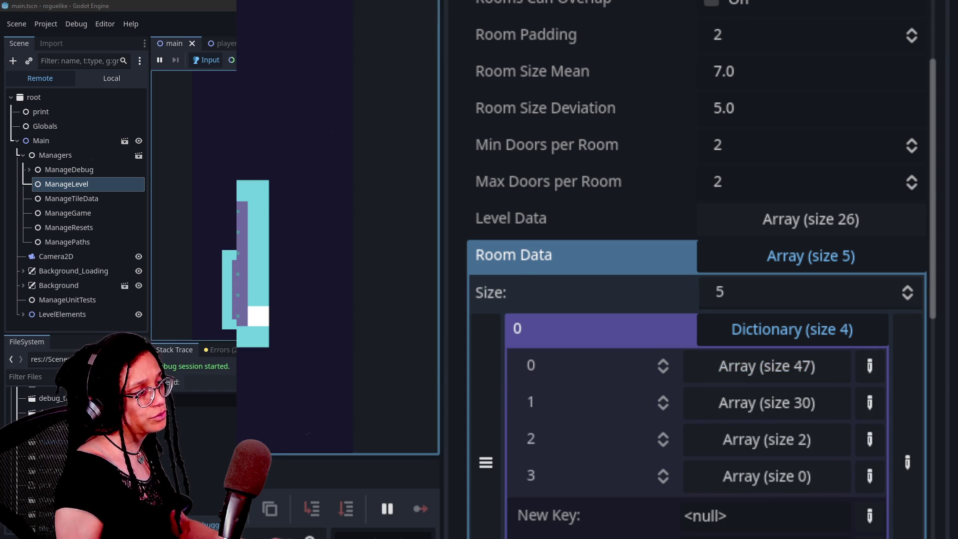
pyautogui.click(824, 330)
pyautogui.click(794, 251)
pyautogui.click(795, 250)
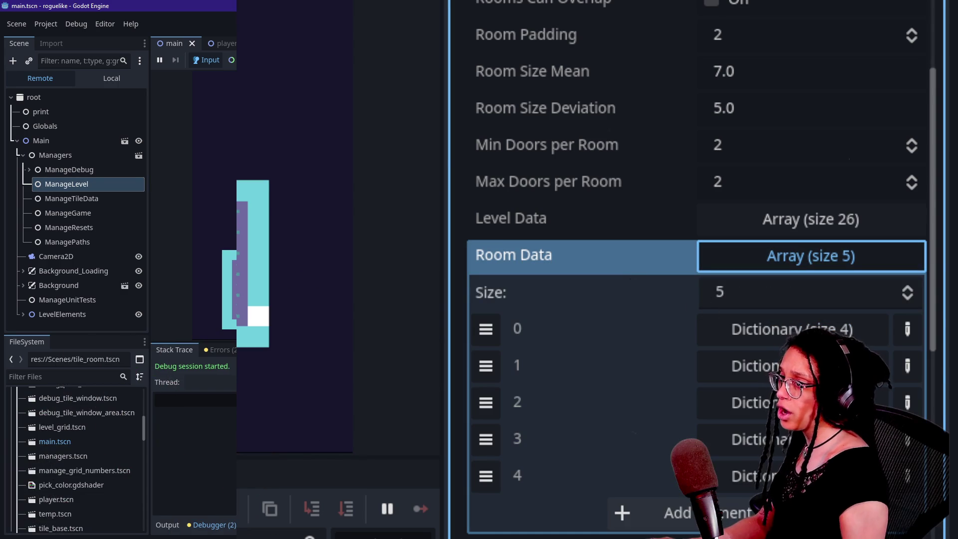
pyautogui.press('F8')
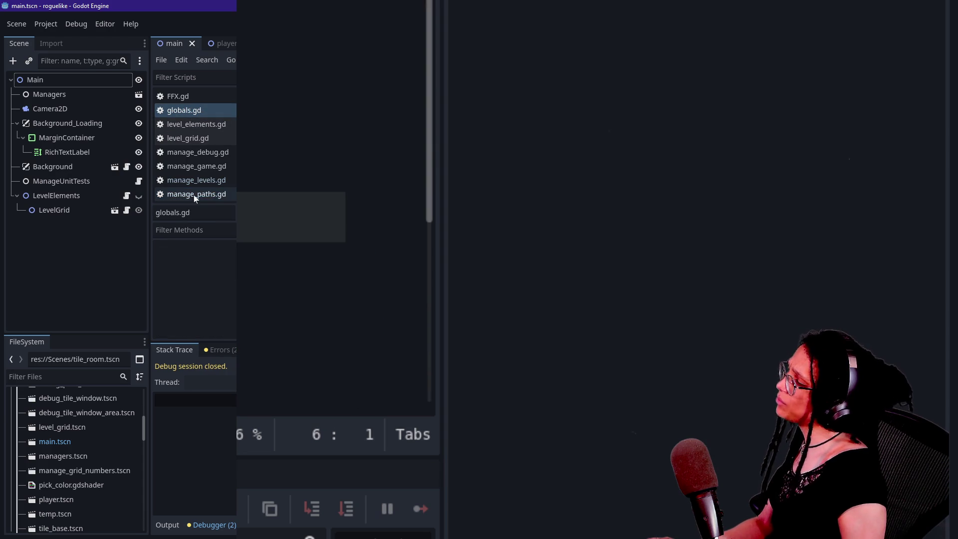
# Step: Hide the side docks and scroll through manage_levels.gd
pyautogui.hotkey('ctrl', 'F4')
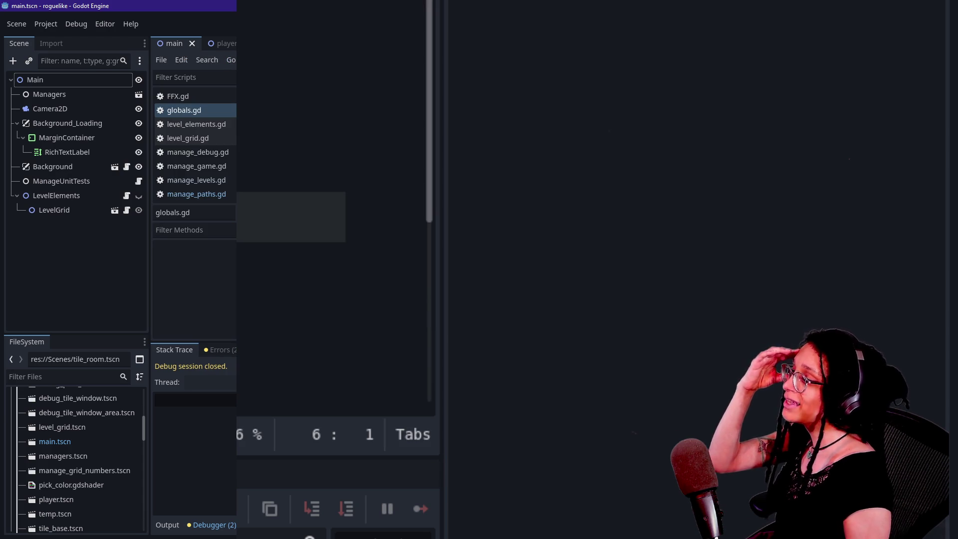
pyautogui.click(220, 194)
pyautogui.click(220, 180)
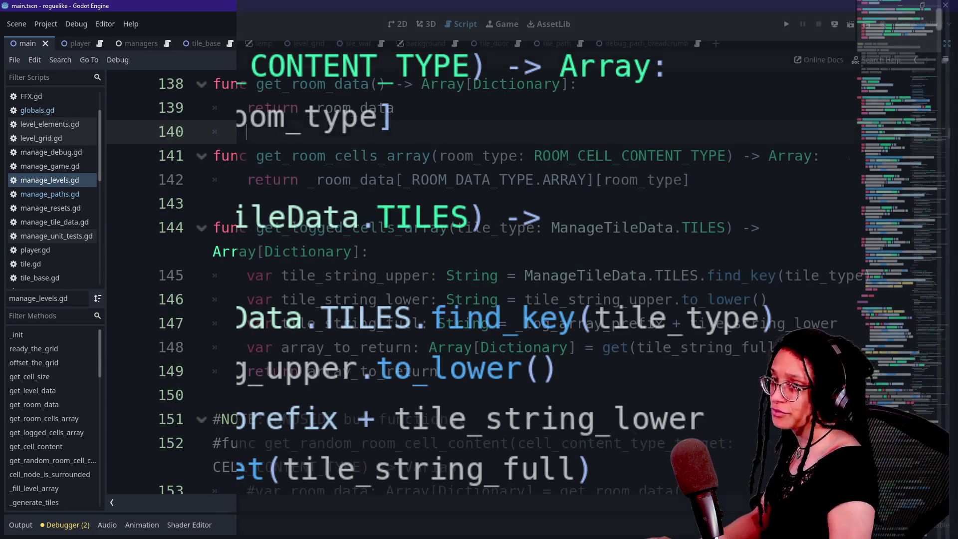
pyautogui.scroll(5, 449, 285)
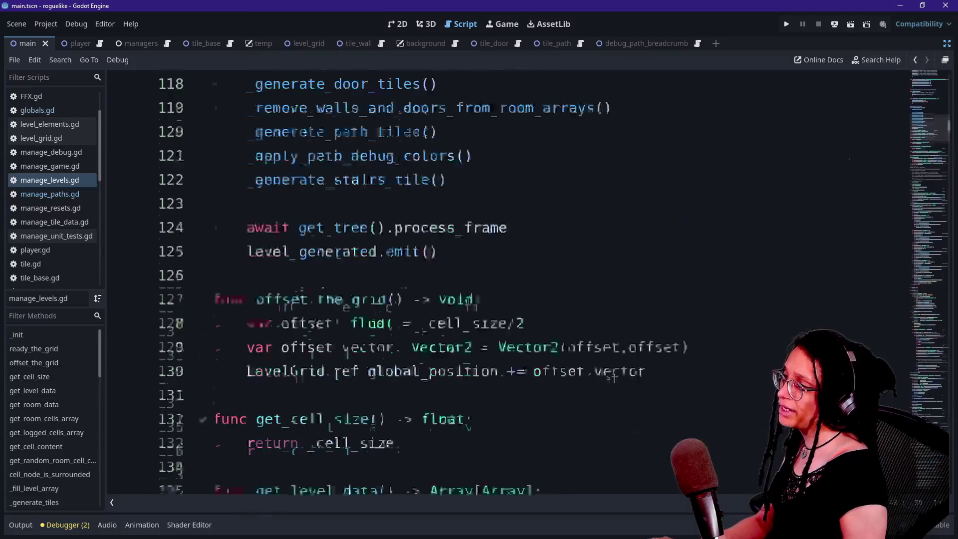
pyautogui.scroll(20, 449, 285)
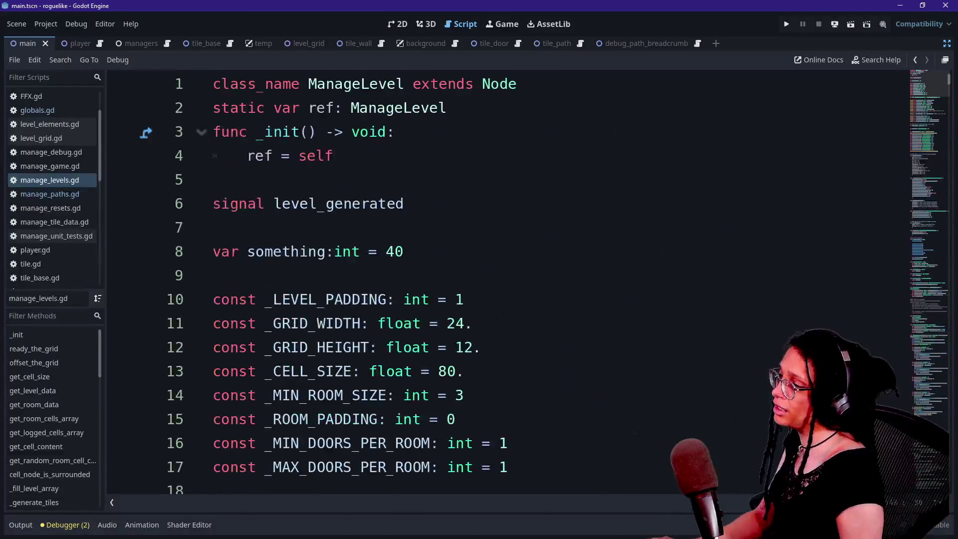
pyautogui.scroll(-11, 499, 284)
pyautogui.scroll(-3, 499, 284)
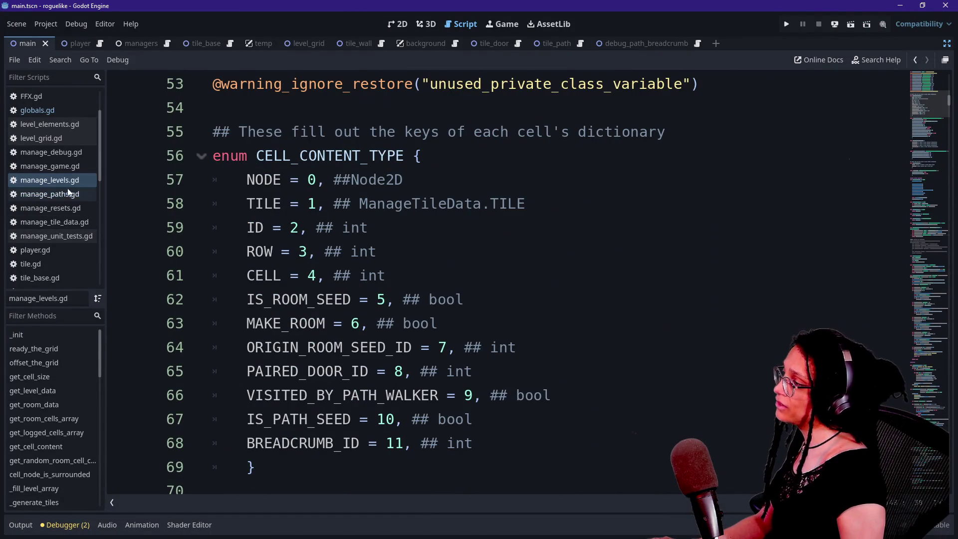
# Step: Open manage_tile_data.gd and select BASE in the TILES enum
pyautogui.click(55, 221)
pyautogui.scroll(-2, 499, 284)
pyautogui.scroll(2, 500, 284)
pyautogui.scroll(-1, 499, 284)
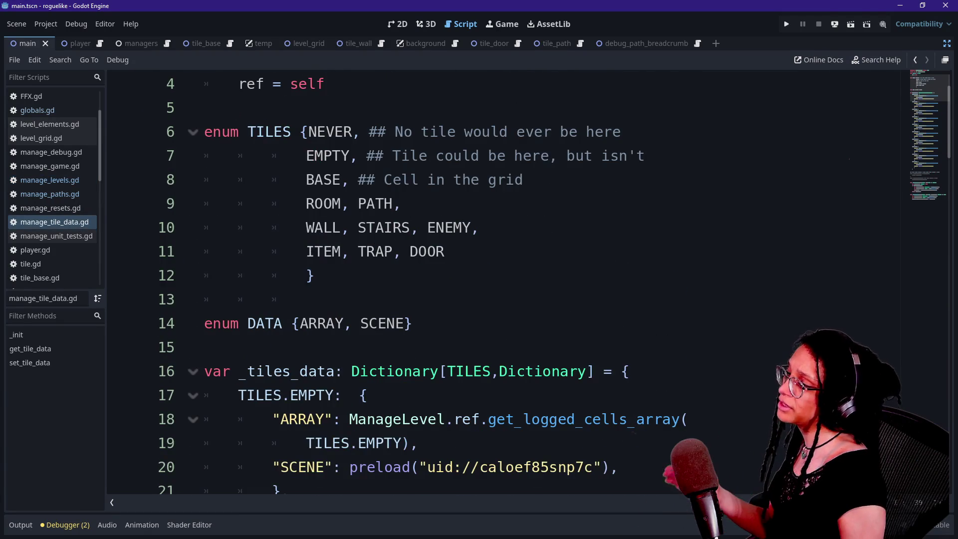
pyautogui.scroll(1, 499, 285)
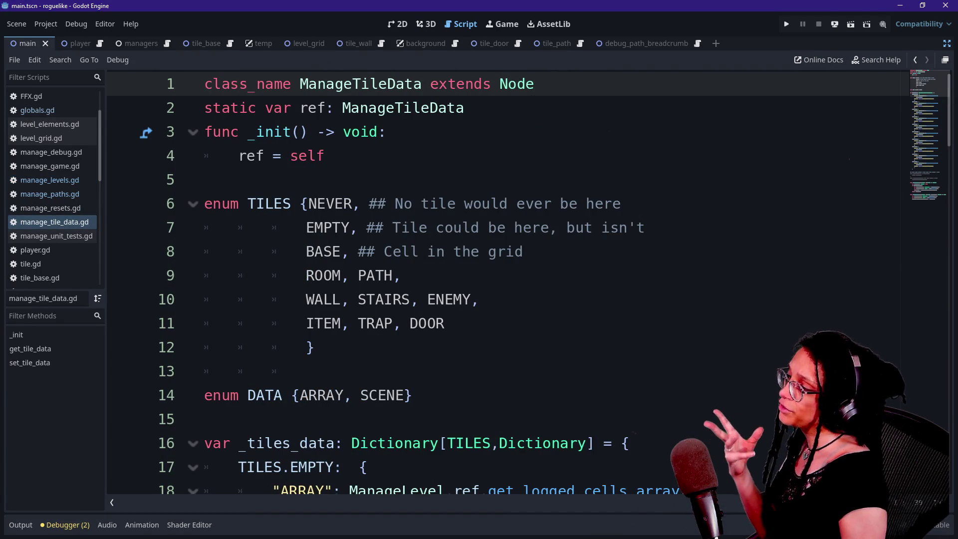
pyautogui.doubleClick(323, 251)
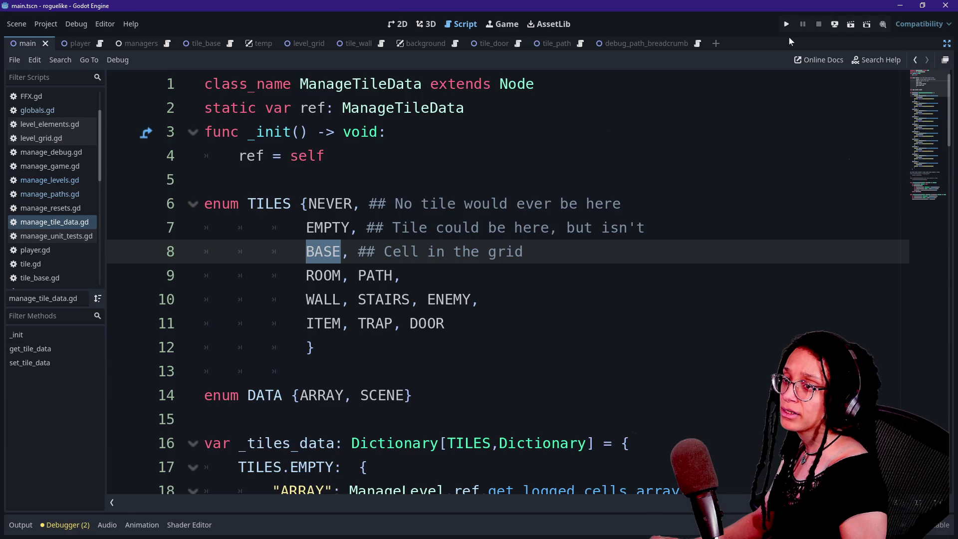
pyautogui.hotkey('alt', 'Tab')
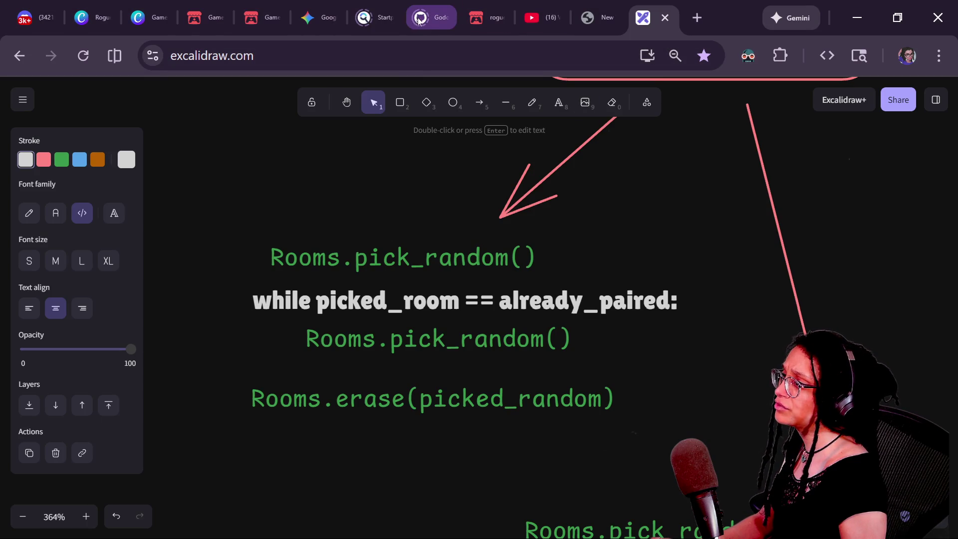
# Step: Leave the Excalidraw sketch for the roguelike game tab, then select ROOM in the TILES enum
pyautogui.click(420, 19)
pyautogui.click(477, 18)
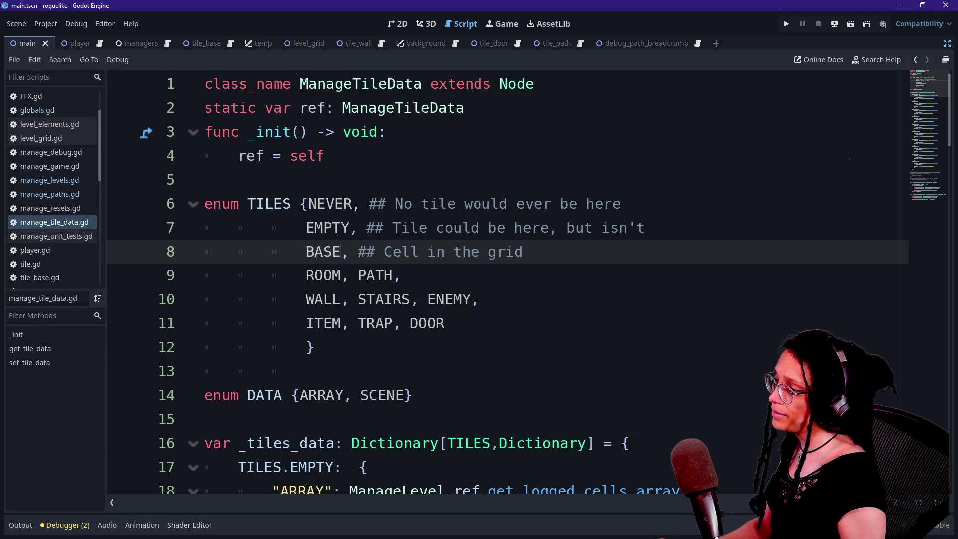
pyautogui.doubleClick(323, 275)
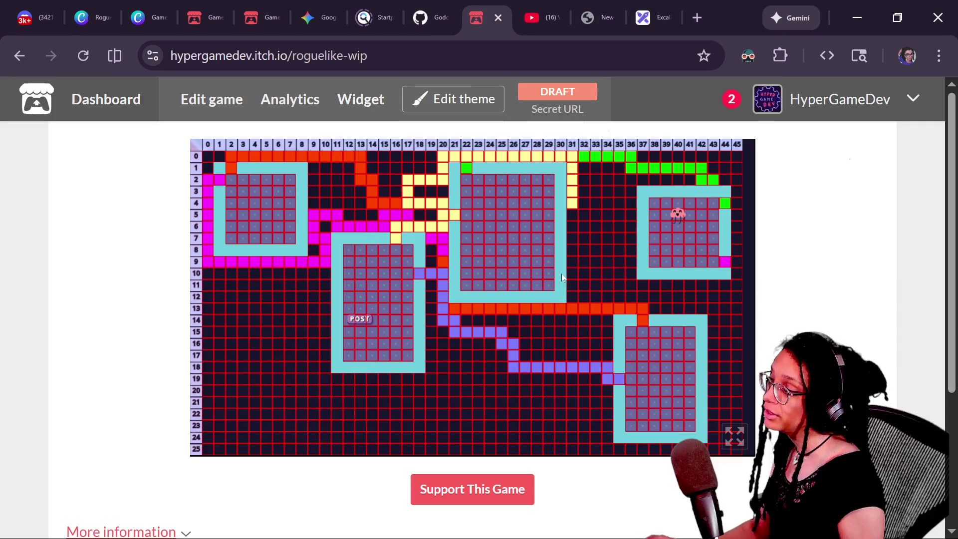
# Step: Hide the debug grid on the itch.io build, then select EMPTY in the enum and show the game view
pyautogui.click(561, 265)
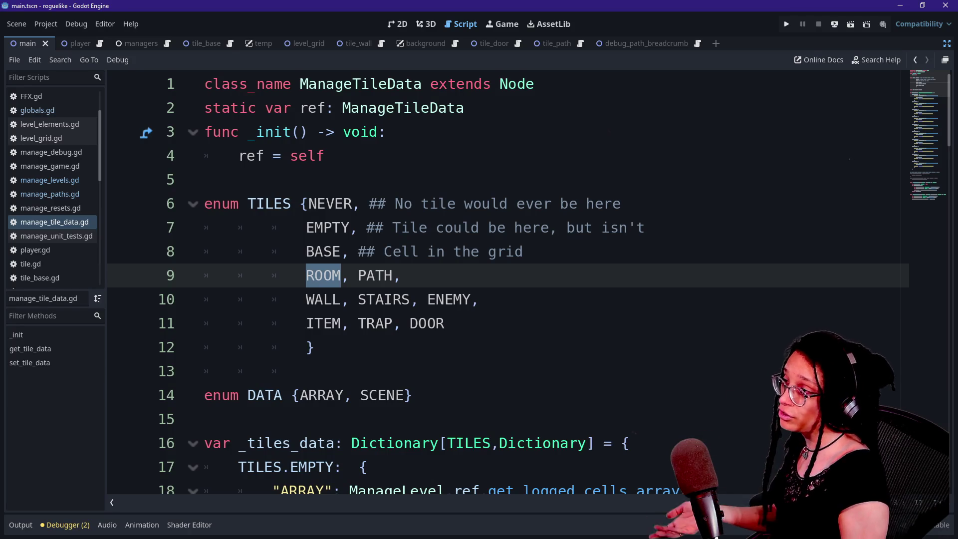
pyautogui.click(325, 227)
pyautogui.click(491, 26)
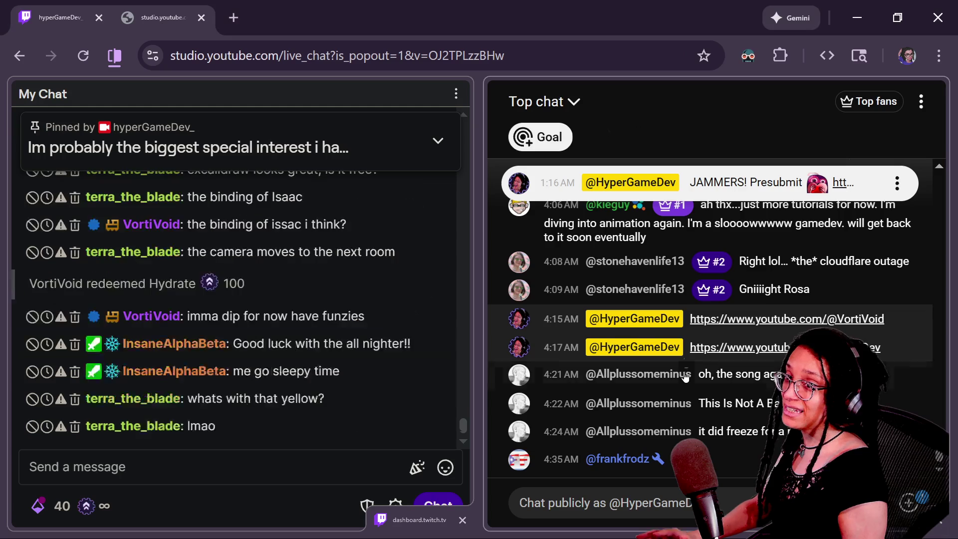
# Step: Bring the itch.io roguelike build back up from the YouTube Studio live chat popout
pyautogui.moveTo(676, 352)
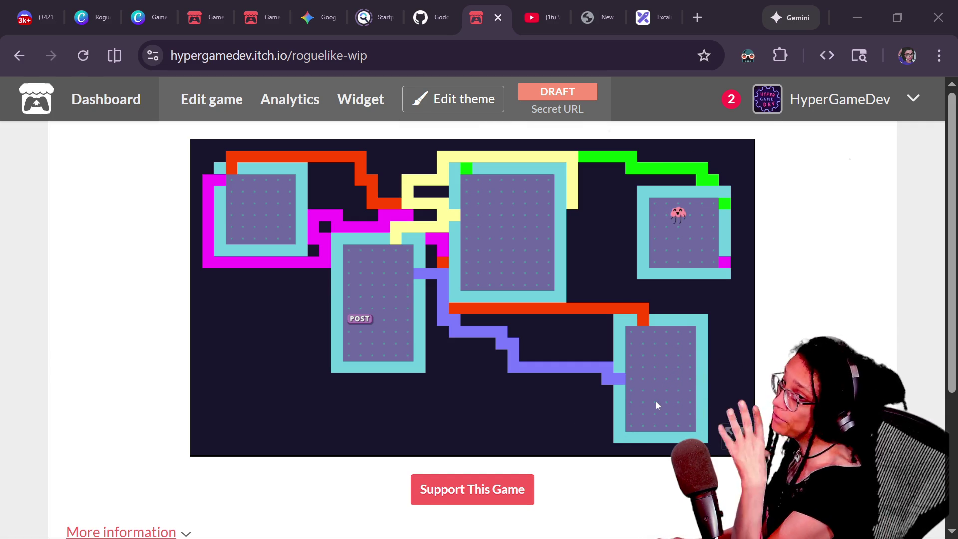
pyautogui.click(324, 537)
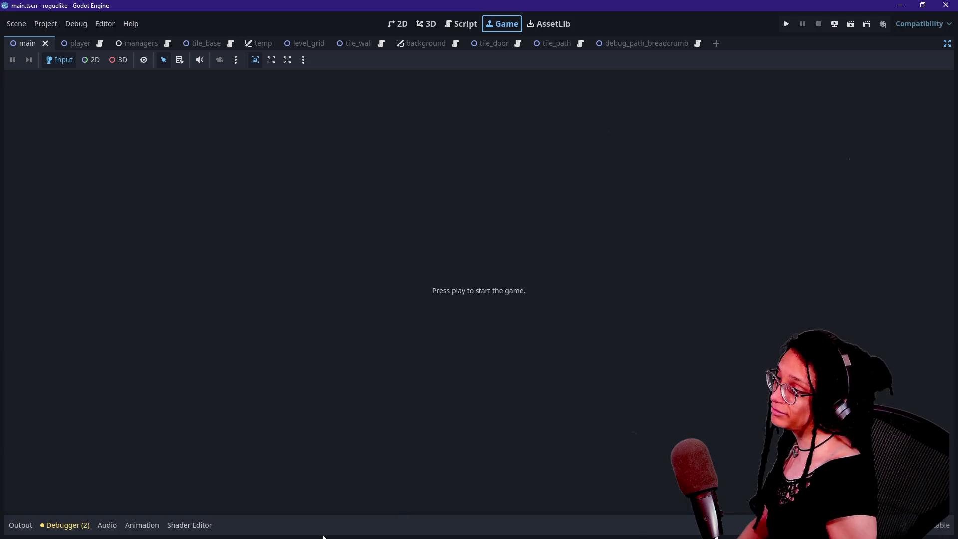
pyautogui.click(455, 25)
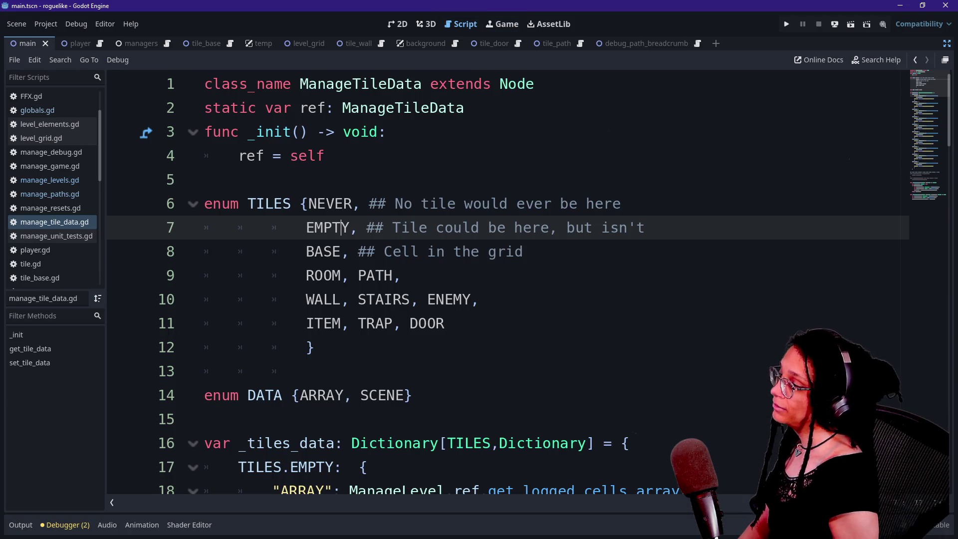
pyautogui.click(402, 251)
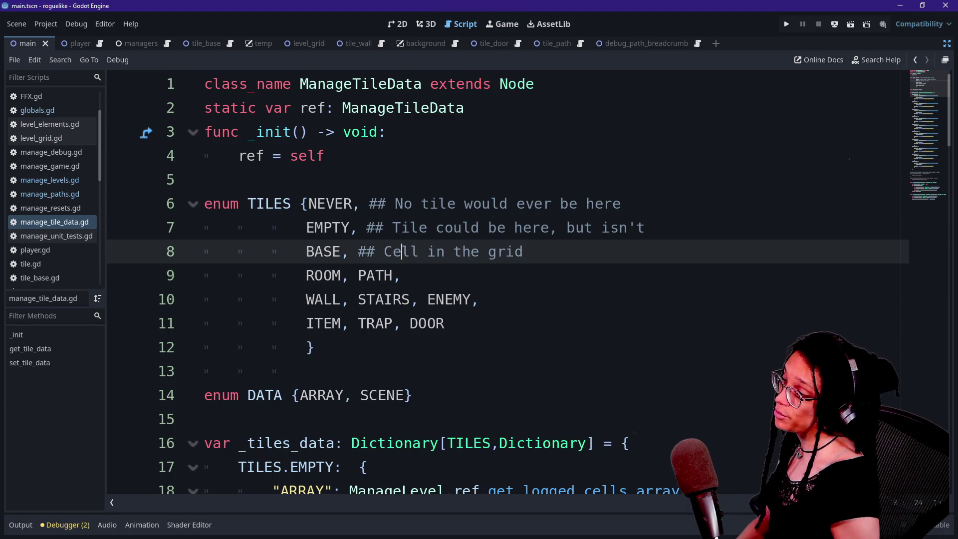
pyautogui.click(402, 275)
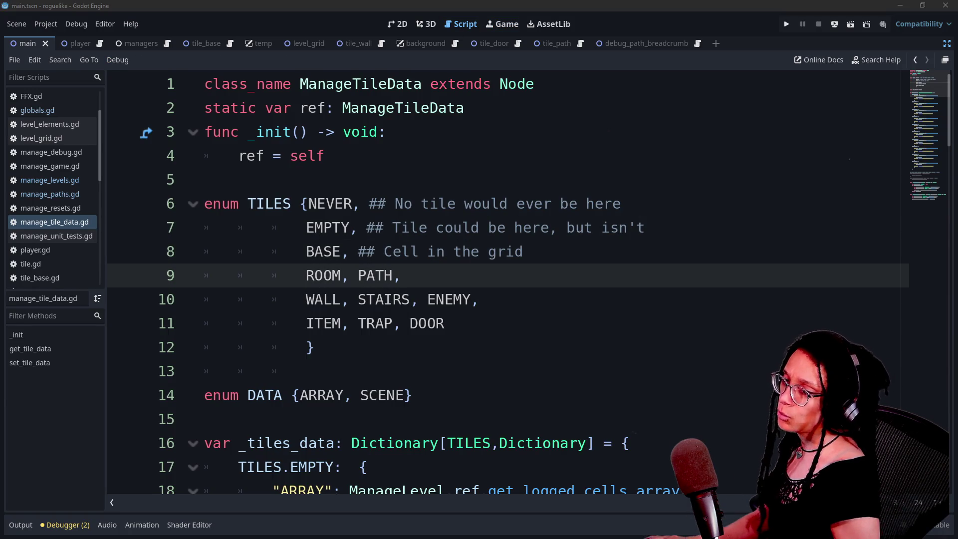
pyautogui.hotkey('alt', 'Tab')
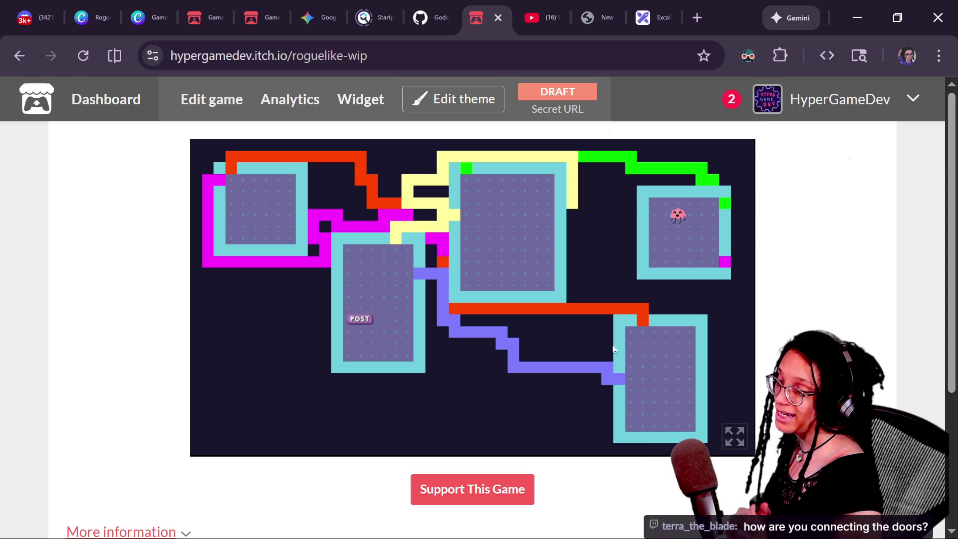
# Step: Reload the itch.io build for a new level, toggle its debug grid with g, then return to Godot
pyautogui.press('F5')
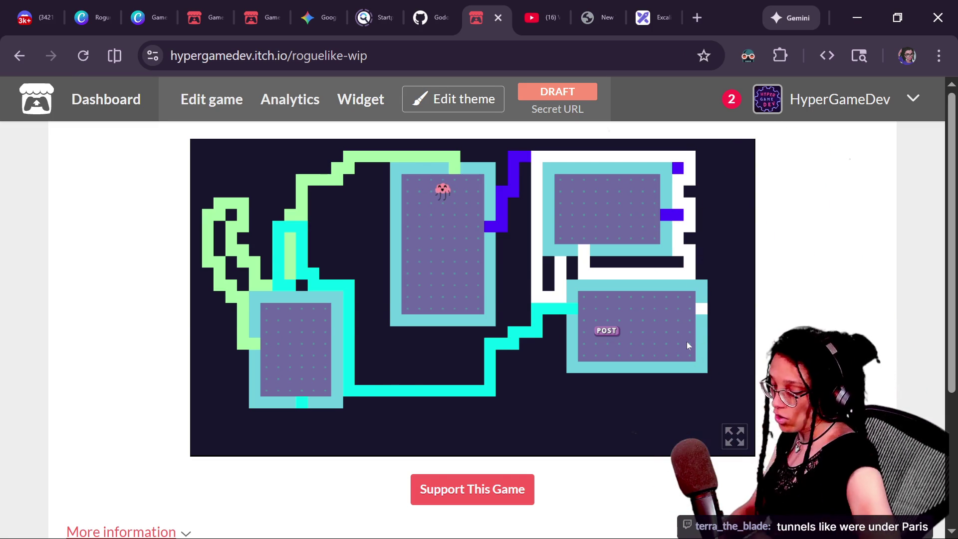
pyautogui.press('g')
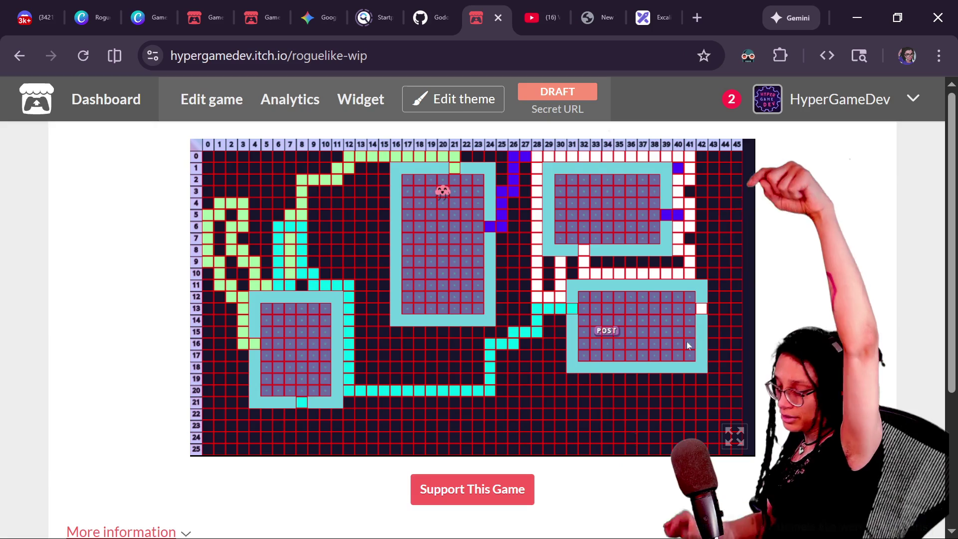
pyautogui.press('g')
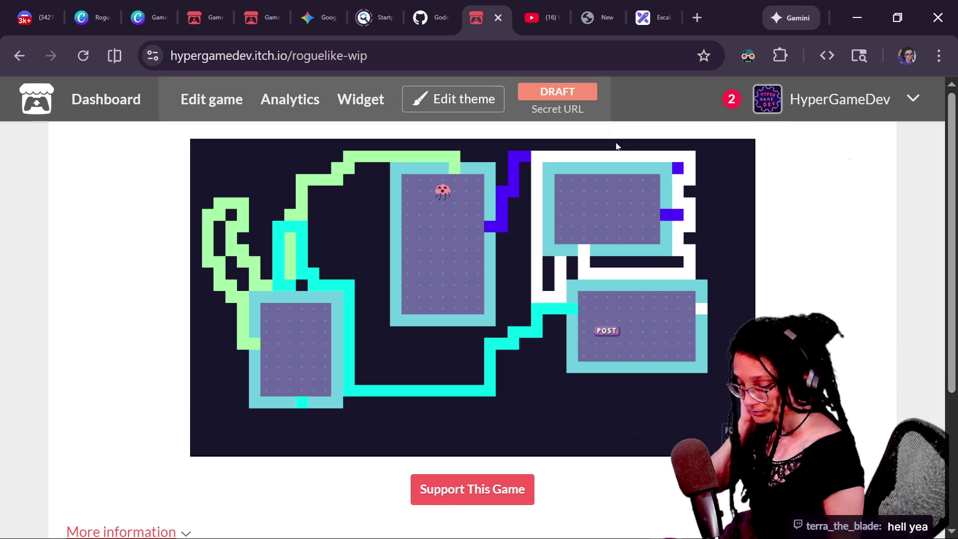
pyautogui.hotkey('alt', 'Tab')
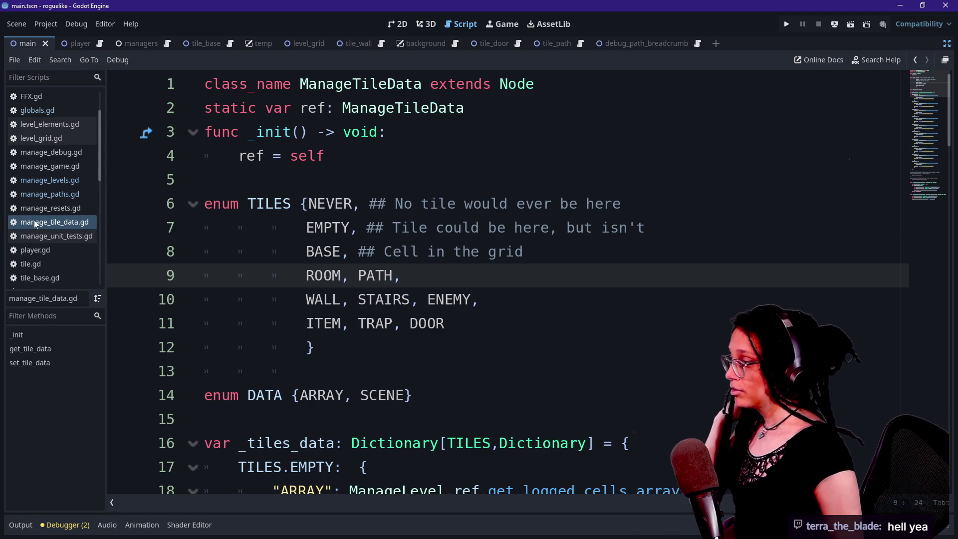
# Step: Review the CELL_CONTENT_TYPE entries in manage_levels.gd, then go to line 36 of manage_paths.gd
pyautogui.click(36, 180)
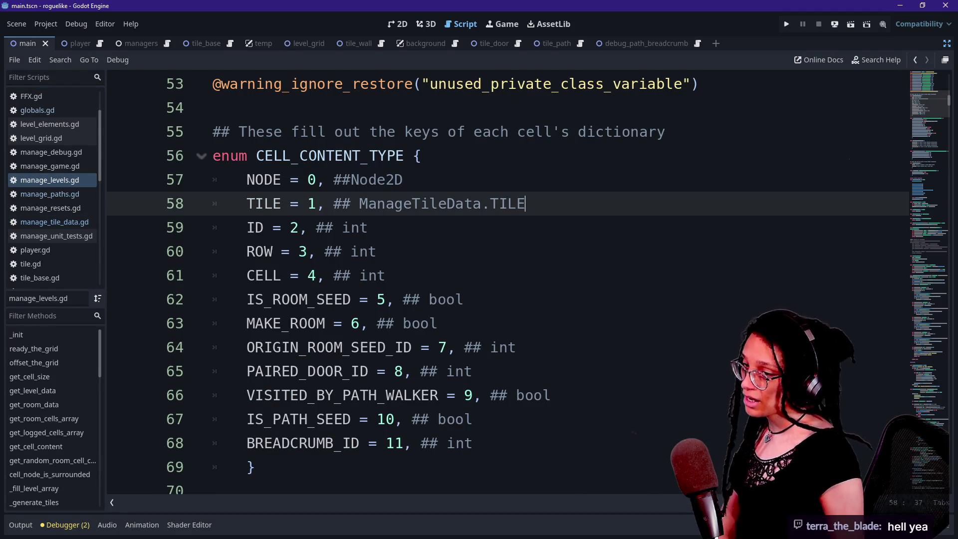
pyautogui.press('Down')
pyautogui.press('Down')
pyautogui.press('Down')
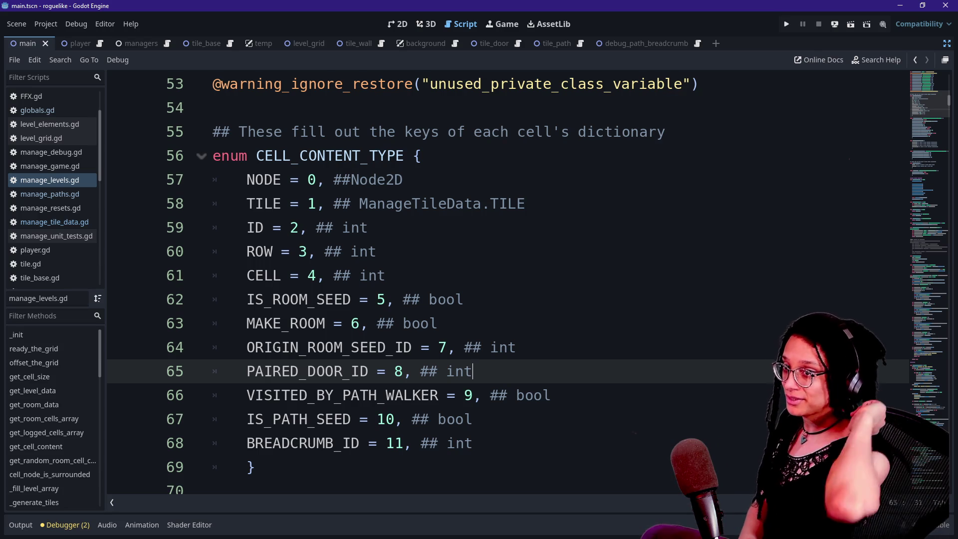
pyautogui.click(370, 347)
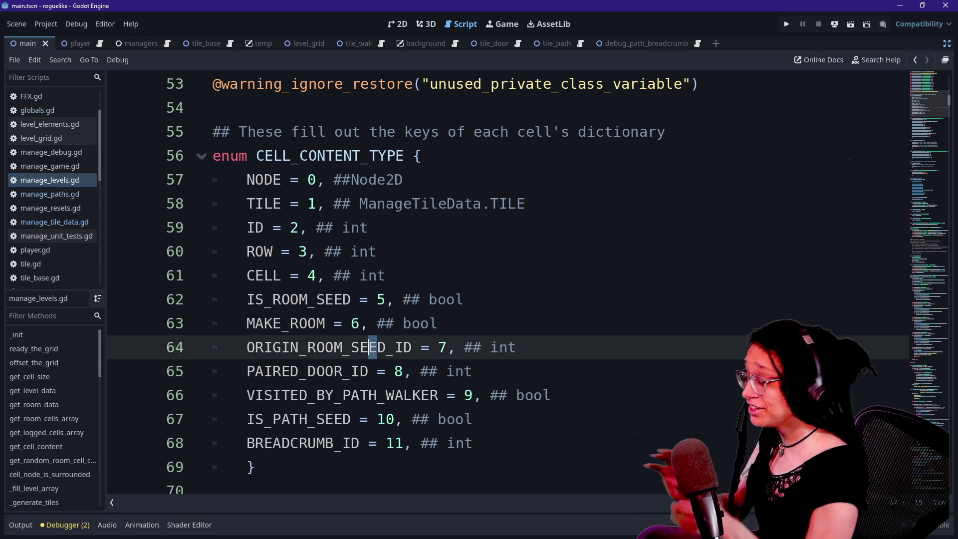
pyautogui.click(372, 228)
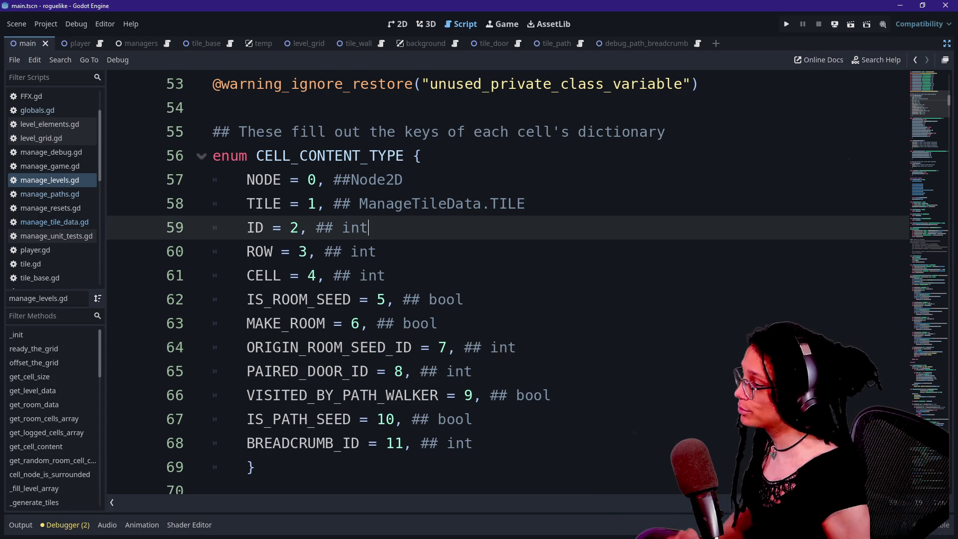
pyautogui.click(50, 207)
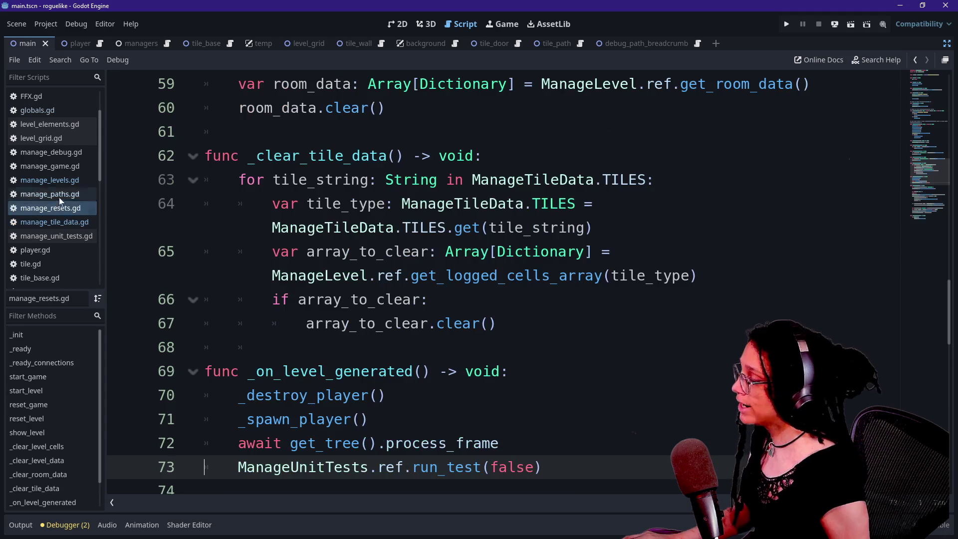
pyautogui.click(49, 193)
pyautogui.click(246, 276)
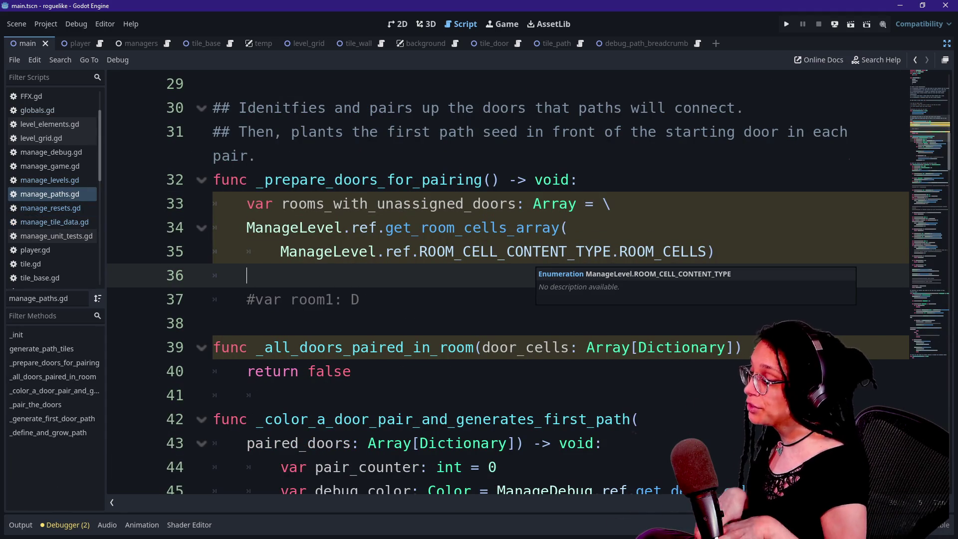
# Step: Inspect the ManageLevel.ROOM_CELL_CONTENT_TYPE reference on line 35 and the commented room1 line
pyautogui.click(463, 252)
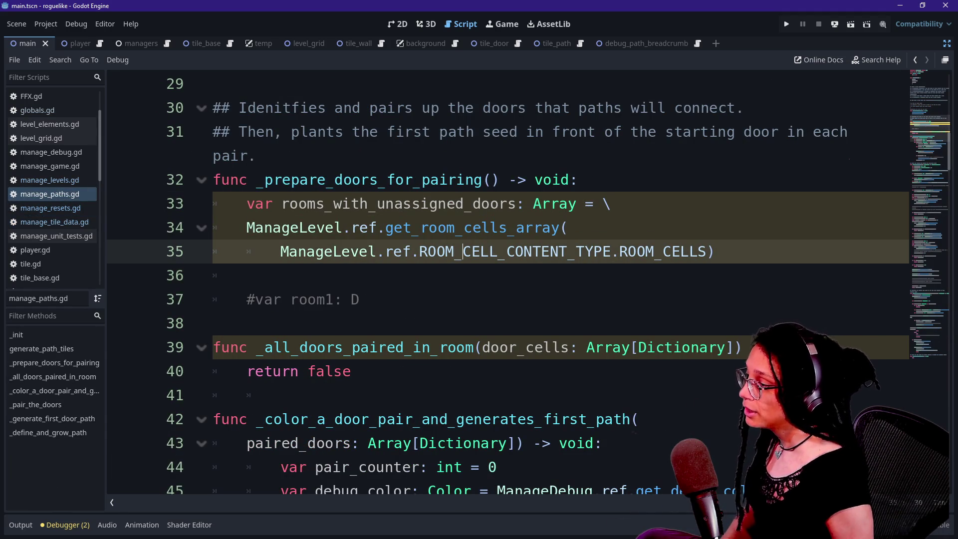
pyautogui.doubleClick(326, 252)
pyautogui.click(551, 251)
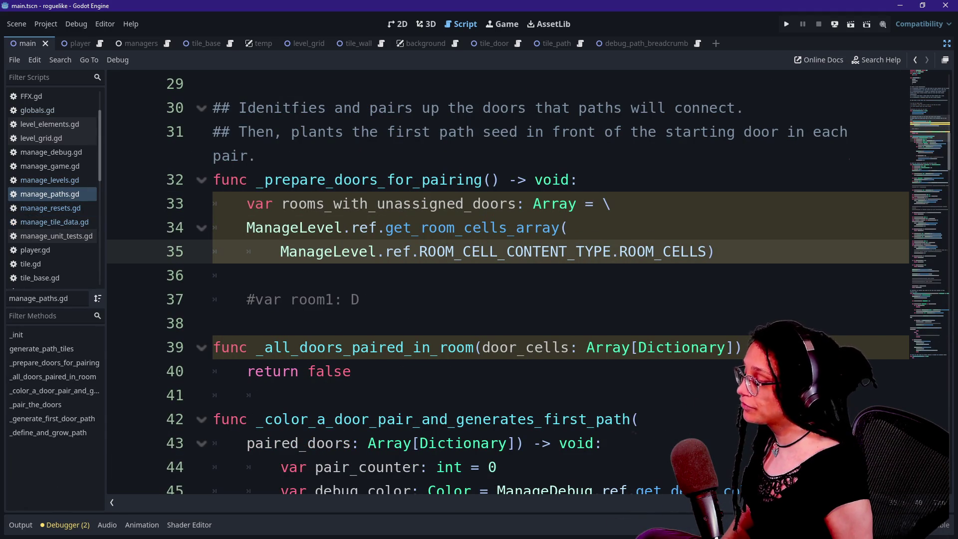
pyautogui.click(480, 252)
pyautogui.moveTo(480, 251)
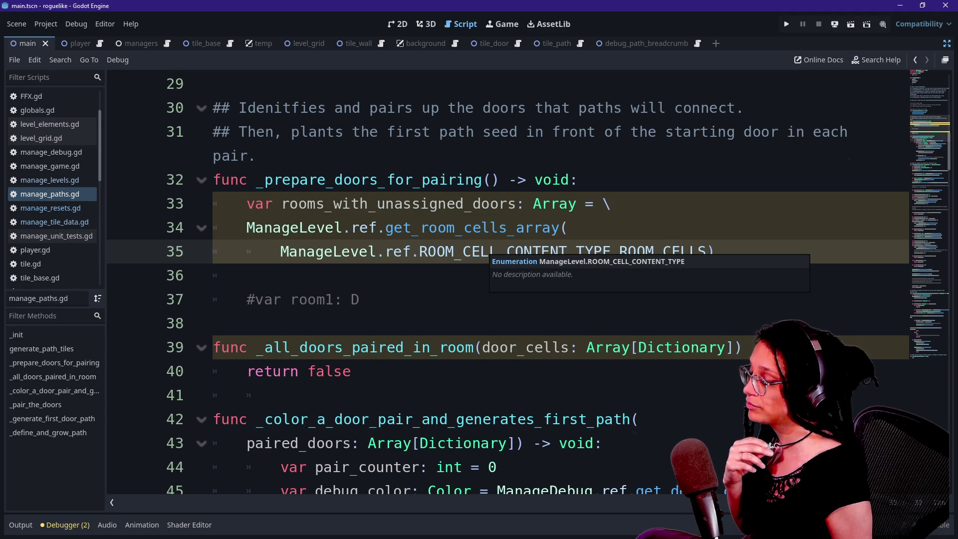
pyautogui.click(342, 300)
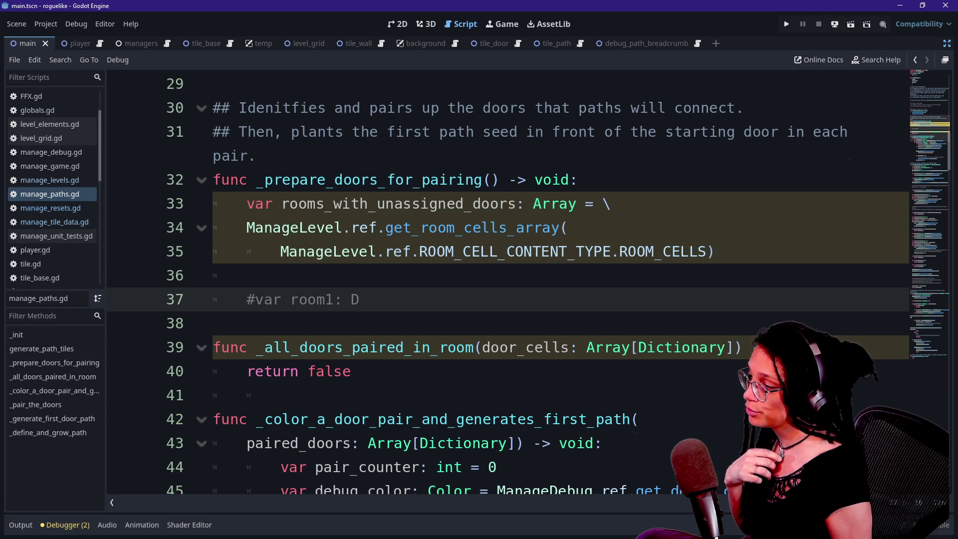
pyautogui.click(246, 276)
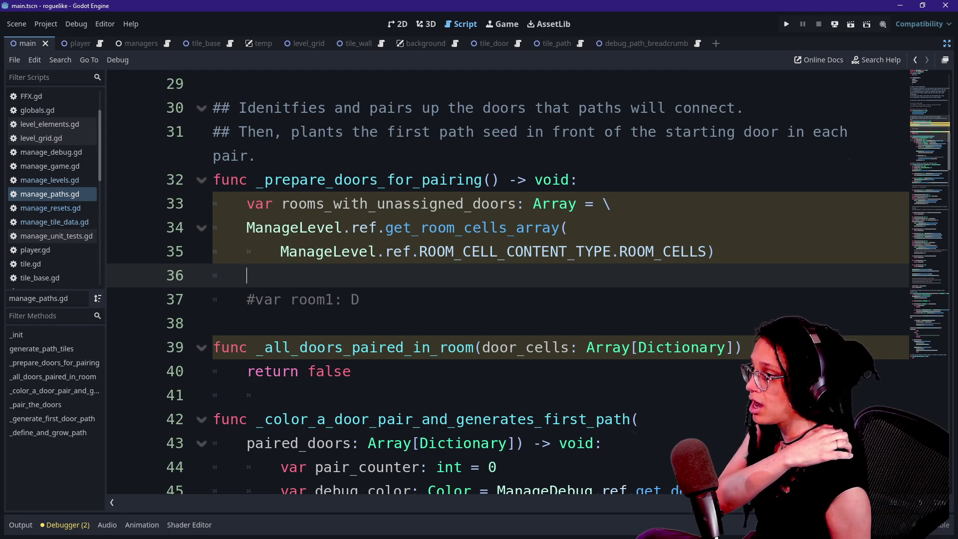
# Step: Select parts of the lines 33–35 rooms_with_unassigned_doors lookup, then undo
pyautogui.moveTo(714, 251)
pyautogui.mouseDown()
pyautogui.moveTo(462, 252)
pyautogui.moveTo(524, 251)
pyautogui.mouseUp()
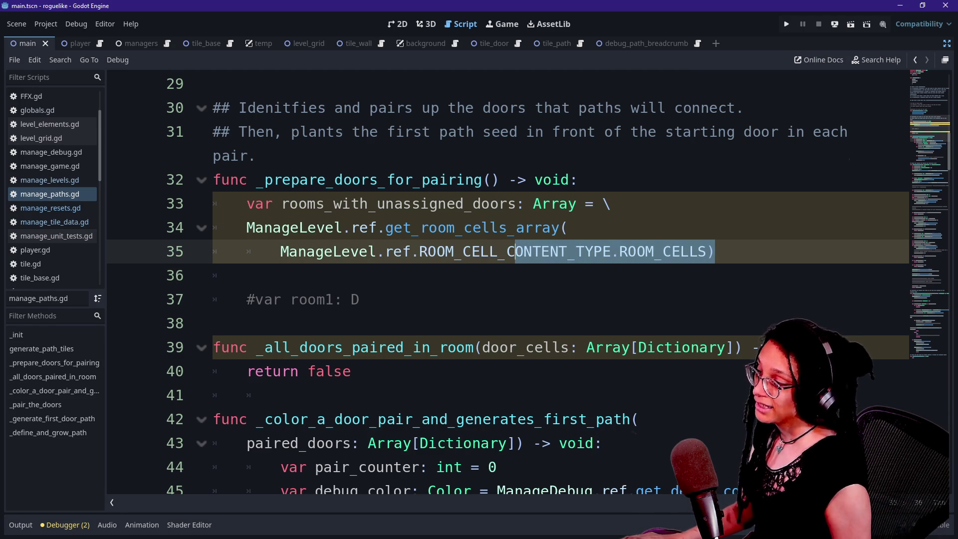
pyautogui.click(524, 251)
pyautogui.hotkey('shift', 'End')
pyautogui.press('Right')
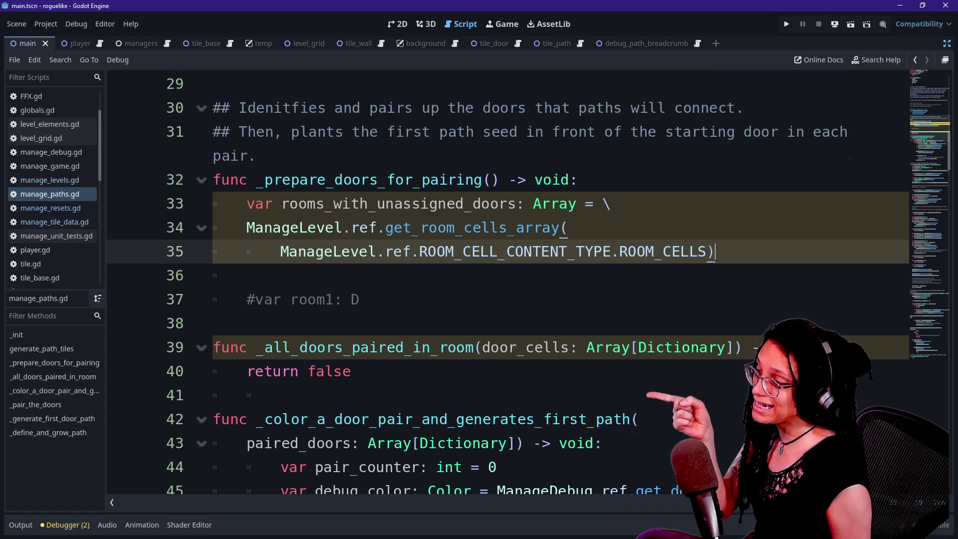
pyautogui.click(282, 204)
pyautogui.moveTo(282, 204); pyautogui.dragTo(325, 203)
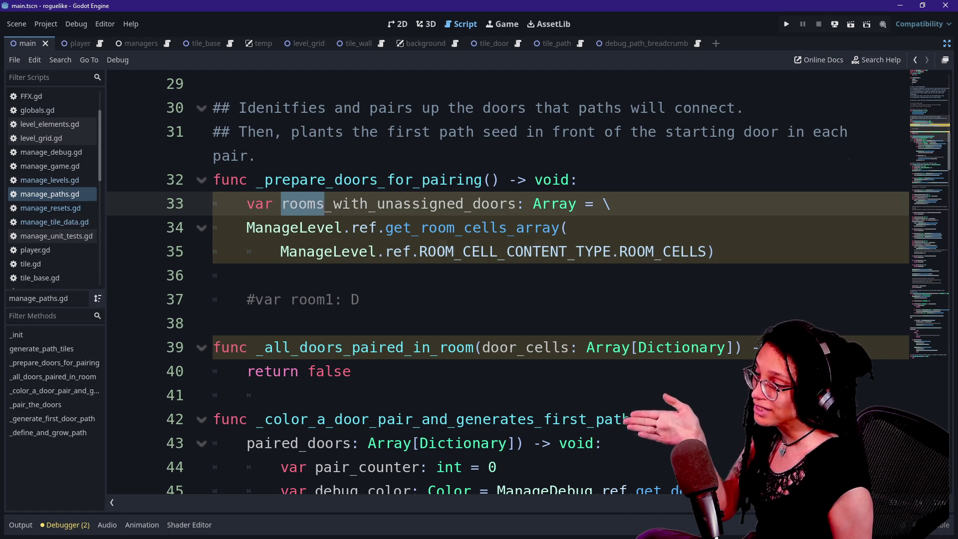
pyautogui.hotkey('ctrl', 'z')
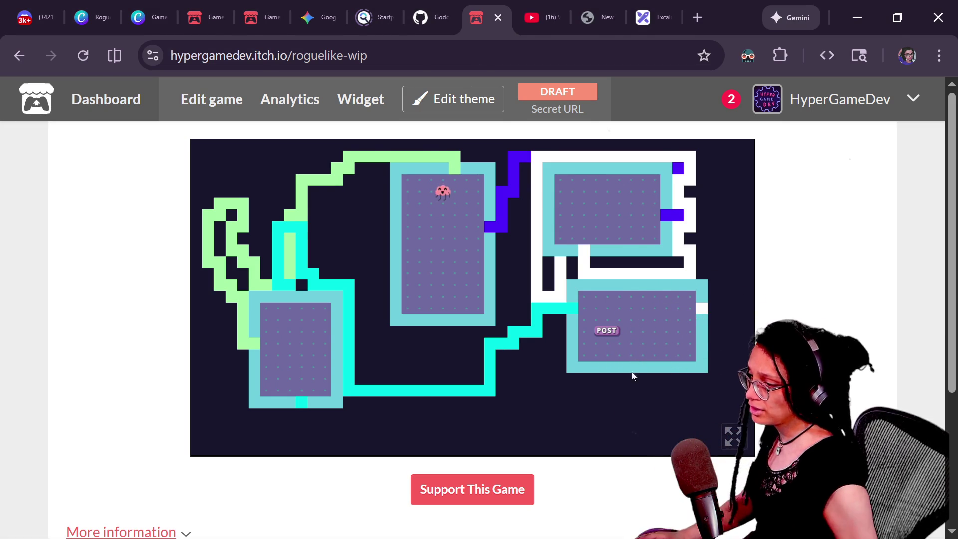
# Step: Add blank lines under the declaration and comment out the old get_room_cells_array call
pyautogui.hotkey('alt', 'Tab')
pyautogui.press('End')
pyautogui.hotkey('shift', 'Up')
pyautogui.hotkey('shift', 'Up')
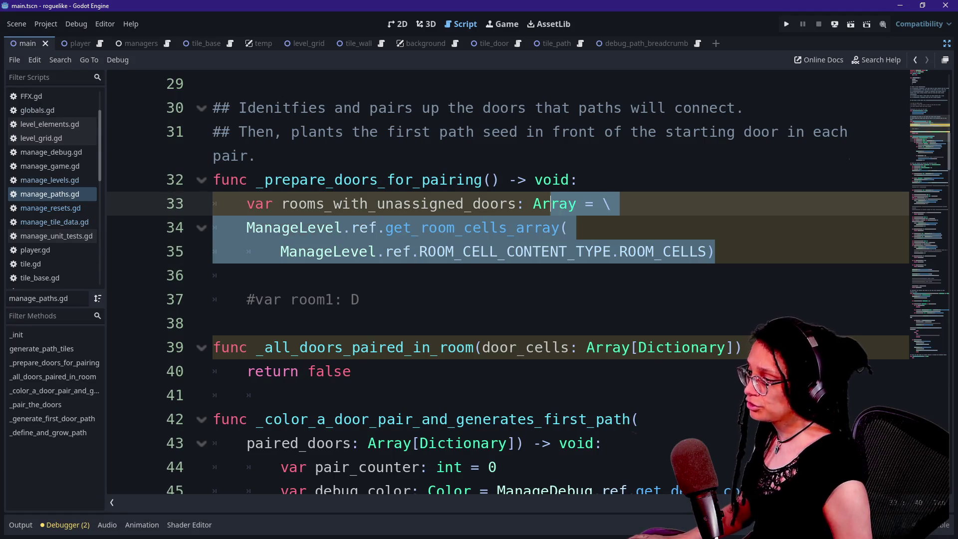
pyautogui.press('Left')
pyautogui.press('Return')
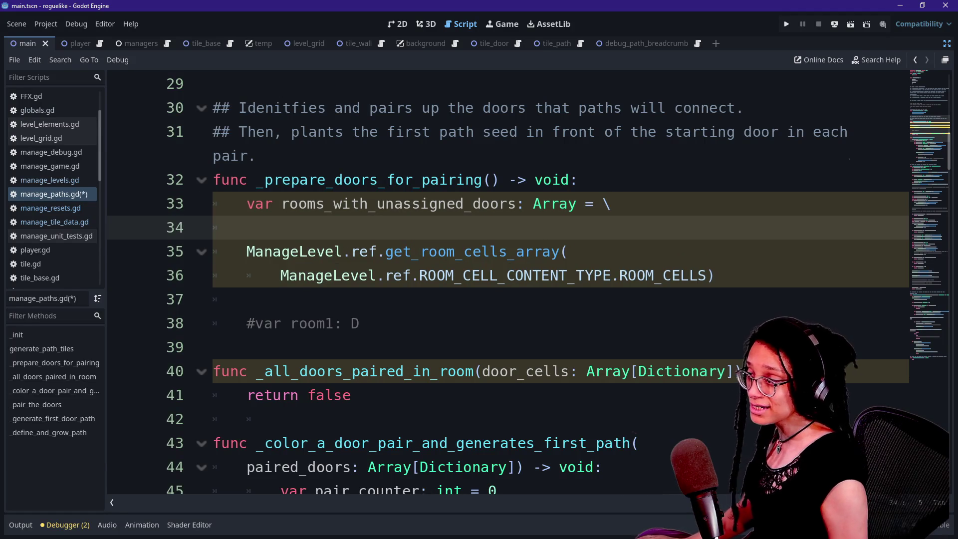
pyautogui.press('Return')
pyautogui.write('var')
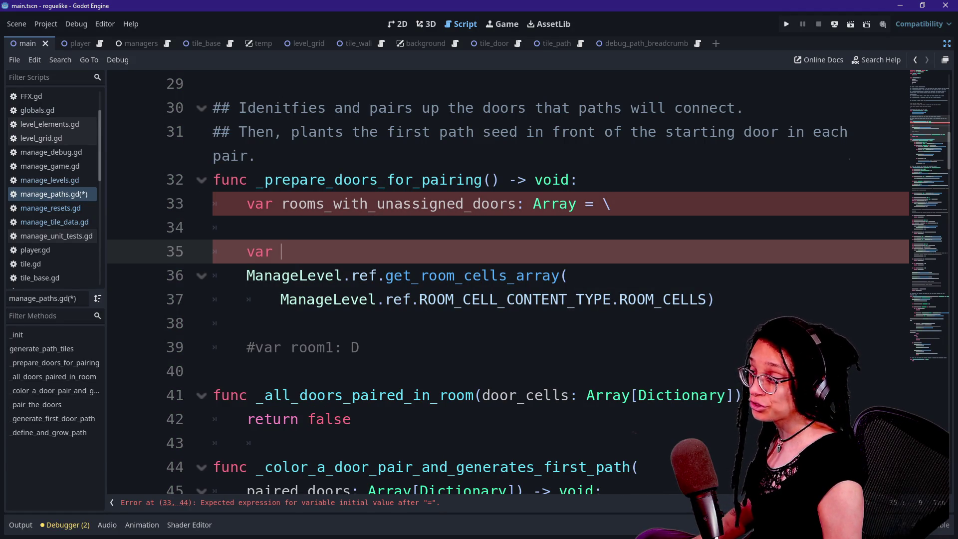
pyautogui.press('BackSpace')
pyautogui.press('BackSpace')
pyautogui.press('BackSpace')
pyautogui.moveTo(535, 276); pyautogui.dragTo(542, 299)
pyautogui.hotkey('ctrl', 'k')
# Step: Assign rooms_with_unassigned_doors from ManageLevel.ref.get_room_data() on indented line 34
pyautogui.click(247, 252)
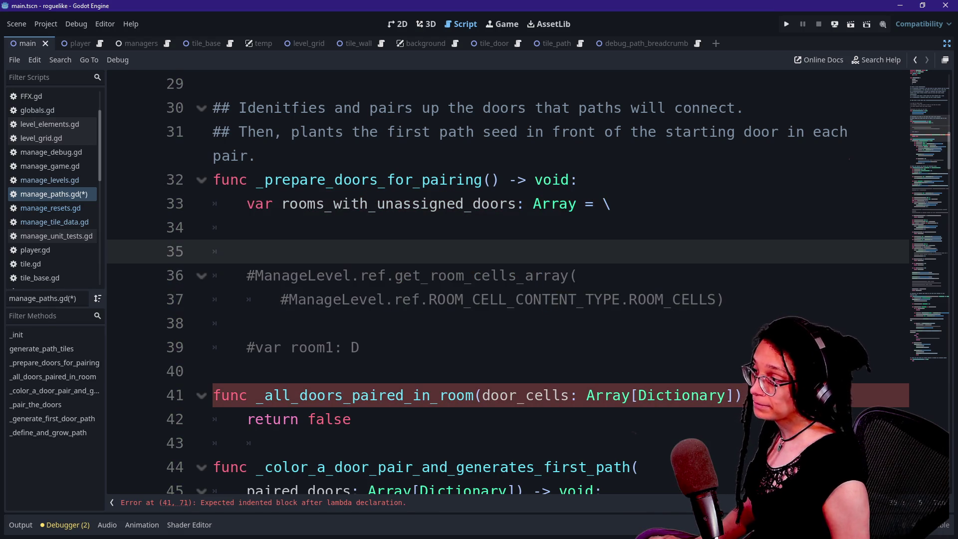
pyautogui.click(247, 227)
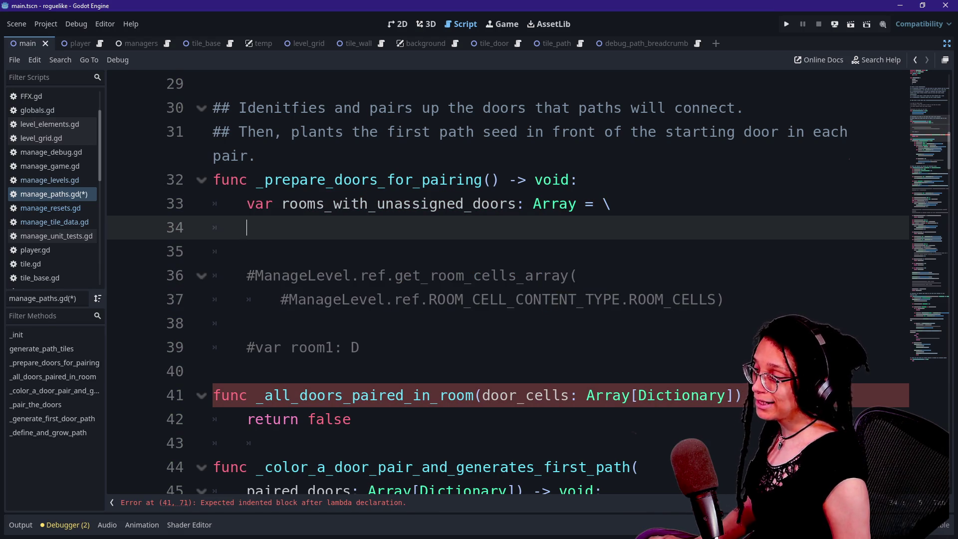
pyautogui.write('va')
pyautogui.press('BackSpace')
pyautogui.press('BackSpace')
pyautogui.press('Tab')
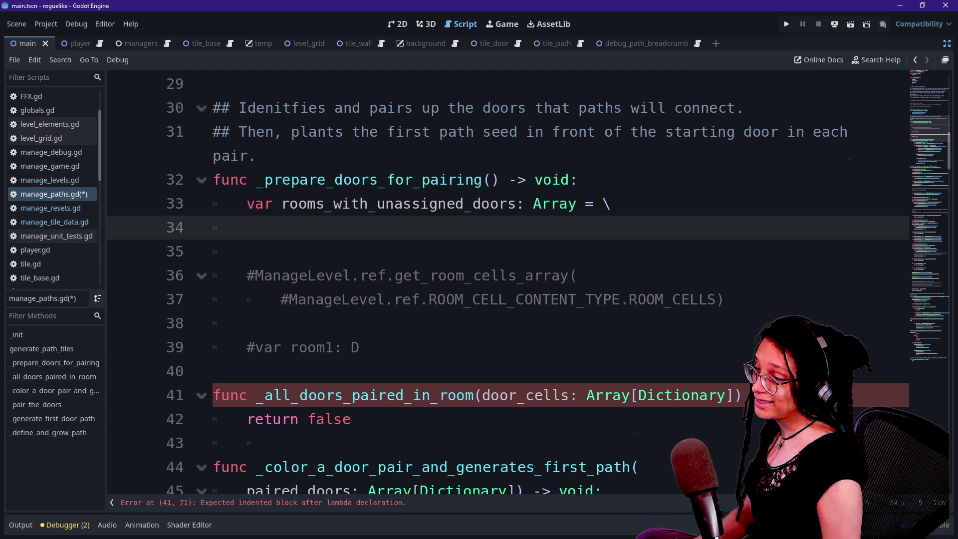
pyautogui.write('ManageLevel.')
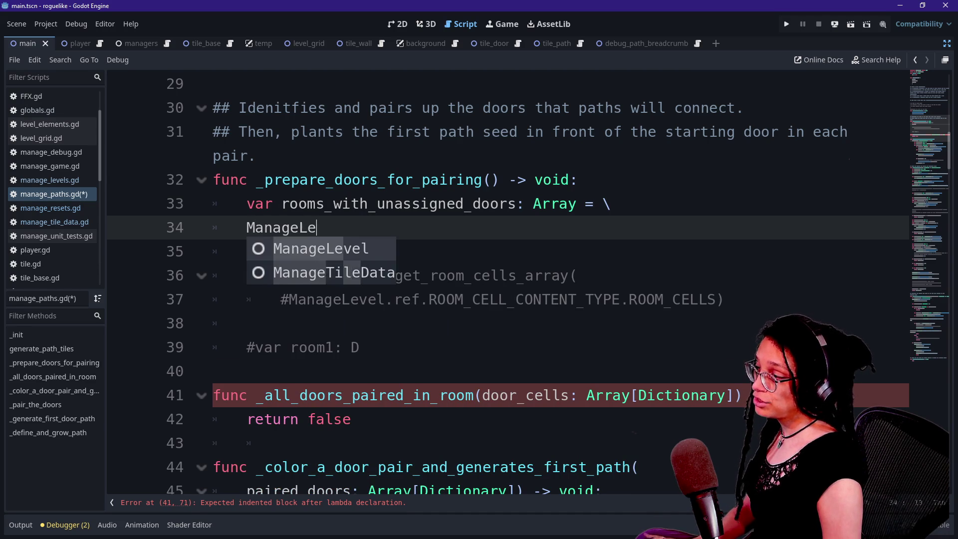
pyautogui.write('ref.get_room_')
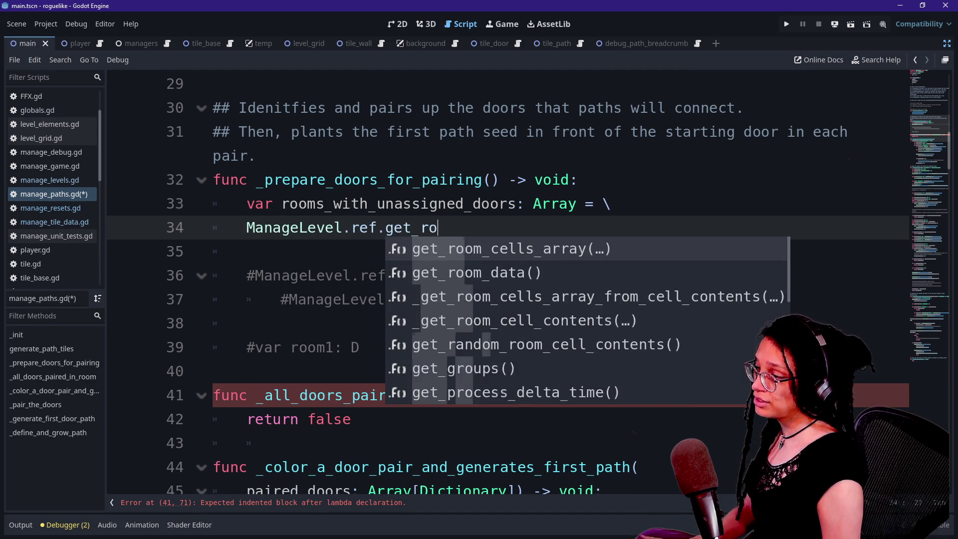
pyautogui.write('data')
pyautogui.press('Return')
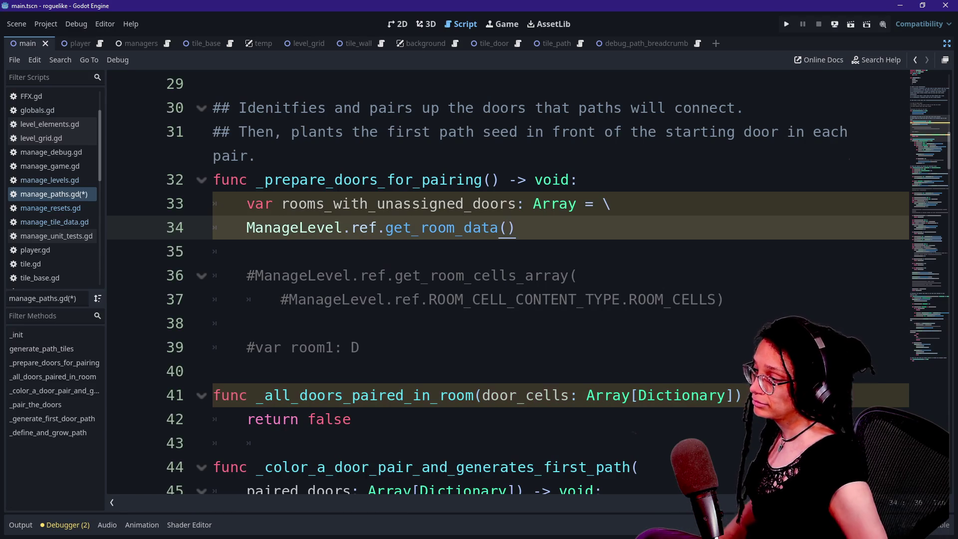
# Step: Look over the commented-out call, then put the caret after get_room_data() on line 34
pyautogui.click(394, 276)
pyautogui.moveTo(394, 276)
pyautogui.mouseDown()
pyautogui.moveTo(723, 299)
pyautogui.moveTo(454, 299)
pyautogui.mouseUp()
pyautogui.click(681, 300)
pyautogui.moveTo(724, 300)
pyautogui.mouseDown()
pyautogui.moveTo(247, 276)
pyautogui.moveTo(215, 251)
pyautogui.mouseUp()
pyautogui.click(219, 252)
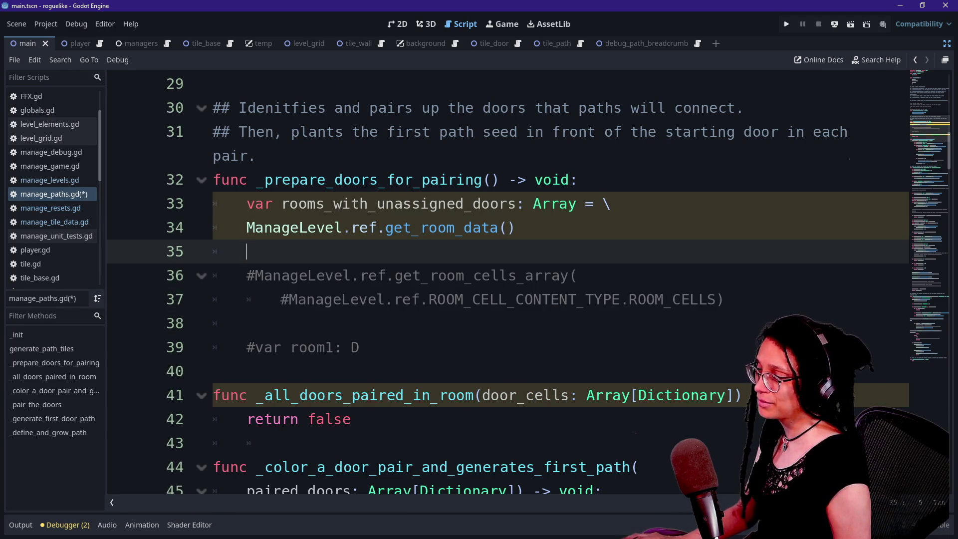
pyautogui.click(376, 228)
pyautogui.moveTo(376, 227)
pyautogui.mouseDown()
pyautogui.moveTo(455, 227)
pyautogui.moveTo(342, 228)
pyautogui.moveTo(515, 228)
pyautogui.mouseUp()
pyautogui.click(516, 227)
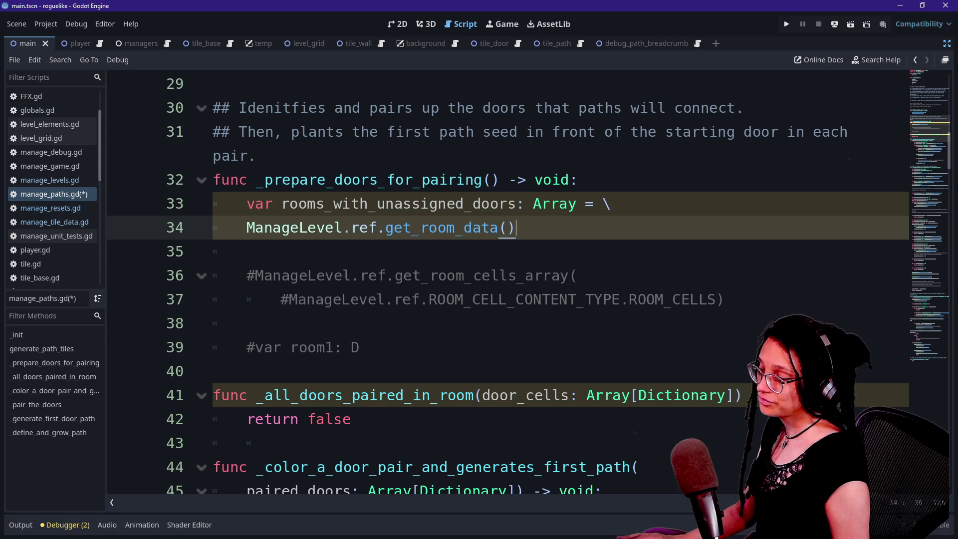
# Step: Append .duplicate(true) to the get_room_data() call on line 34
pyautogui.click(559, 203)
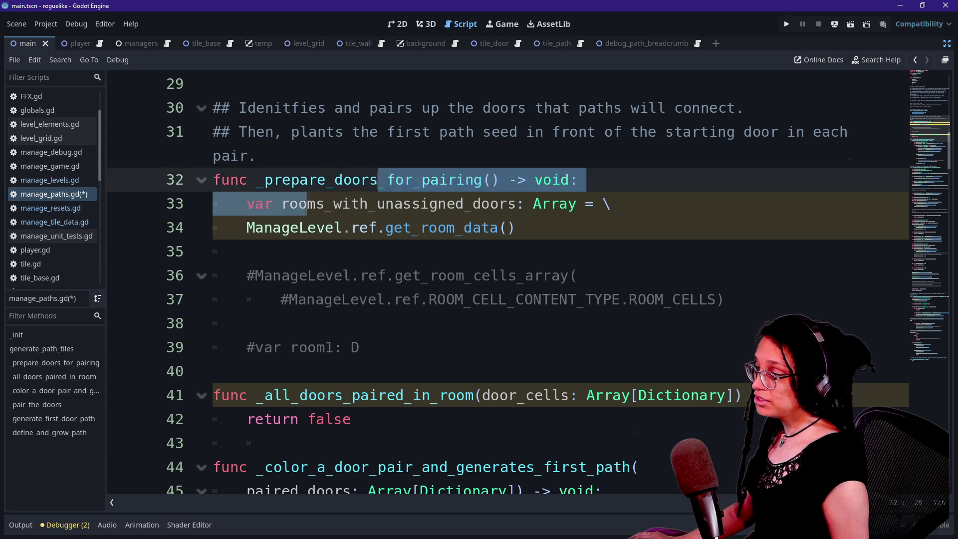
pyautogui.moveTo(247, 204); pyautogui.dragTo(515, 228)
pyautogui.click(516, 227)
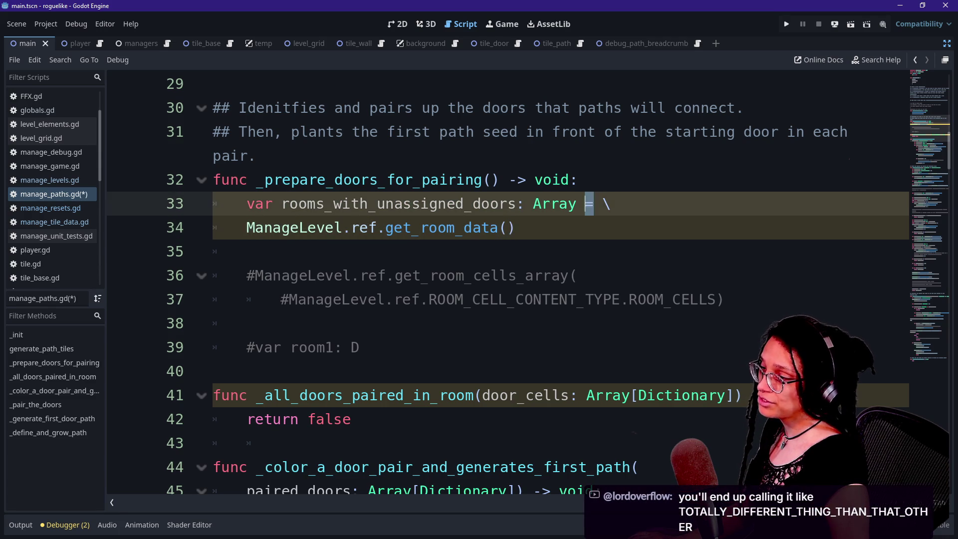
pyautogui.write('.dipl')
pyautogui.press('BackSpace')
pyautogui.press('BackSpace')
pyautogui.press('BackSpace')
pyautogui.write('uplicate(true')
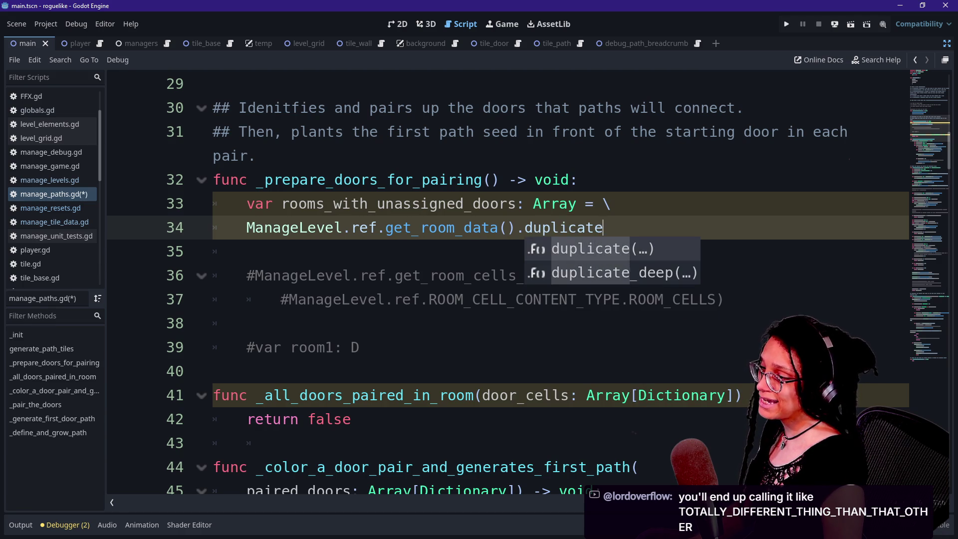
pyautogui.write(')')
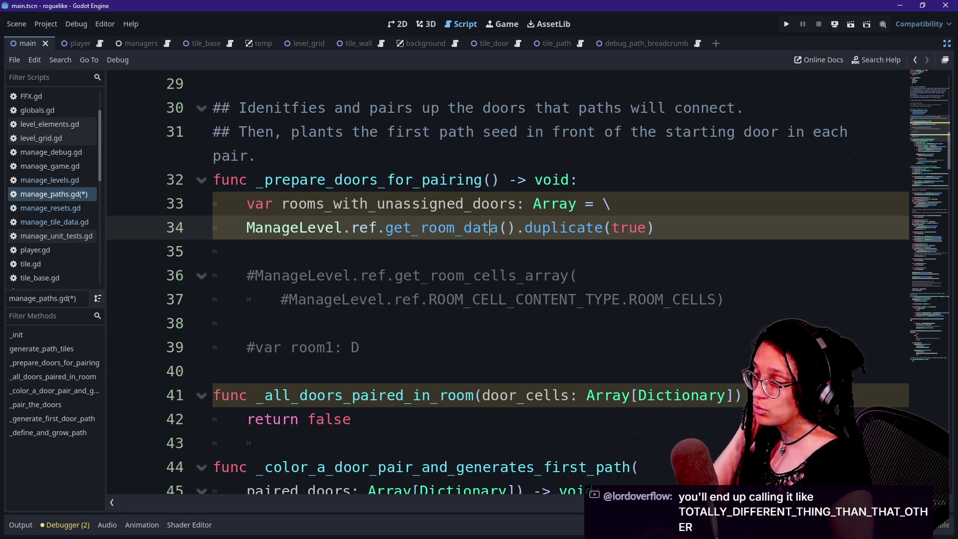
# Step: Review the edited line and read the Array type's documentation tooltip on line 33
pyautogui.moveTo(384, 228); pyautogui.dragTo(587, 228)
pyautogui.click(499, 228)
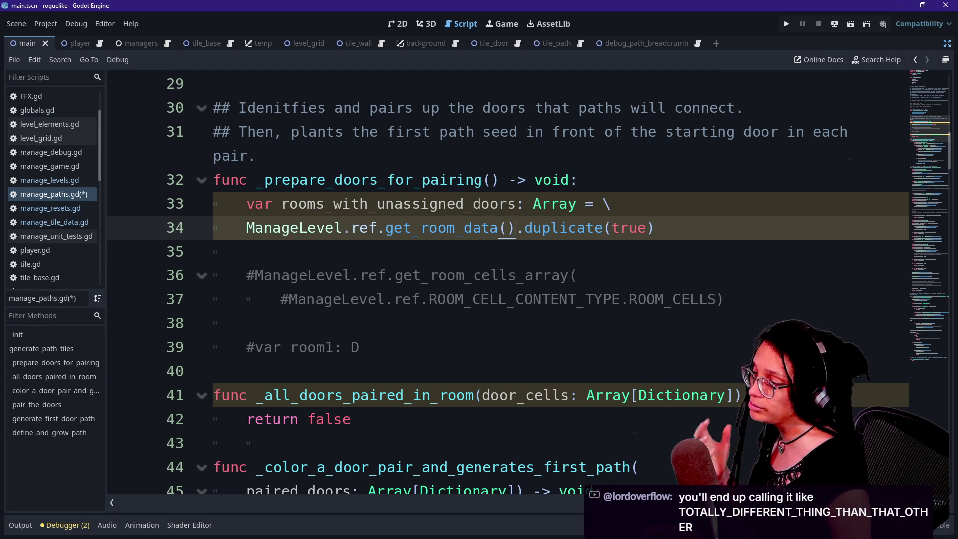
pyautogui.click(456, 228)
pyautogui.moveTo(506, 227); pyautogui.dragTo(647, 228)
pyautogui.click(647, 228)
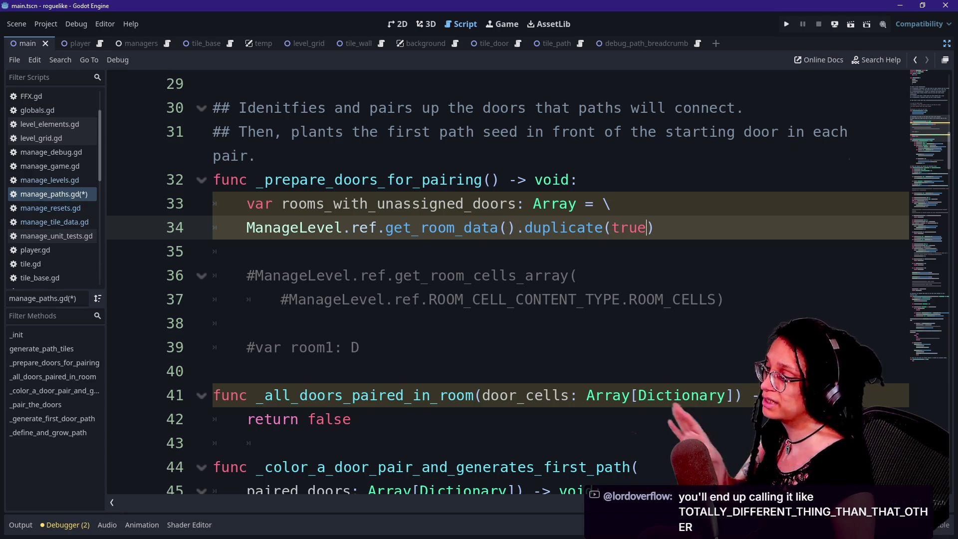
pyautogui.moveTo(332, 203); pyautogui.dragTo(534, 203)
pyautogui.click(551, 204)
pyautogui.moveTo(551, 203)
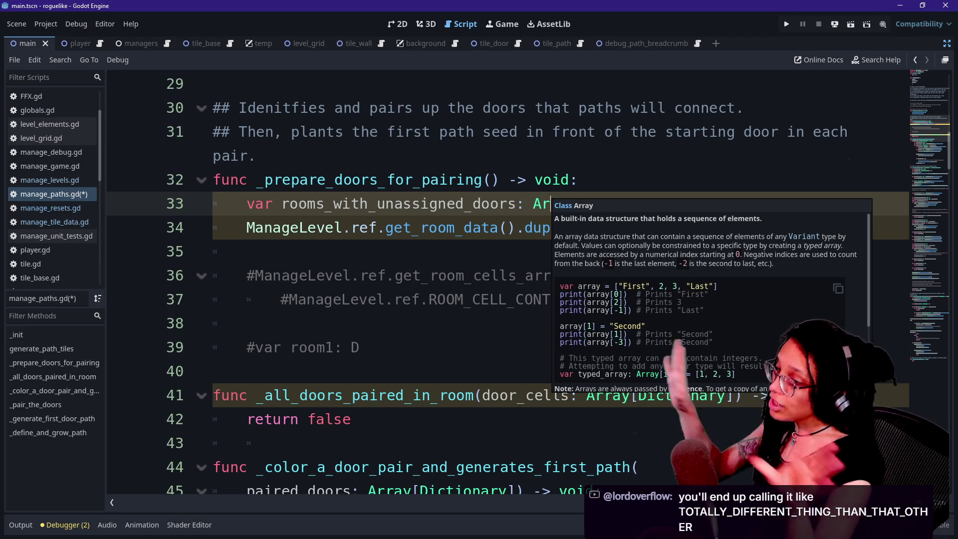
pyautogui.click(247, 251)
pyautogui.click(411, 299)
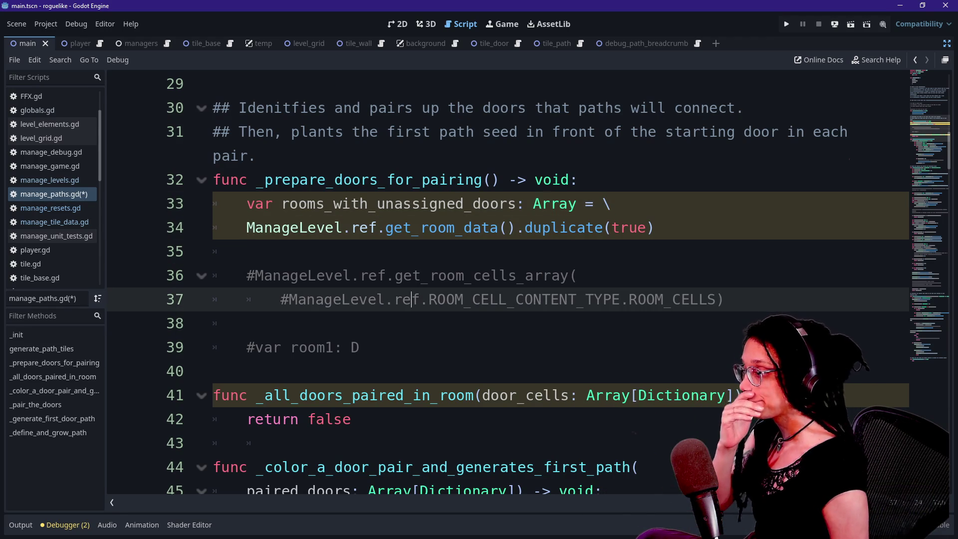
# Step: Insert blank lines below line 34 and delete the old commented-out room1 line
pyautogui.click(246, 251)
pyautogui.click(655, 228)
pyautogui.press('Return')
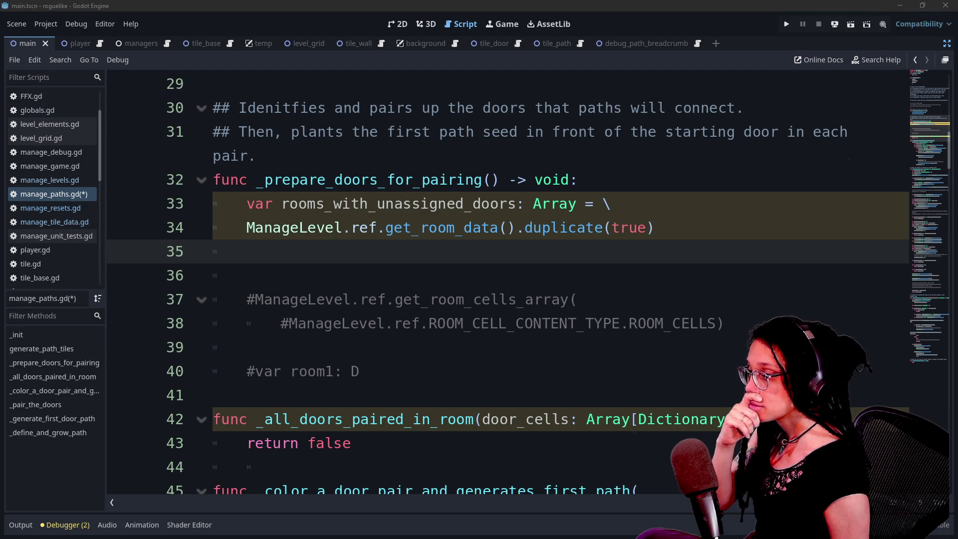
pyautogui.hotkey('alt', 'Tab')
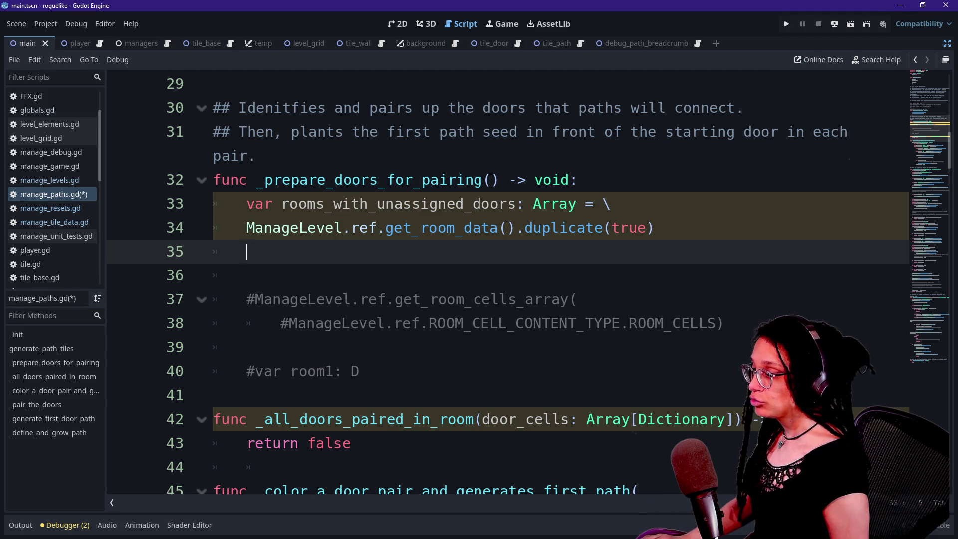
pyautogui.press('Return')
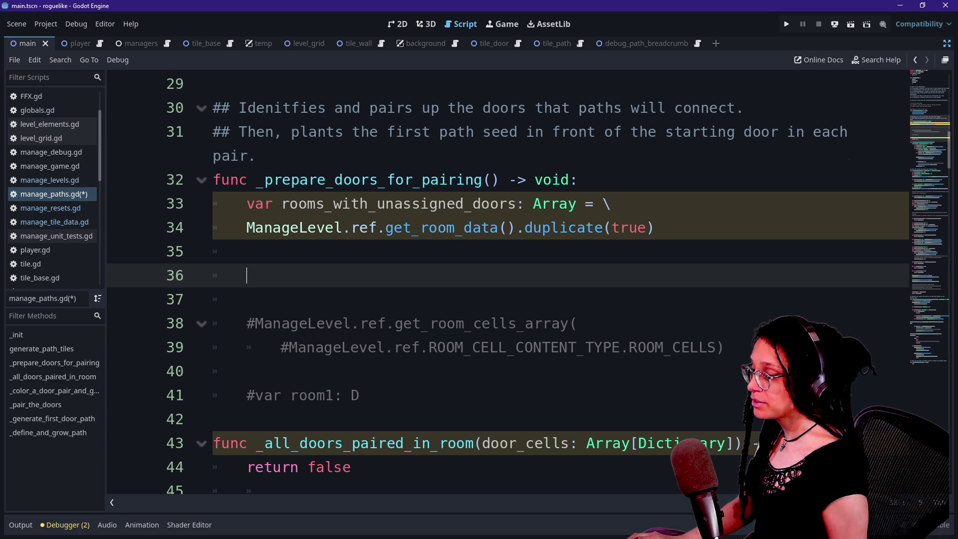
pyautogui.moveTo(359, 395); pyautogui.dragTo(246, 372)
pyautogui.press('BackSpace')
pyautogui.press('Up')
pyautogui.press('Up')
pyautogui.press('Up')
# Step: Type room1 as Array and add [Array] to the rooms_with_unassigned_doors type
pyautogui.write('var room1:')
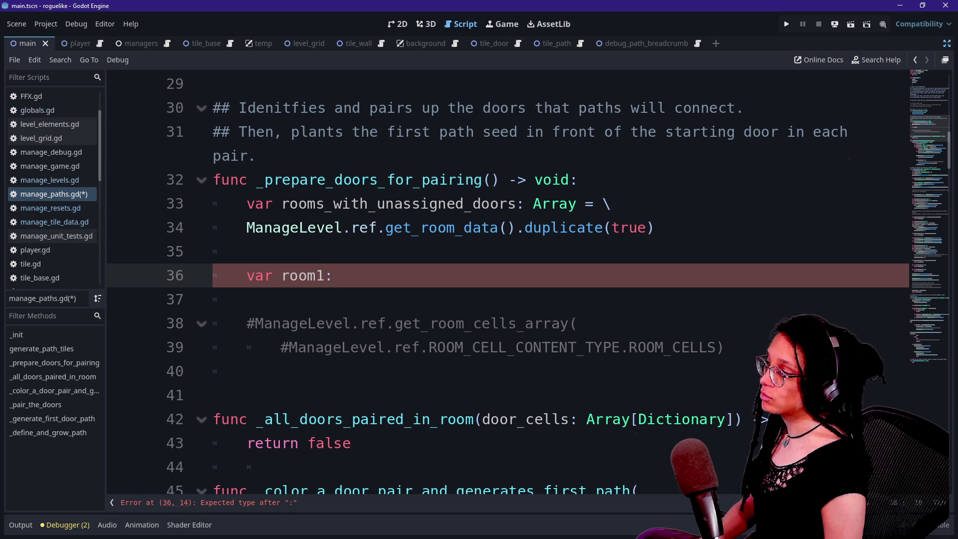
pyautogui.write('Array')
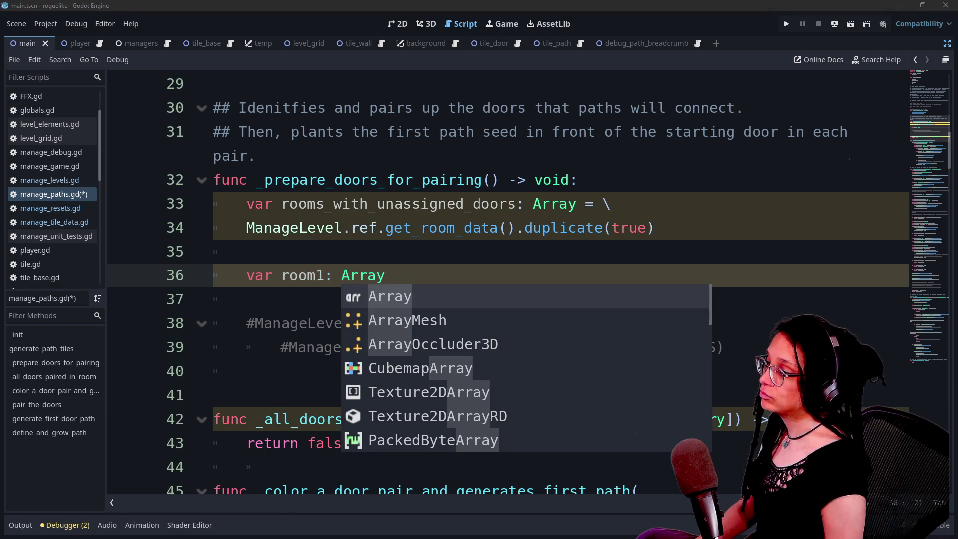
pyautogui.press('Escape')
pyautogui.press('Up')
pyautogui.press('Down')
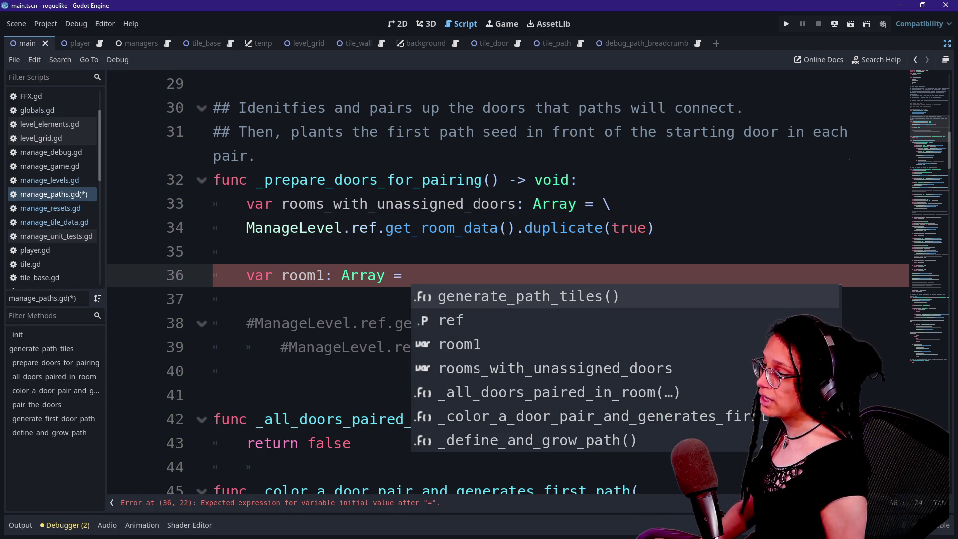
pyautogui.click(569, 204)
pyautogui.write('[Array]')
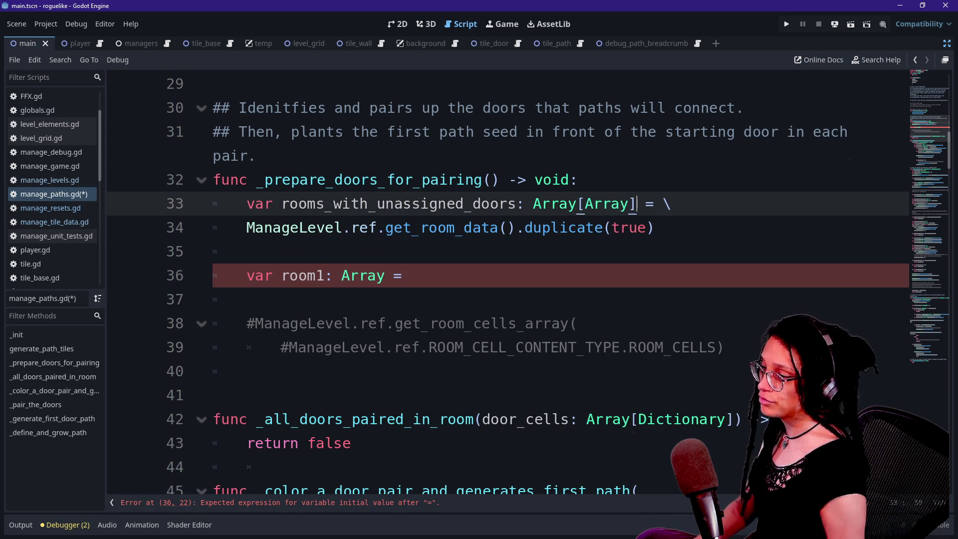
# Step: Assign room1 from rooms_with_unassigned_doors.pick_random() and check _all_doors_paired_in_room's door_cells parameter
pyautogui.click(411, 275)
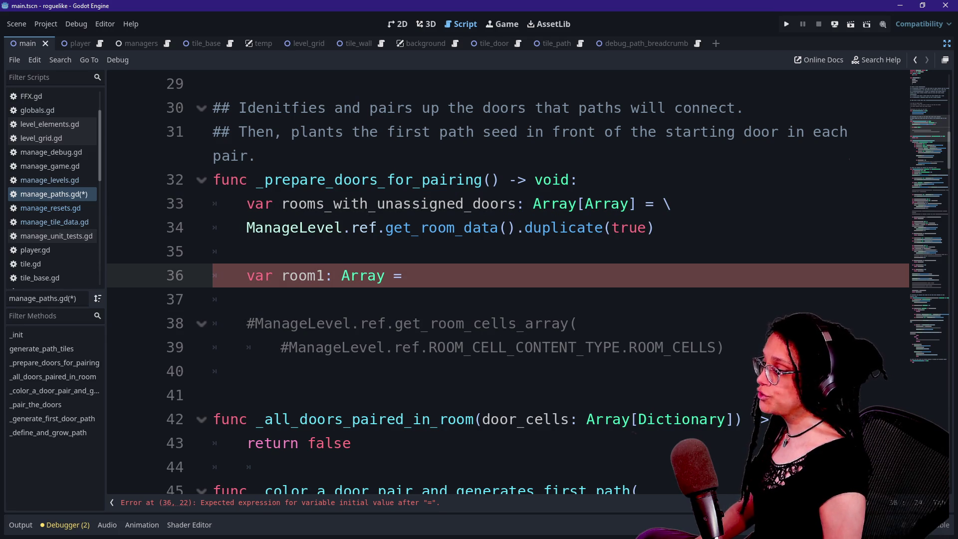
pyautogui.write('rooms')
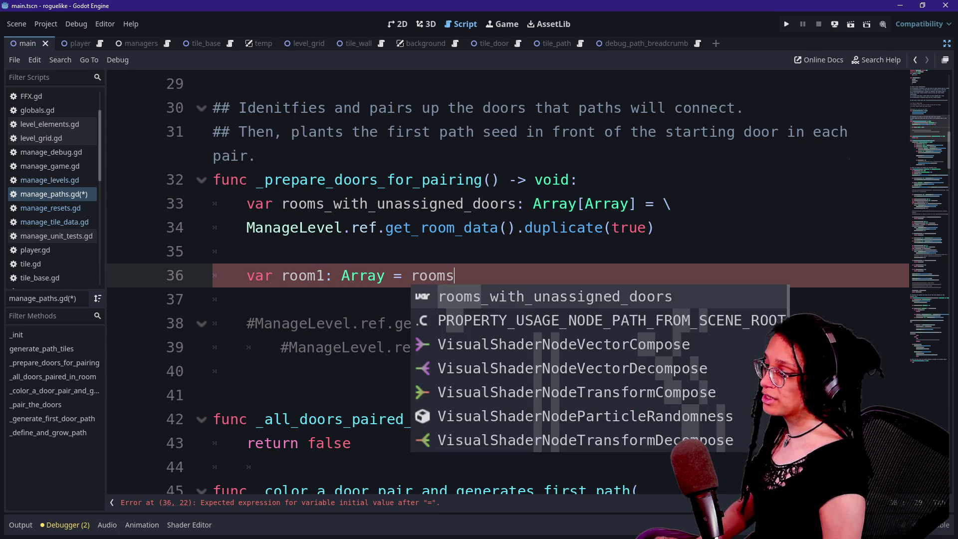
pyautogui.press('Return')
pyautogui.write('.pick_random()')
pyautogui.click(247, 252)
pyautogui.click(246, 300)
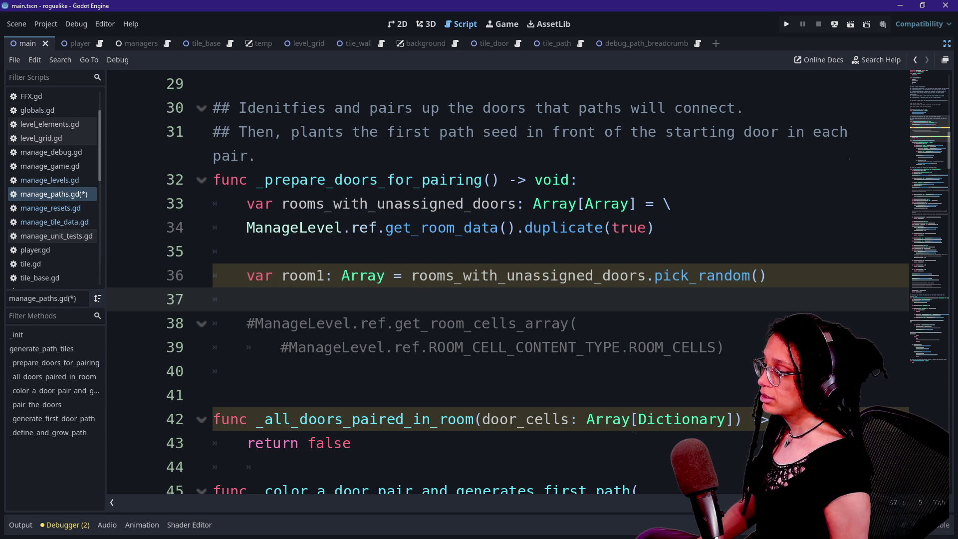
pyautogui.scroll(-1, 499, 280)
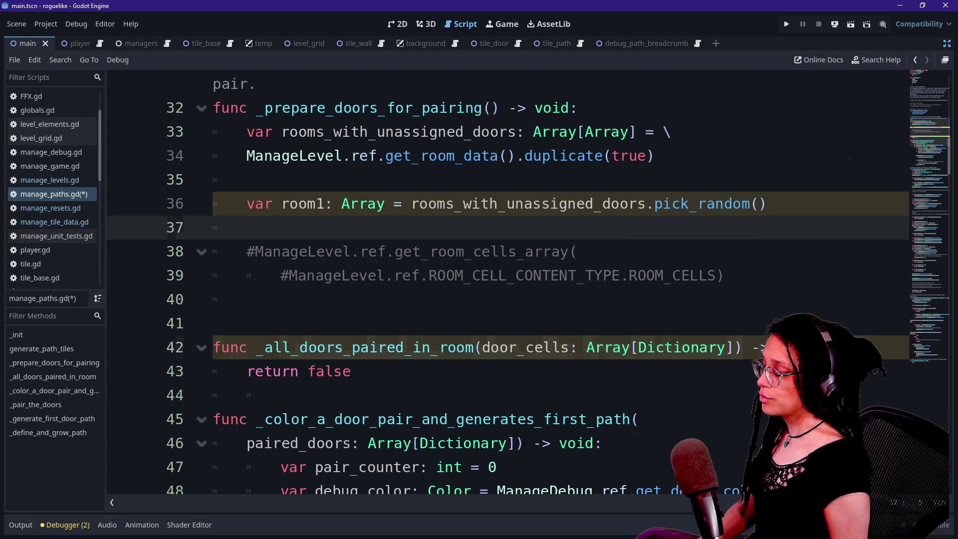
pyautogui.click(352, 371)
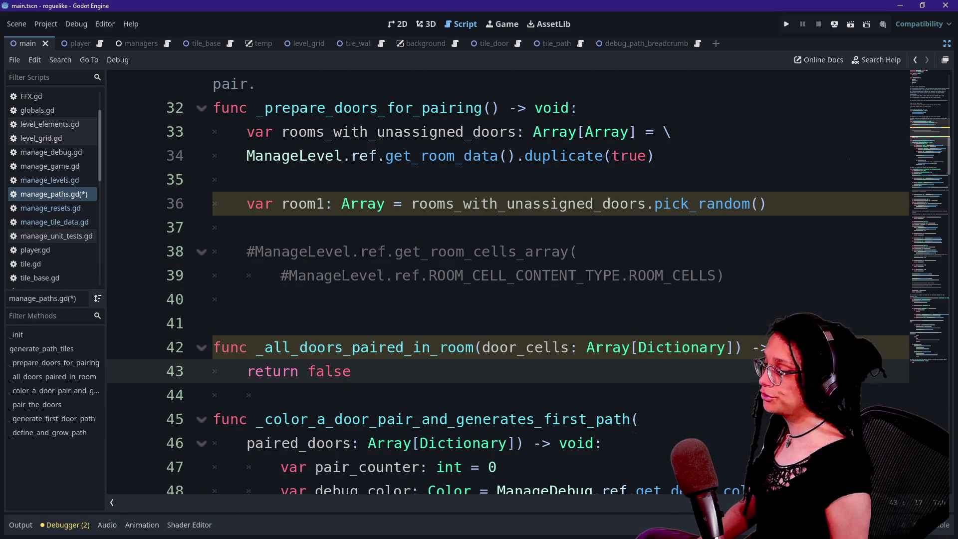
pyautogui.moveTo(482, 347); pyautogui.dragTo(543, 347)
pyautogui.click(543, 348)
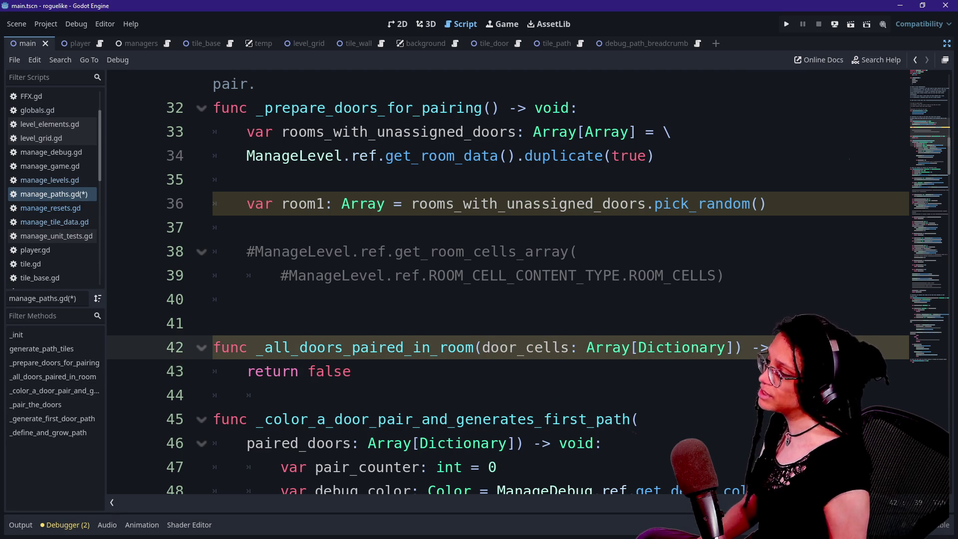
pyautogui.click(768, 204)
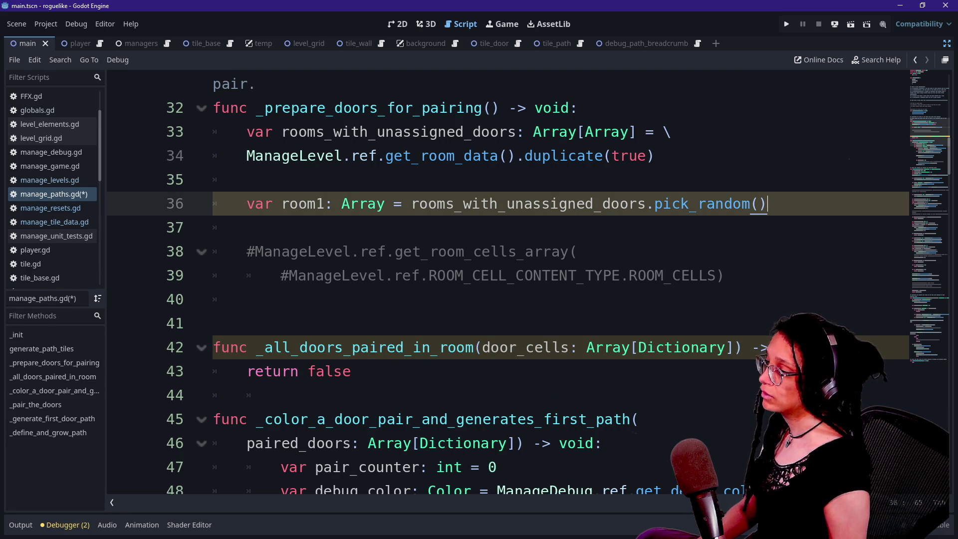
# Step: Start line 37 as var room1_doors: Array[Dictionary] =
pyautogui.press('Return')
pyautogui.write('var ro')
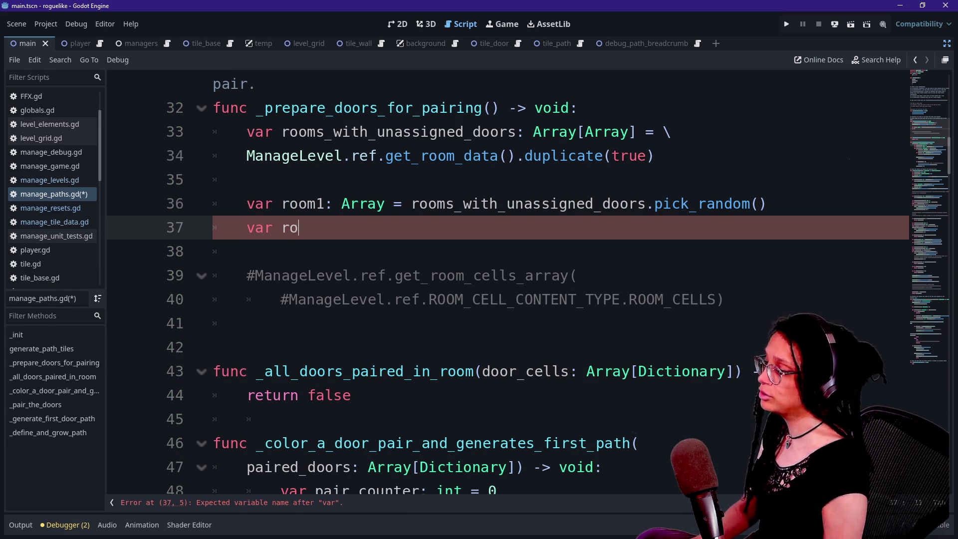
pyautogui.write('om1_doors: Array')
pyautogui.press('BackSpace')
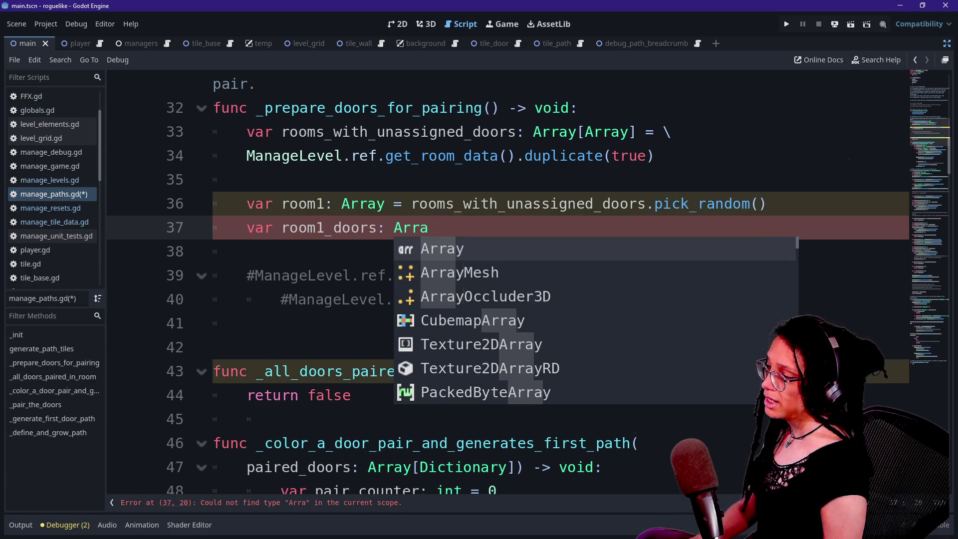
pyautogui.write('y[Dictionary]')
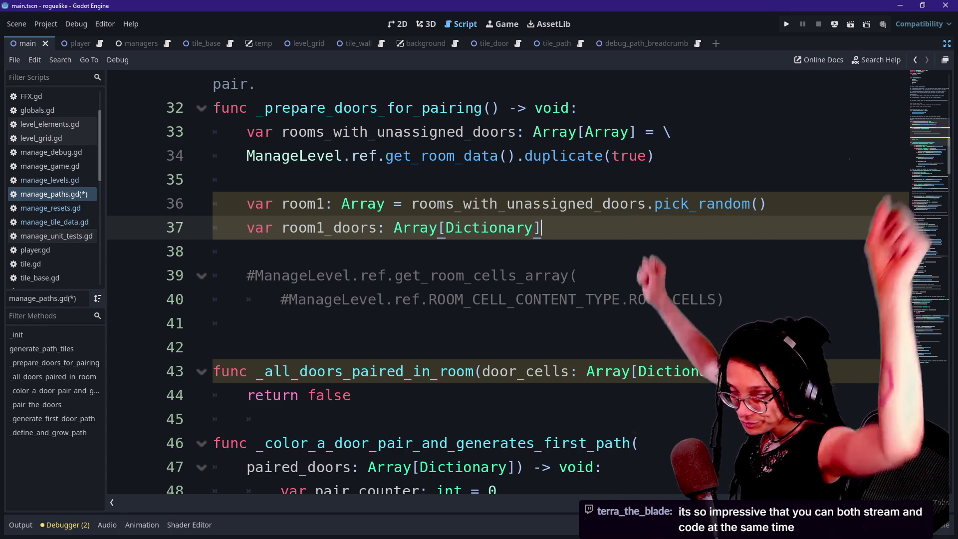
pyautogui.press('Return')
pyautogui.press('BackSpace')
pyautogui.write('=')
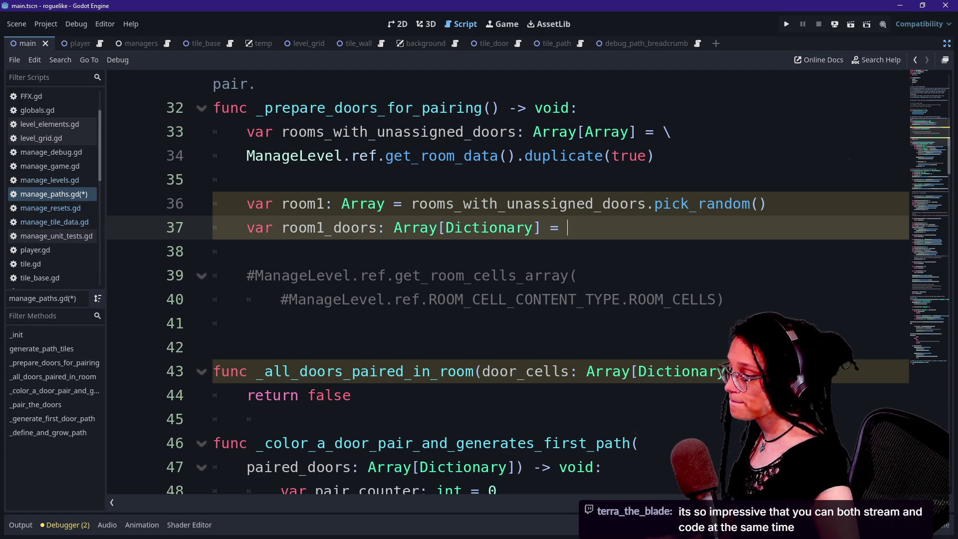
pyautogui.hotkey('ctrl', 'space')
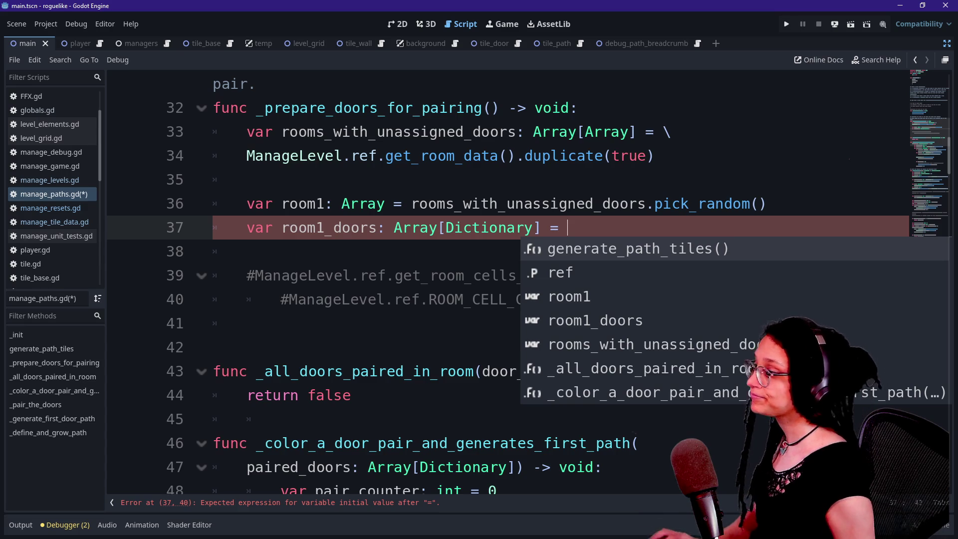
# Step: Replace the rooms_with_ attempt with ManageLevel.ref. as the room1_doors value
pyautogui.press('Escape')
pyautogui.press('Down')
pyautogui.press('Up')
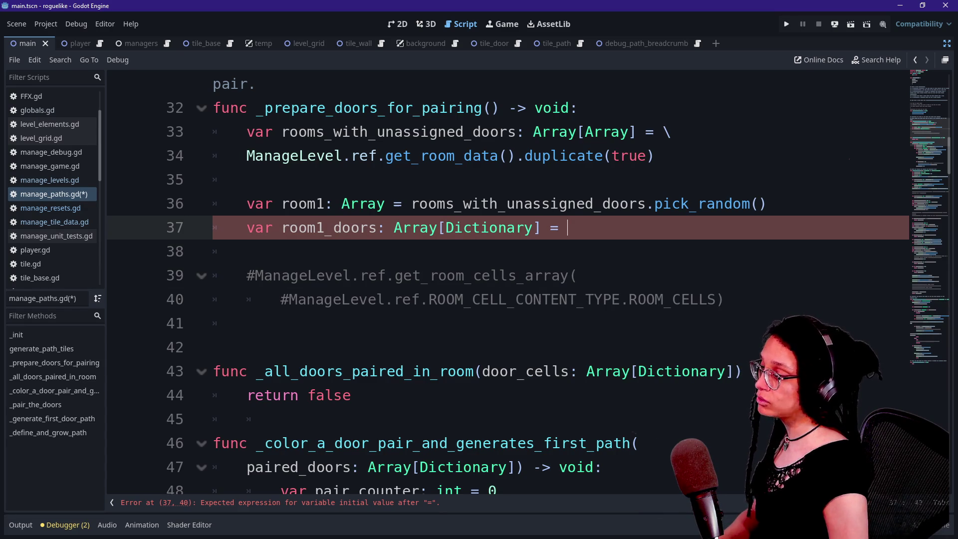
pyautogui.write('room')
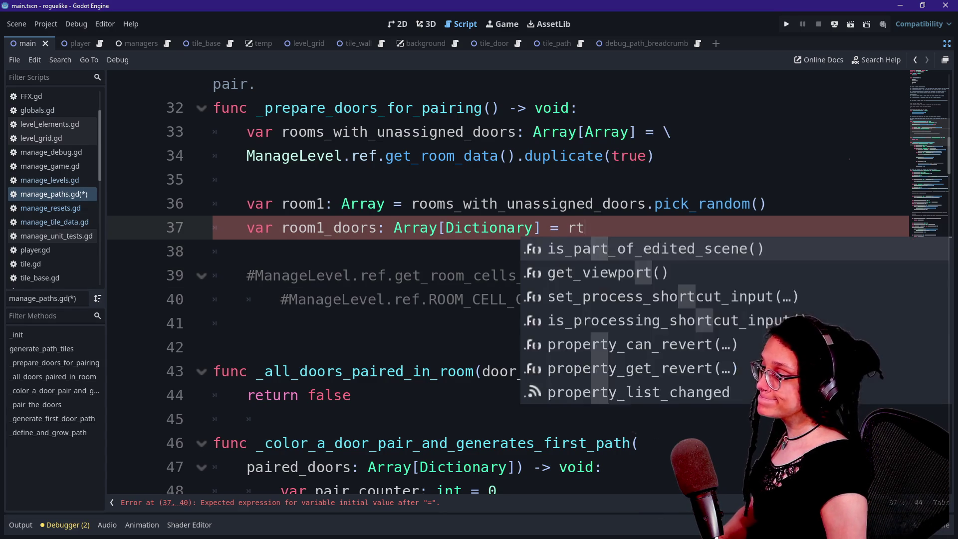
pyautogui.write('s_with_')
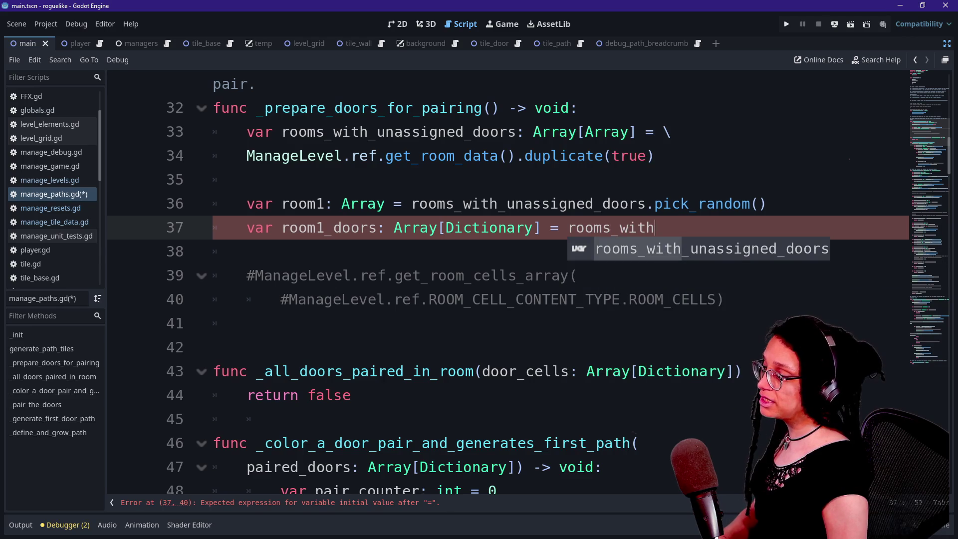
pyautogui.press('BackSpace')
pyautogui.press('BackSpace')
pyautogui.press('BackSpace')
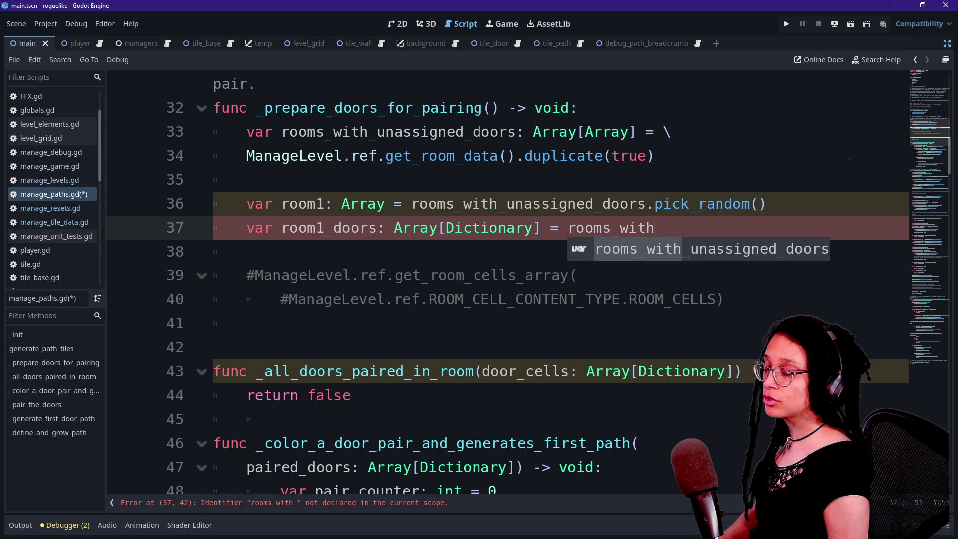
pyautogui.press('BackSpace')
pyautogui.press('BackSpace')
pyautogui.press('BackSpace')
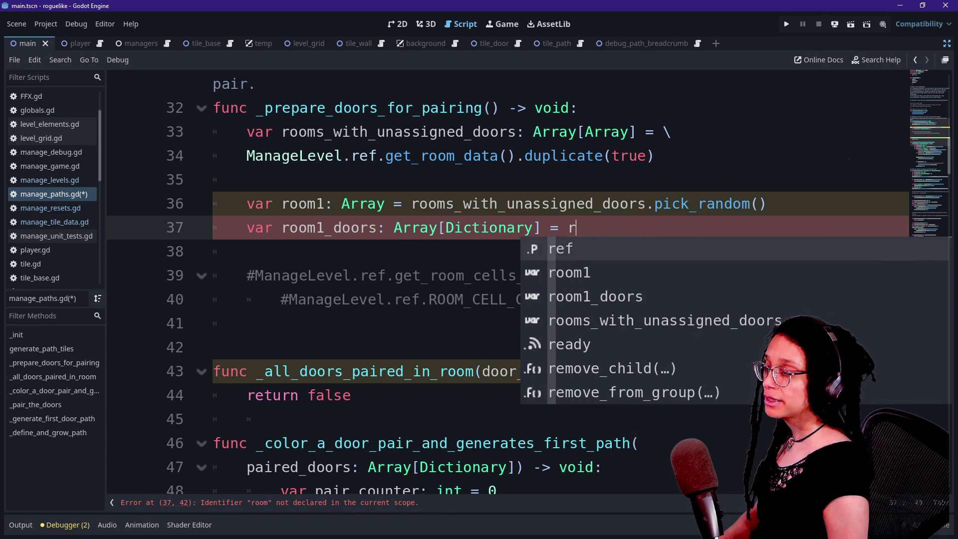
pyautogui.write('g')
pyautogui.press('BackSpace')
pyautogui.write('ManageLe')
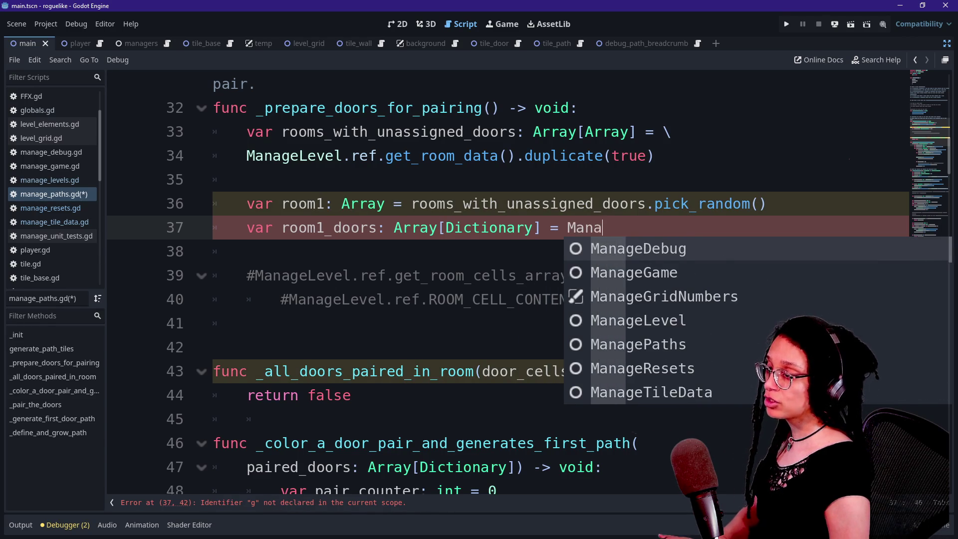
pyautogui.press('Return')
pyautogui.write('.rf.')
pyautogui.press('BackSpace')
pyautogui.press('BackSpace')
pyautogui.write('ef.')
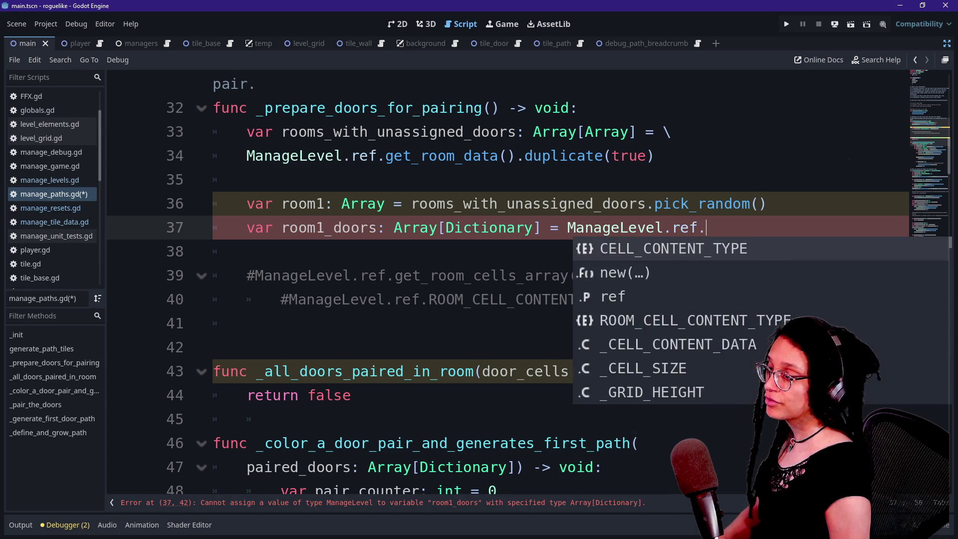
# Step: Continue the line with a backslash and complete the _get_room_cell_contents( call
pyautogui.click(559, 228)
pyautogui.click(568, 228)
pyautogui.write('\\')
pyautogui.press('Return')
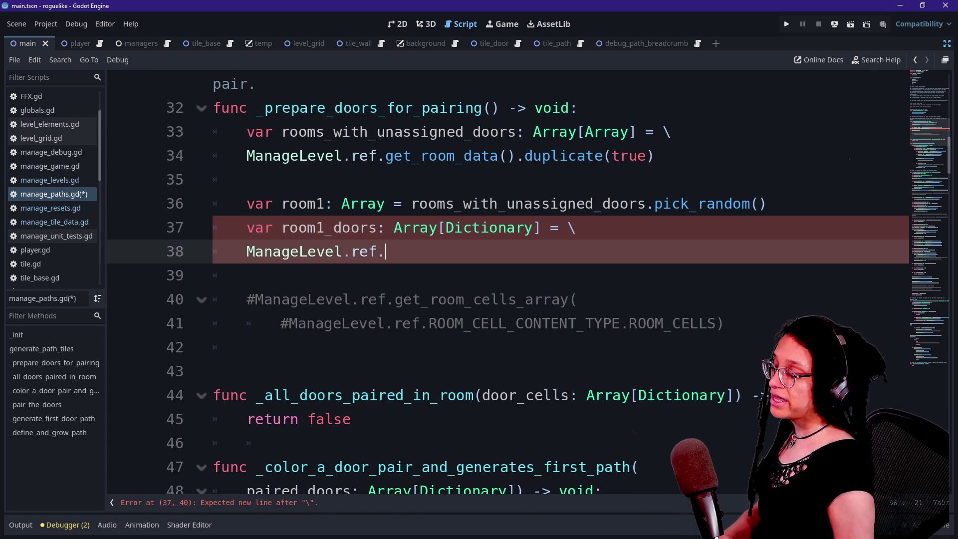
pyautogui.write('get_')
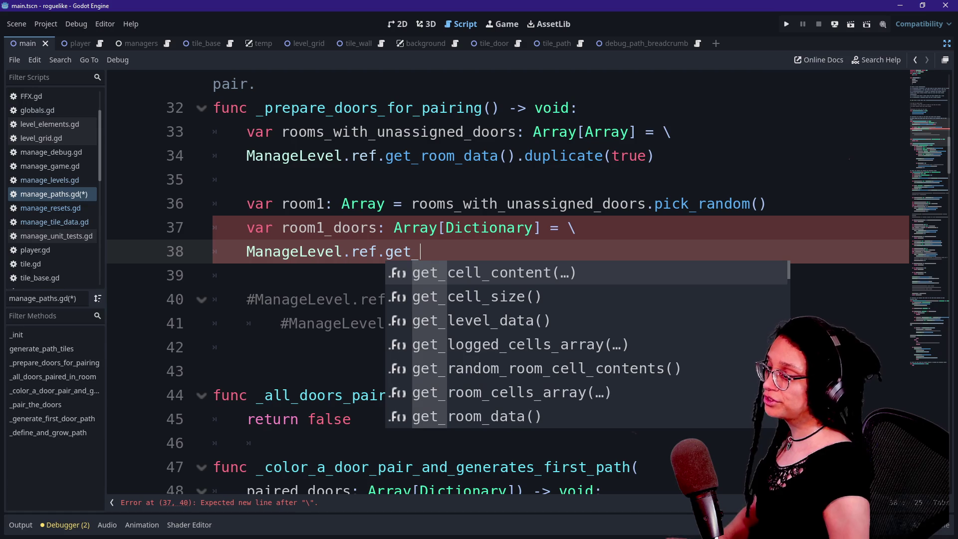
pyautogui.write('roo')
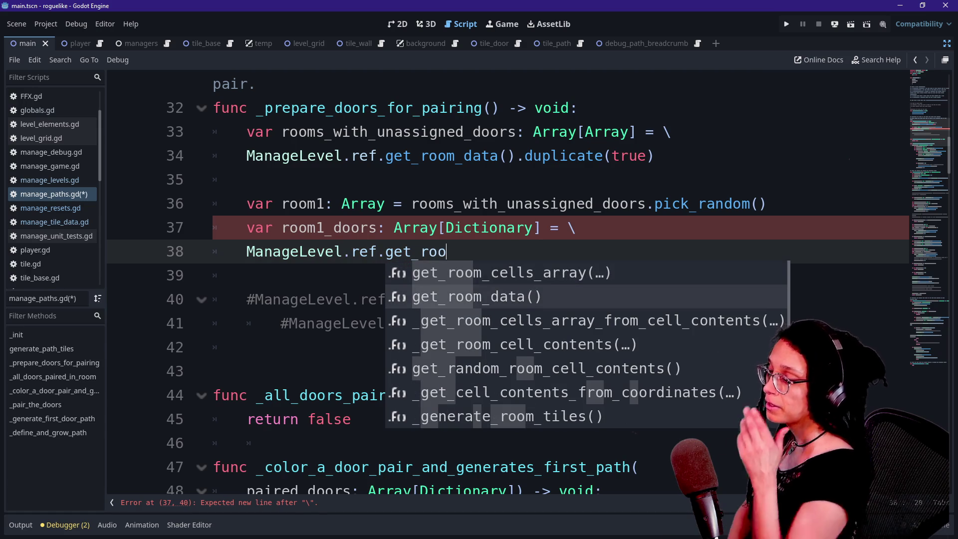
pyautogui.press('Down')
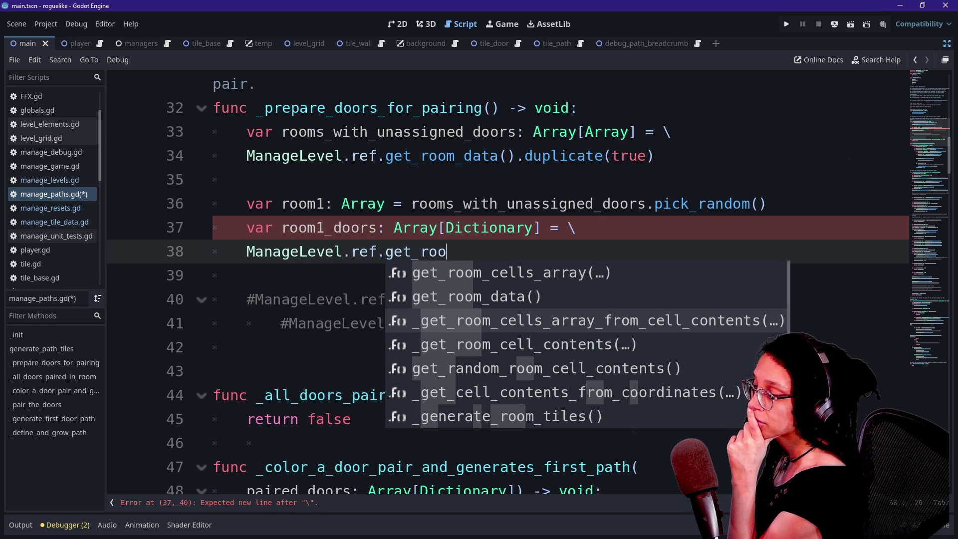
pyautogui.press('Down')
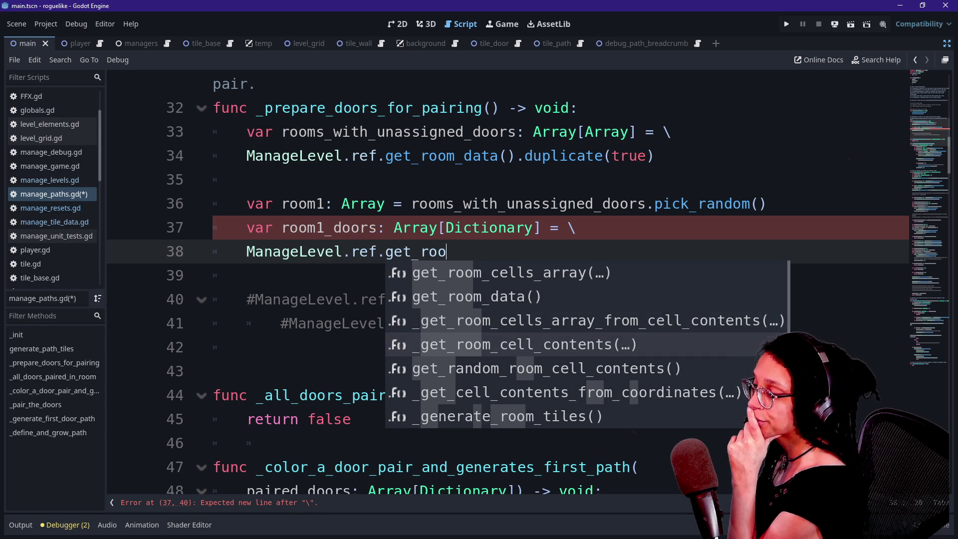
pyautogui.press('Return')
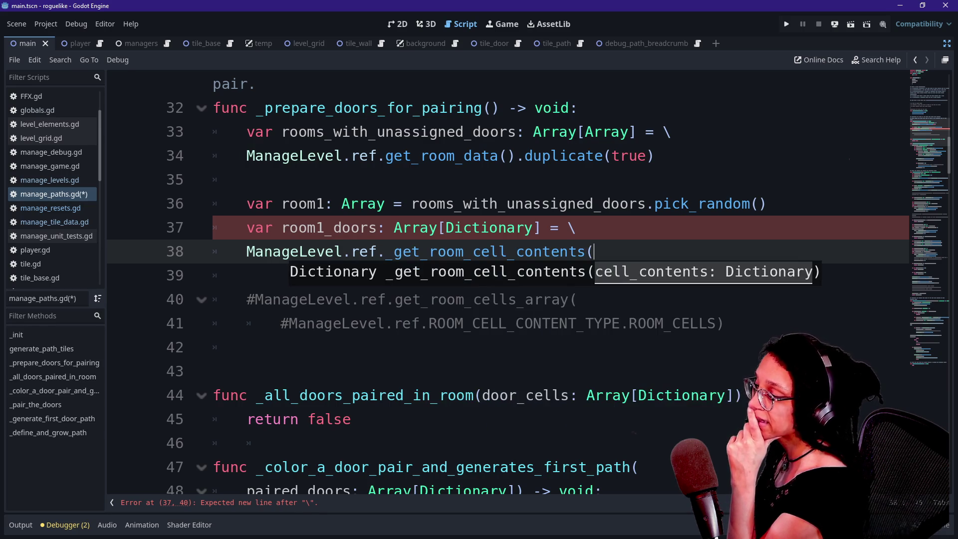
# Step: Go to the _get_room_cell_contents definition in manage_levels.gd
pyautogui.moveTo(264, 228); pyautogui.dragTo(264, 204)
pyautogui.click(370, 227)
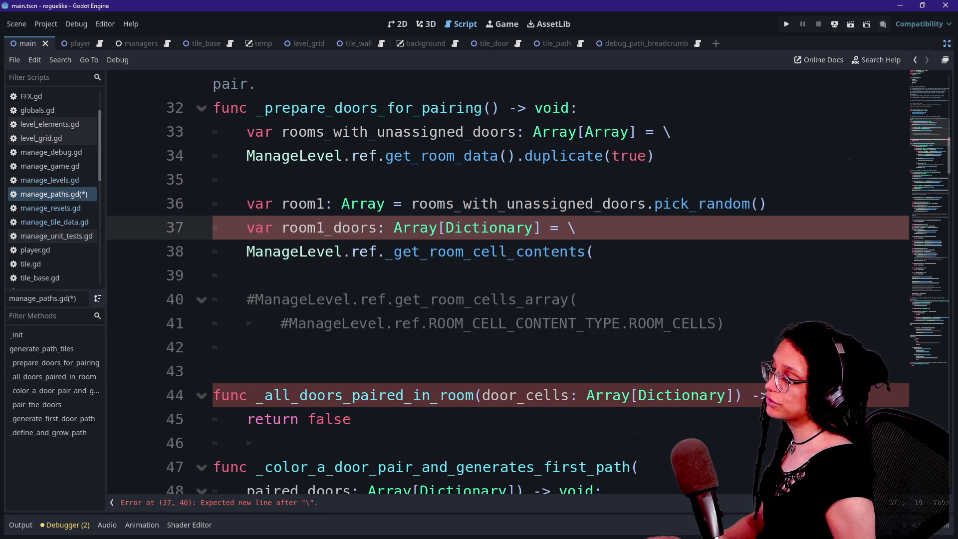
pyautogui.moveTo(414, 227)
pyautogui.click(463, 228)
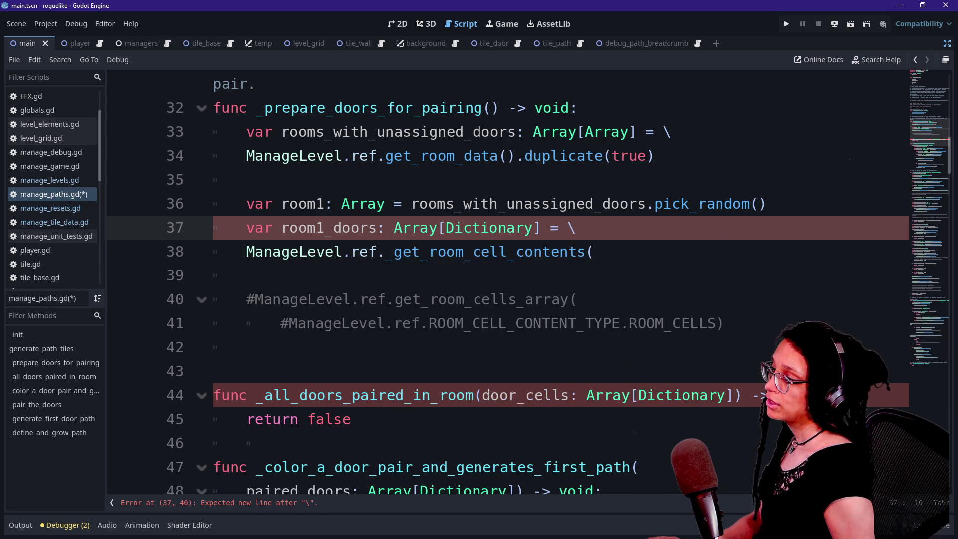
pyautogui.keyDown('ctrl'); pyautogui.click(468, 252); pyautogui.keyUp('ctrl')
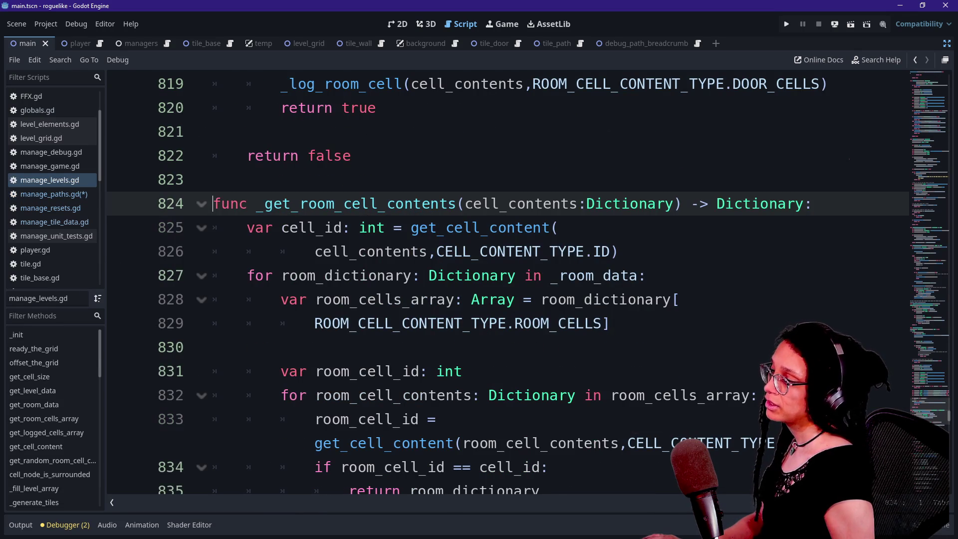
pyautogui.moveTo(464, 204); pyautogui.dragTo(657, 203)
pyautogui.click(657, 204)
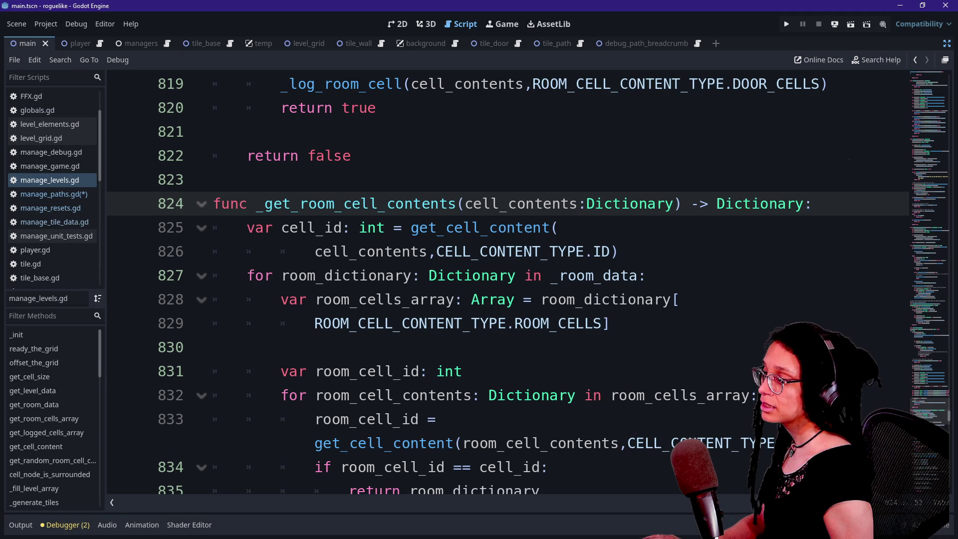
pyautogui.click(419, 228)
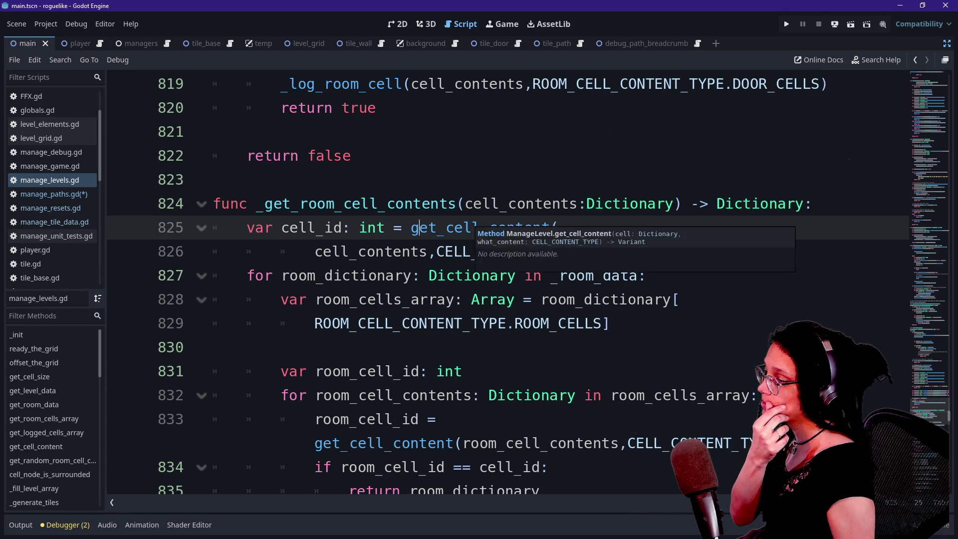
pyautogui.scroll(-1, 508, 282)
pyautogui.press('Down')
pyautogui.press('Down')
pyautogui.press('Down')
pyautogui.press('Down')
pyautogui.press('Down')
pyautogui.press('Down')
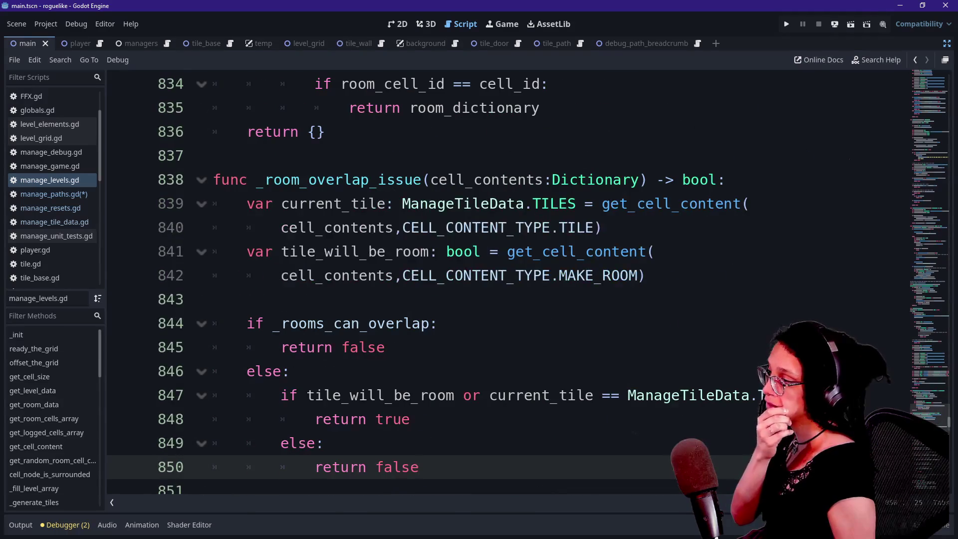
pyautogui.scroll(5, 500, 282)
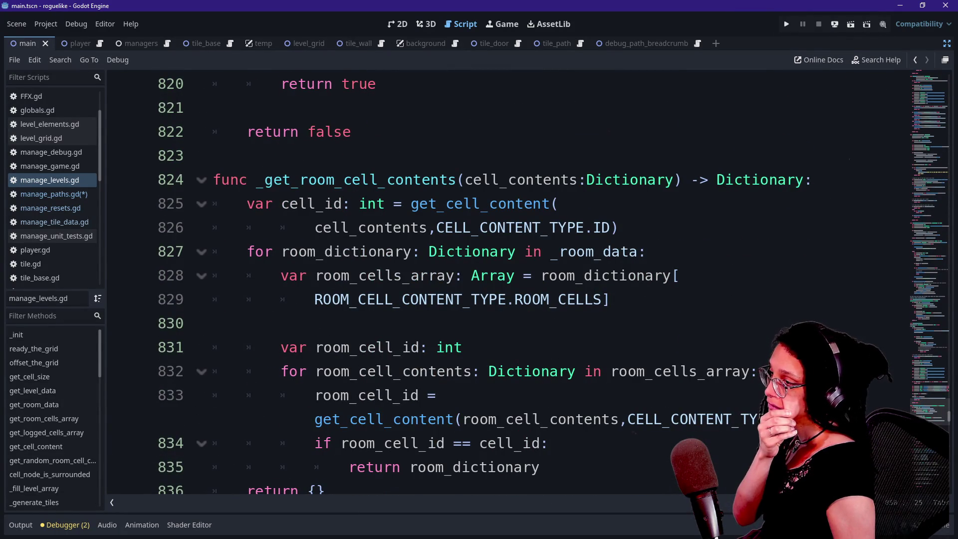
pyautogui.click(265, 179)
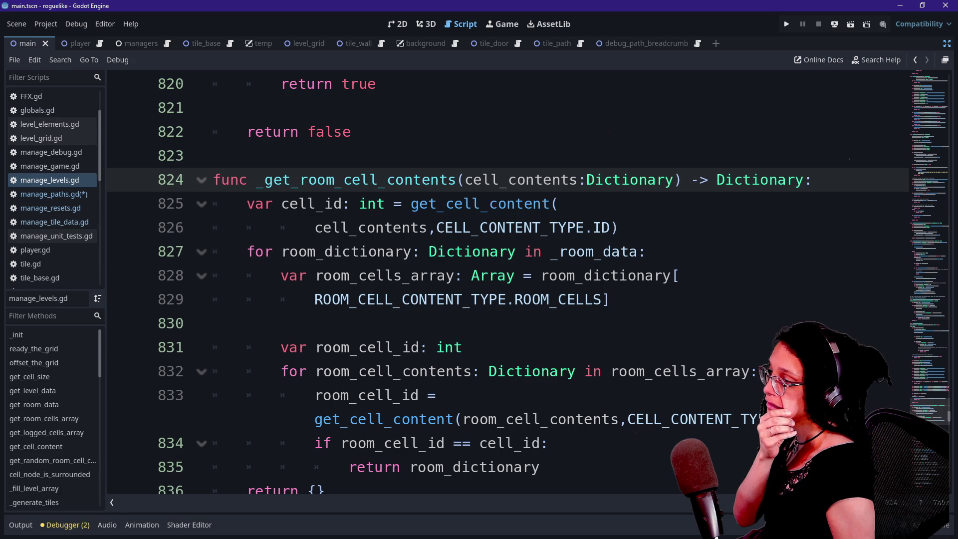
pyautogui.scroll(3, 499, 282)
pyautogui.scroll(-3, 499, 282)
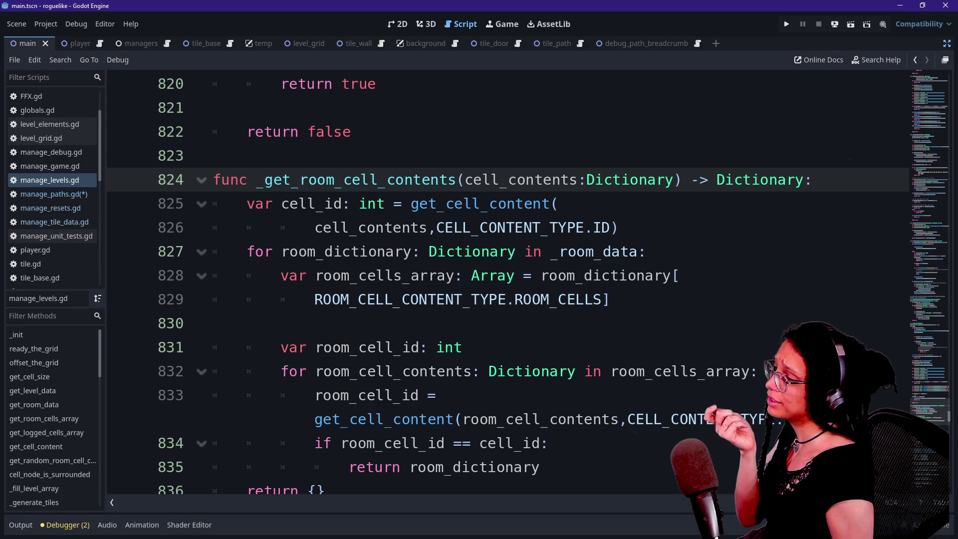
pyautogui.click(257, 179)
pyautogui.moveTo(256, 180); pyautogui.dragTo(457, 180)
pyautogui.press('F3')
pyautogui.scroll(2, 508, 282)
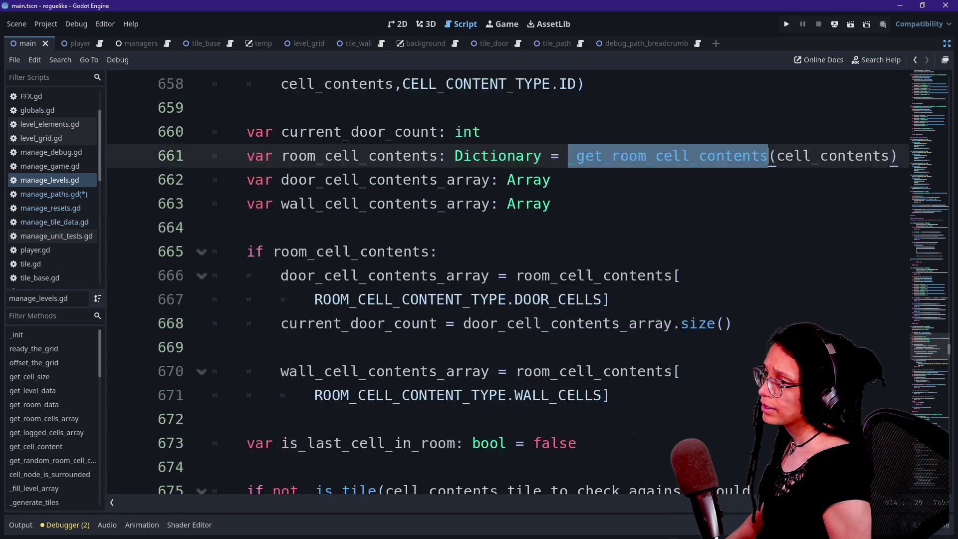
pyautogui.scroll(3, 508, 282)
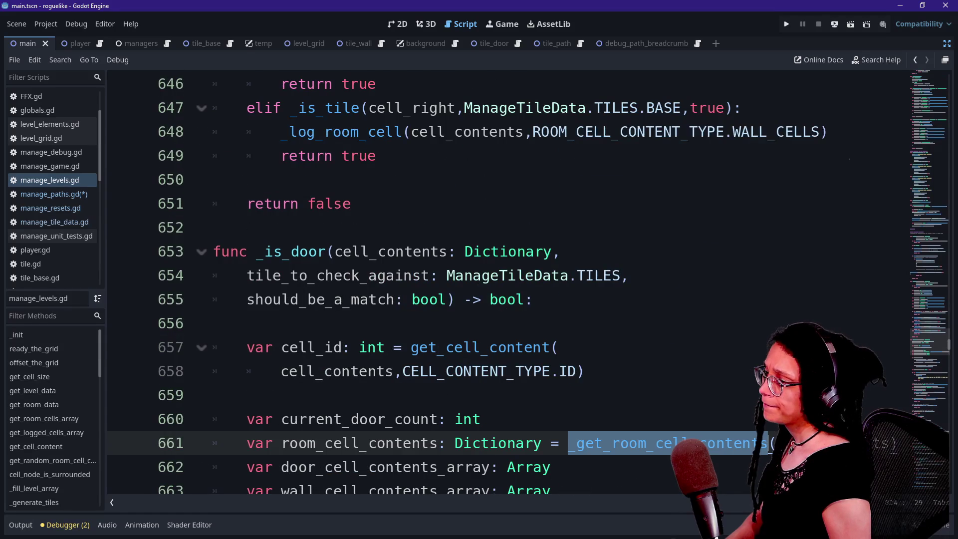
pyautogui.scroll(-1, 528, 282)
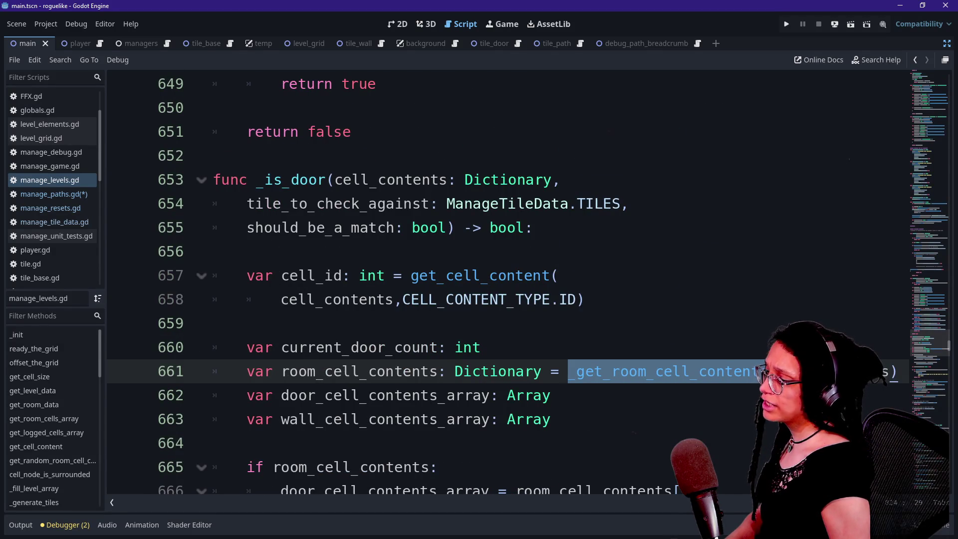
pyautogui.scroll(-1, 508, 282)
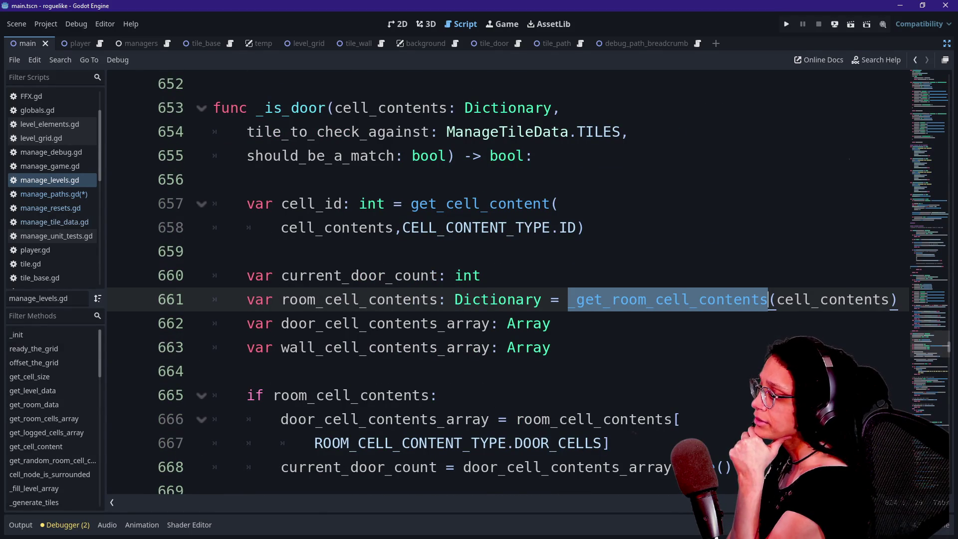
pyautogui.scroll(-1, 508, 282)
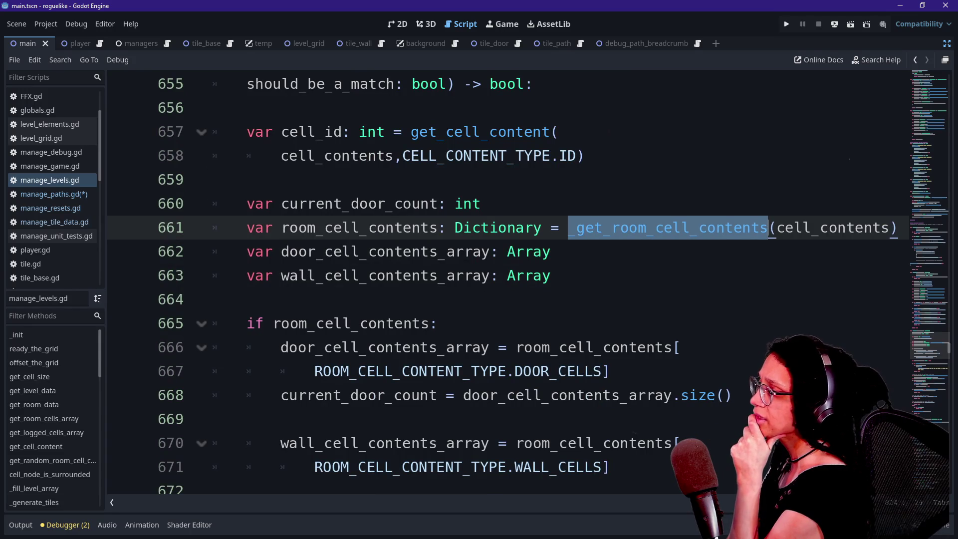
pyautogui.scroll(2, 508, 282)
pyautogui.scroll(-1, 508, 282)
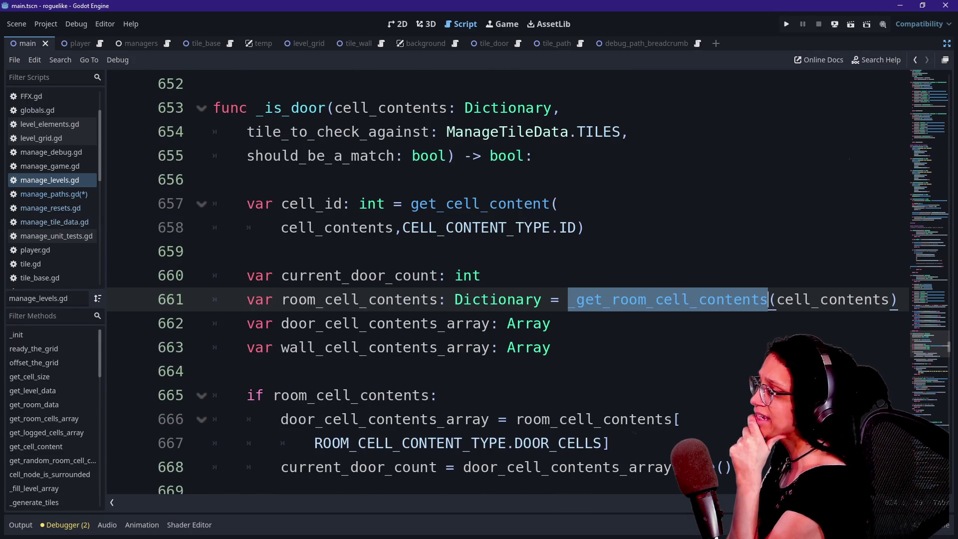
pyautogui.scroll(2, 507, 282)
pyautogui.moveTo(335, 251); pyautogui.dragTo(437, 275)
pyautogui.click(437, 276)
pyautogui.scroll(-2, 508, 282)
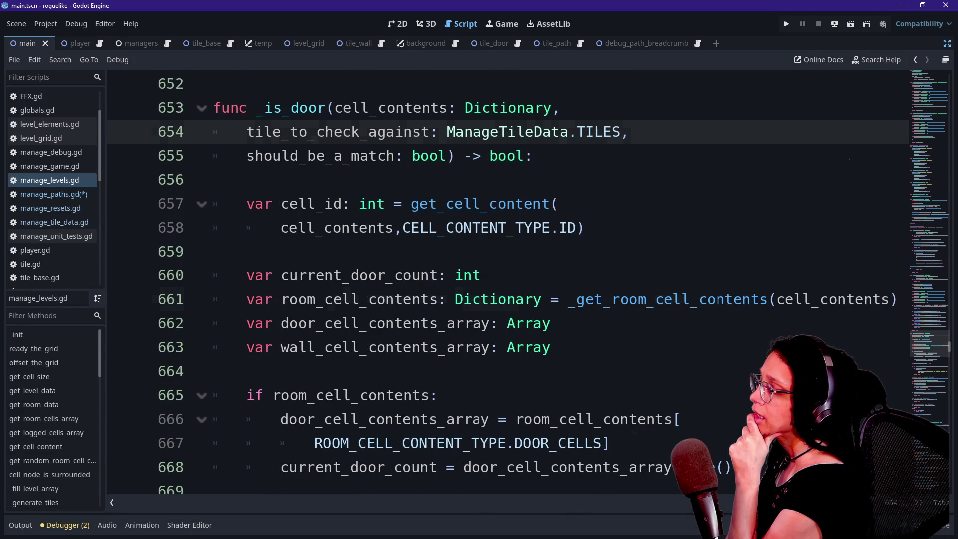
pyautogui.click(551, 299)
pyautogui.click(551, 324)
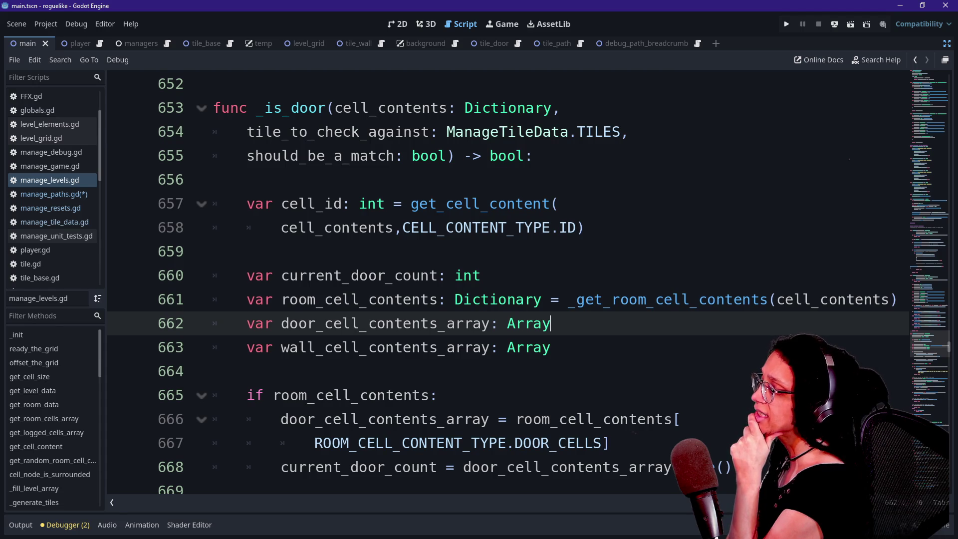
pyautogui.scroll(-1, 507, 282)
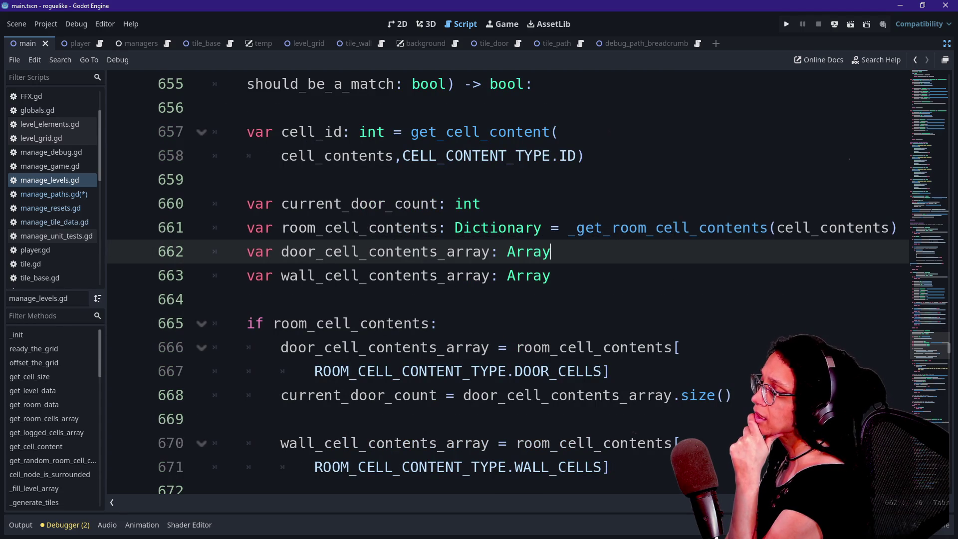
pyautogui.moveTo(282, 227); pyautogui.dragTo(403, 227)
pyautogui.click(290, 228)
pyautogui.click(281, 227)
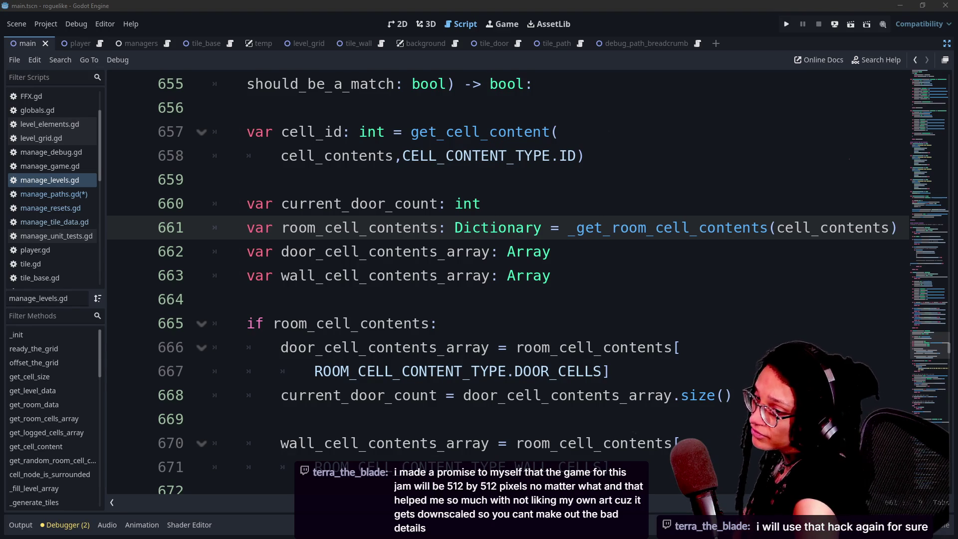
pyautogui.click(449, 443)
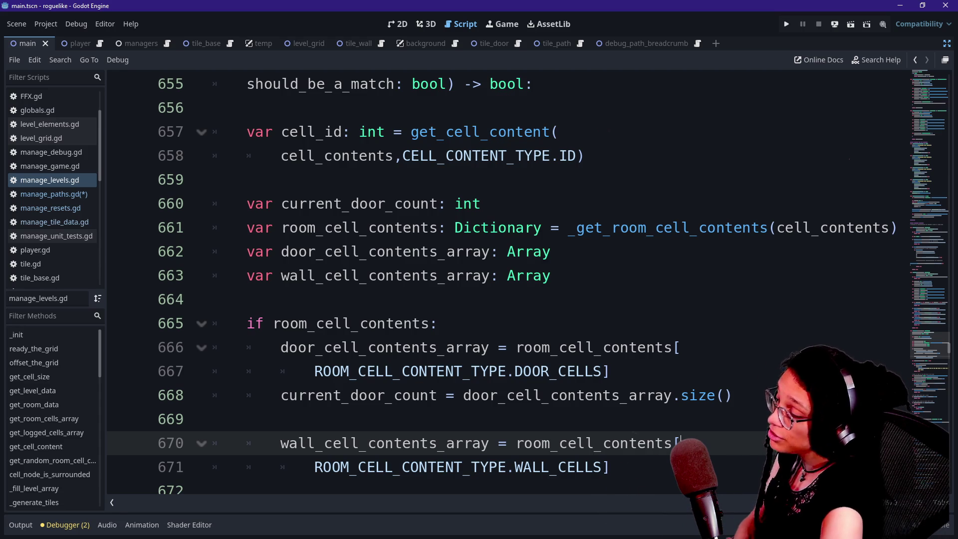
pyautogui.click(550, 276)
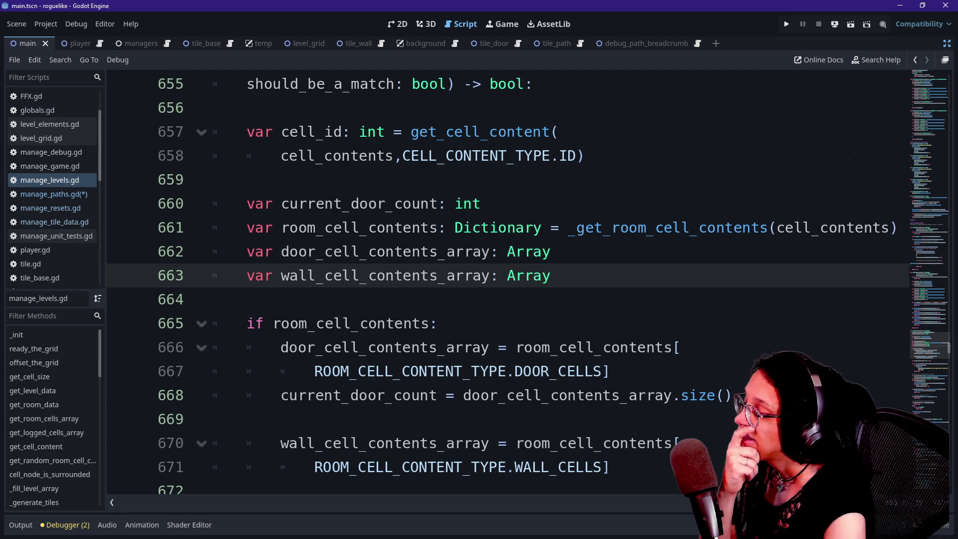
pyautogui.scroll(5, 499, 285)
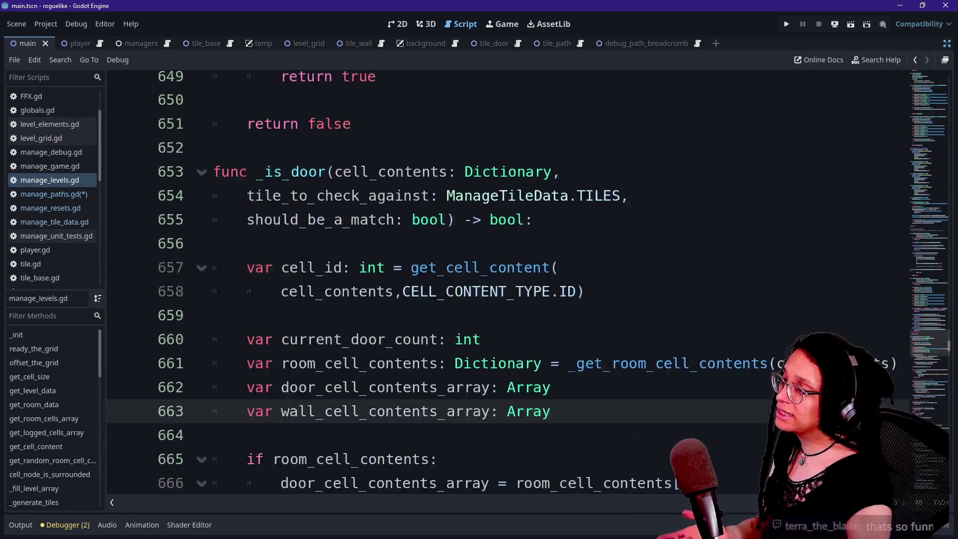
# Step: Examine the _room_data.size() check around line 695 and jump to the _room_data loop at line 761
pyautogui.scroll(-5, 499, 285)
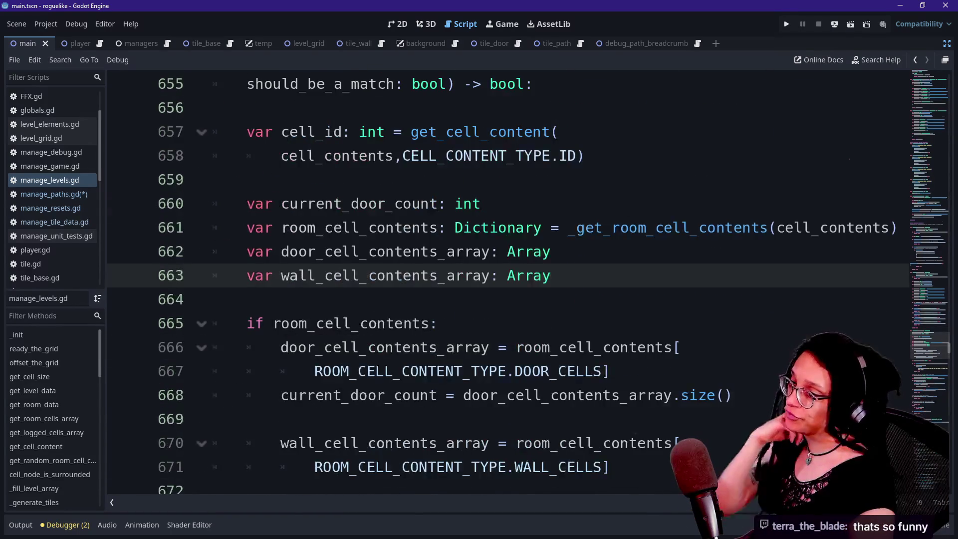
pyautogui.scroll(-9, 499, 285)
pyautogui.scroll(-5, 499, 285)
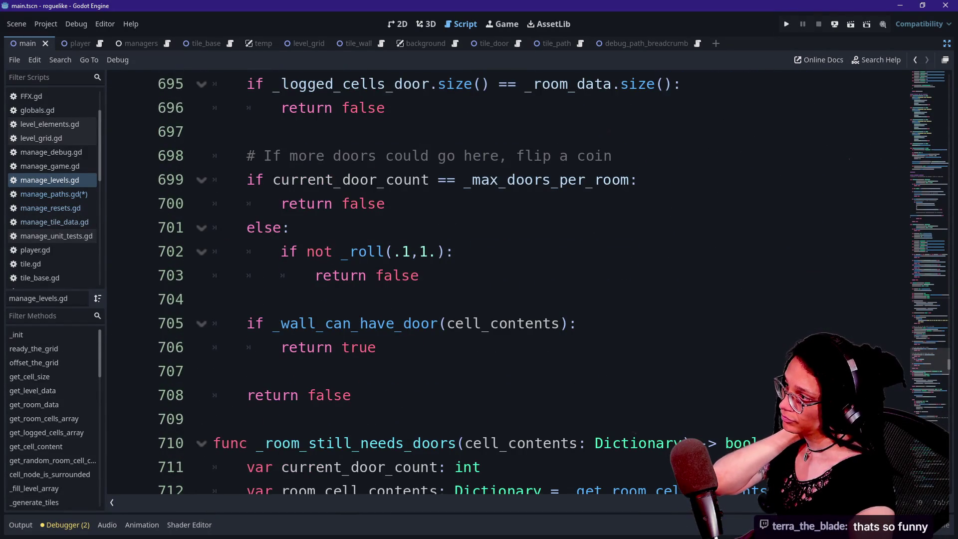
pyautogui.scroll(2, 499, 285)
pyautogui.click(251, 203)
pyautogui.click(516, 203)
pyautogui.moveTo(255, 204); pyautogui.dragTo(396, 203)
pyautogui.click(429, 203)
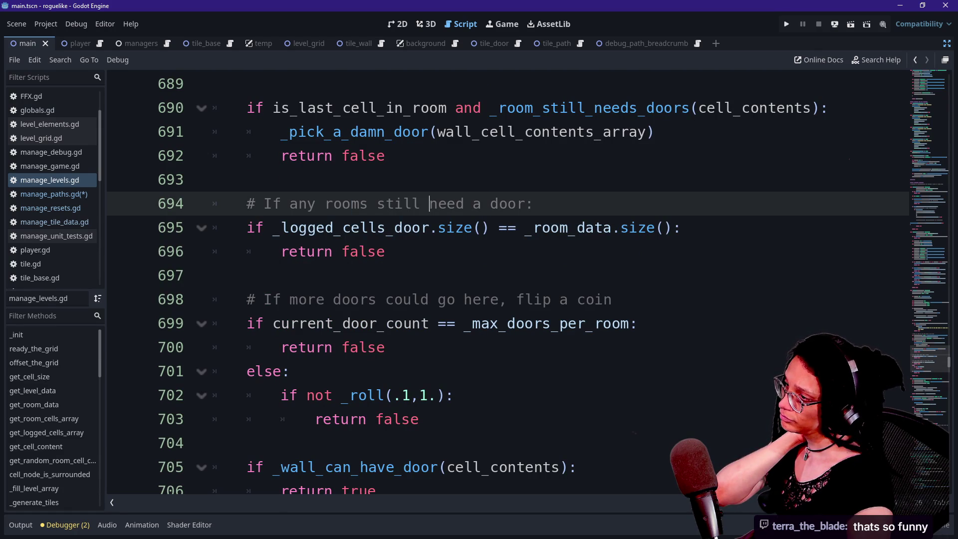
pyautogui.moveTo(525, 228); pyautogui.dragTo(630, 227)
pyautogui.click(664, 228)
pyautogui.click(656, 227)
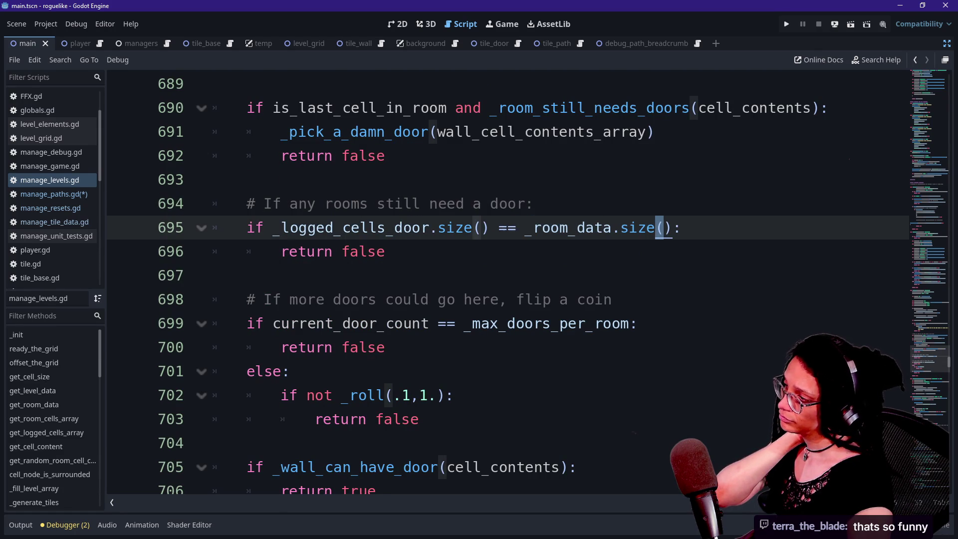
pyautogui.scroll(1, 656, 227)
pyautogui.moveTo(525, 300); pyautogui.dragTo(682, 299)
pyautogui.click(682, 300)
pyautogui.moveTo(525, 300); pyautogui.dragTo(612, 300)
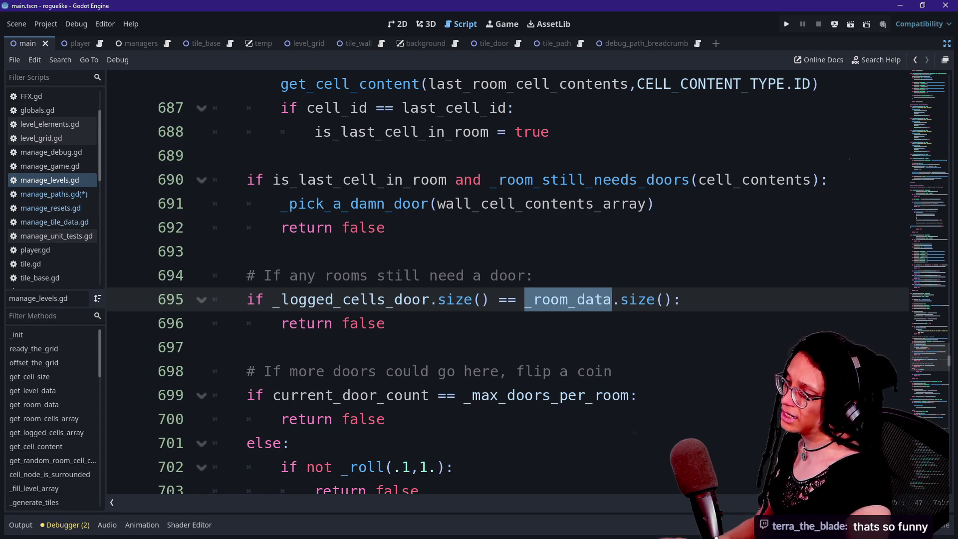
pyautogui.hotkey('ctrl', 'd')
pyautogui.scroll(-3, 508, 282)
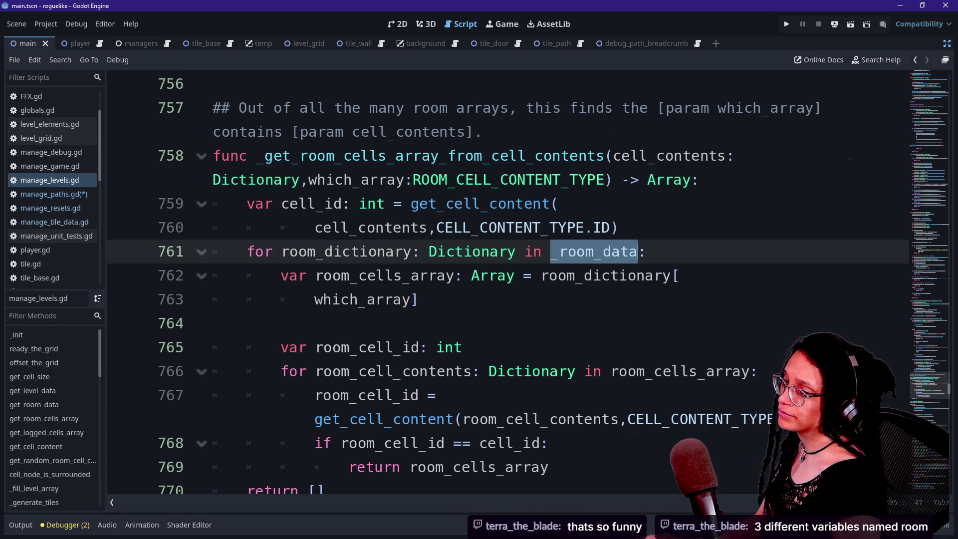
# Step: Review the _ROOM_DATA_TYPE enum entries such as ARRAY and DARKNESS at the script's top
pyautogui.moveTo(928, 385)
pyautogui.mouseDown()
pyautogui.moveTo(933, 88)
pyautogui.moveTo(935, 115)
pyautogui.mouseUp()
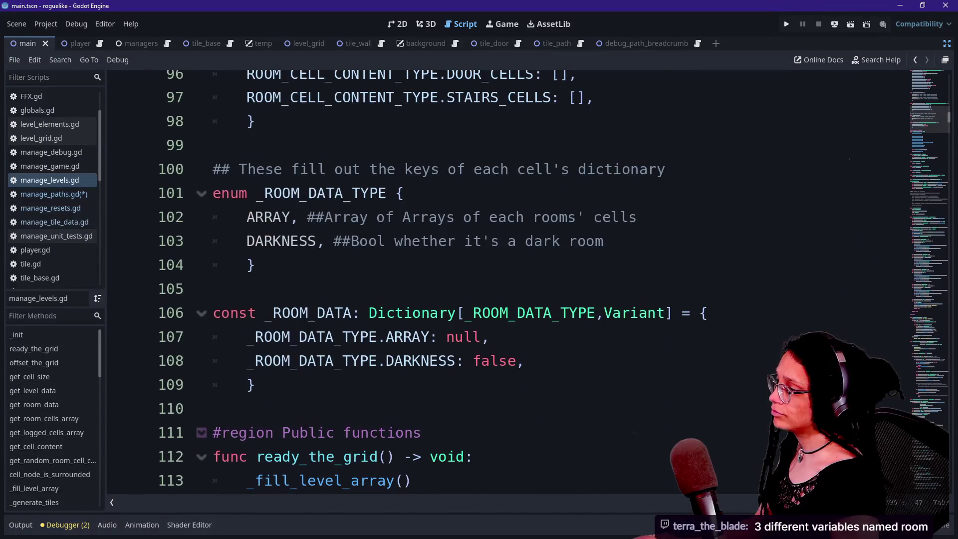
pyautogui.click(273, 217)
pyautogui.press('Down')
pyautogui.moveTo(517, 217)
pyautogui.mouseDown()
pyautogui.moveTo(247, 241)
pyautogui.moveTo(441, 241)
pyautogui.moveTo(307, 217)
pyautogui.moveTo(464, 241)
pyautogui.mouseUp()
pyautogui.click(516, 217)
pyautogui.click(464, 242)
pyautogui.moveTo(247, 241); pyautogui.dragTo(354, 241)
pyautogui.click(290, 241)
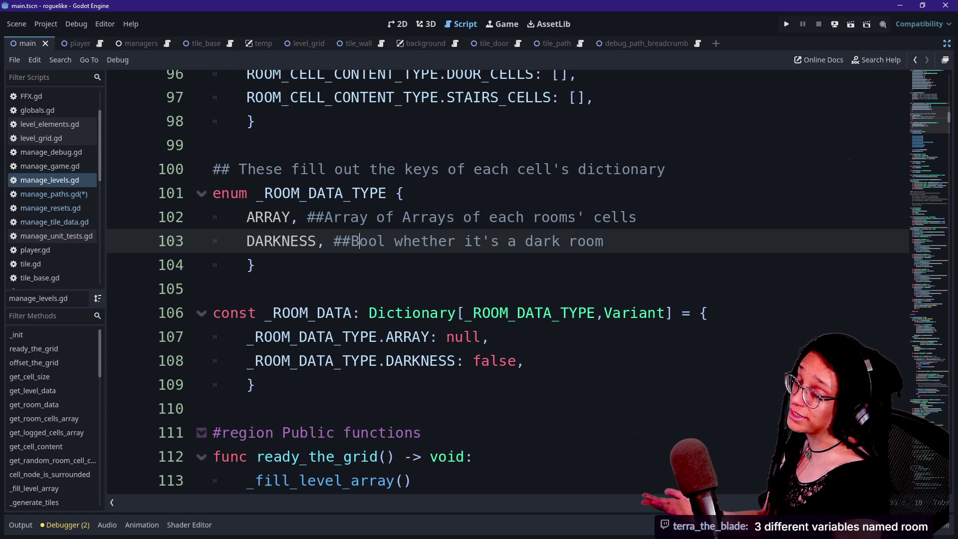
pyautogui.moveTo(248, 193); pyautogui.dragTo(403, 241)
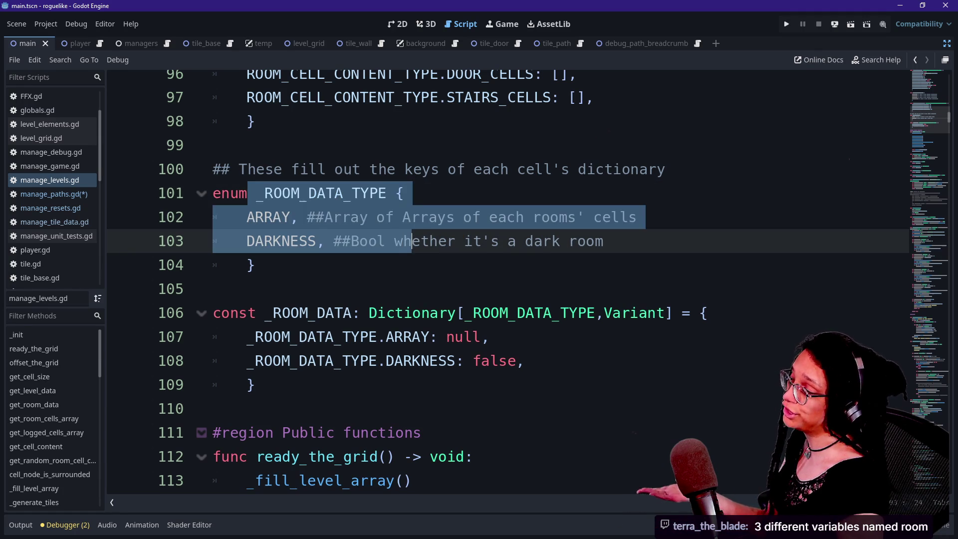
pyautogui.click(214, 241)
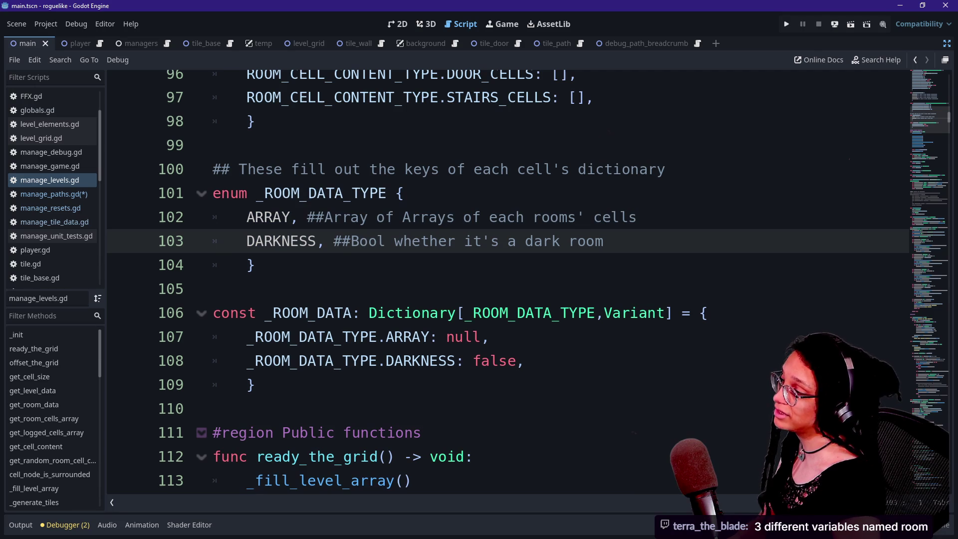
pyautogui.click(256, 217)
pyautogui.click(315, 217)
pyautogui.click(246, 217)
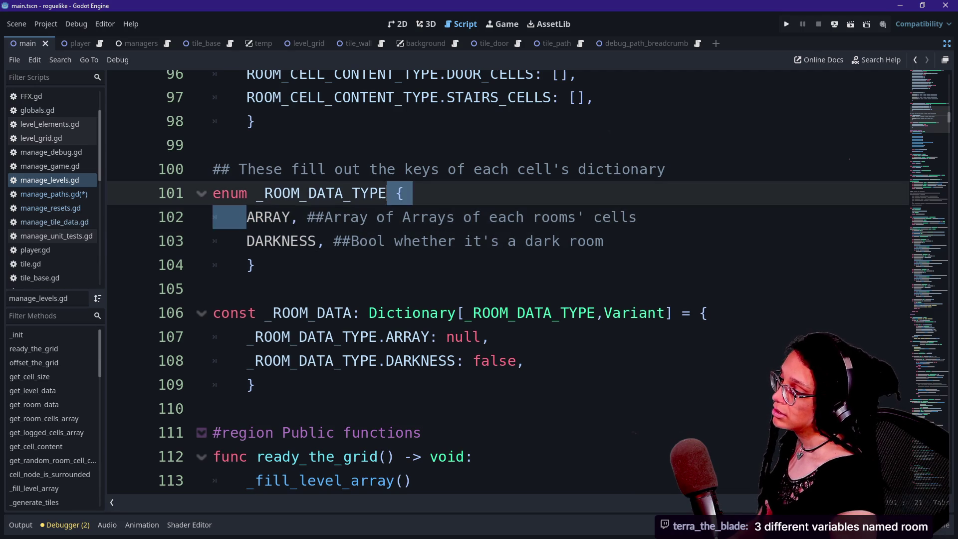
pyautogui.click(283, 217)
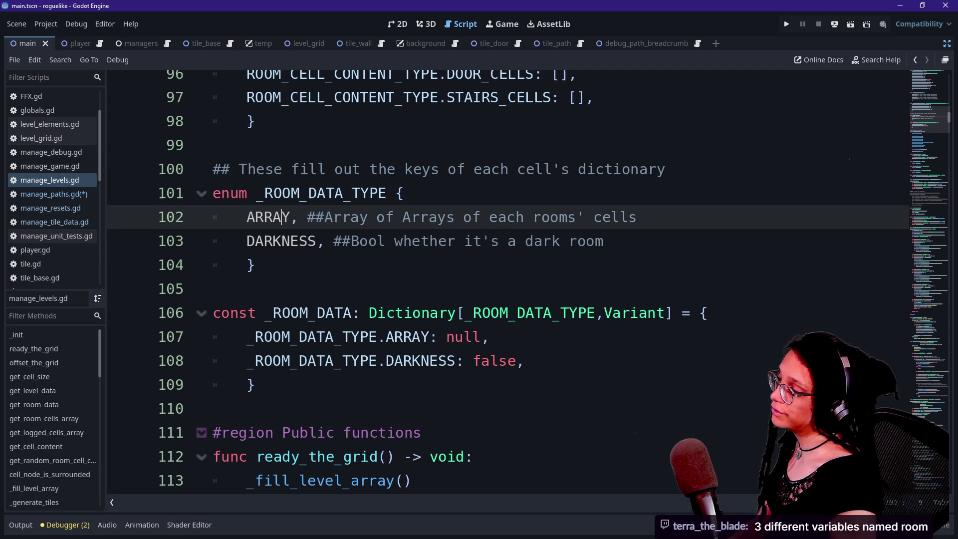
# Step: Look over the _ROOM_DATA dictionary, then return to manage_paths.gd
pyautogui.moveTo(282, 337); pyautogui.dragTo(325, 361)
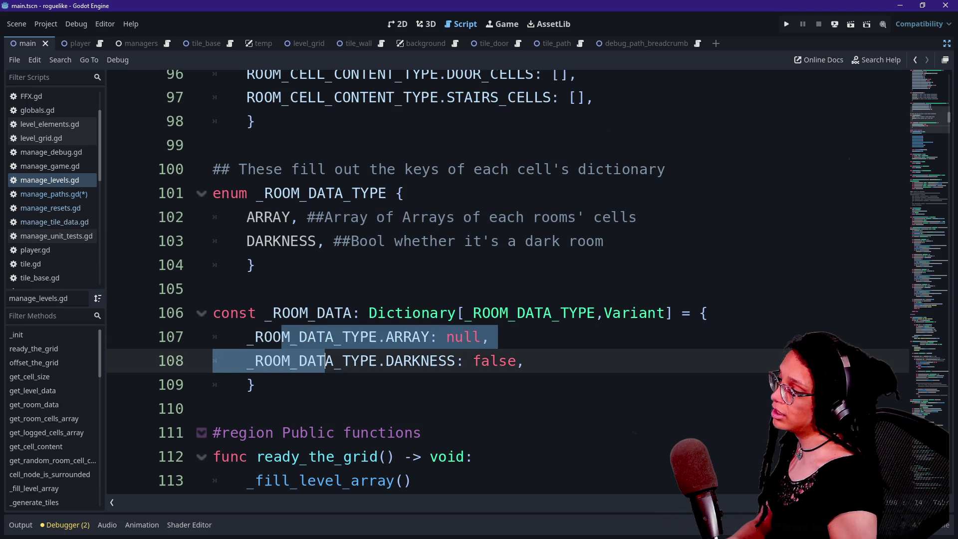
pyautogui.scroll(-2, 326, 361)
pyautogui.click(254, 244)
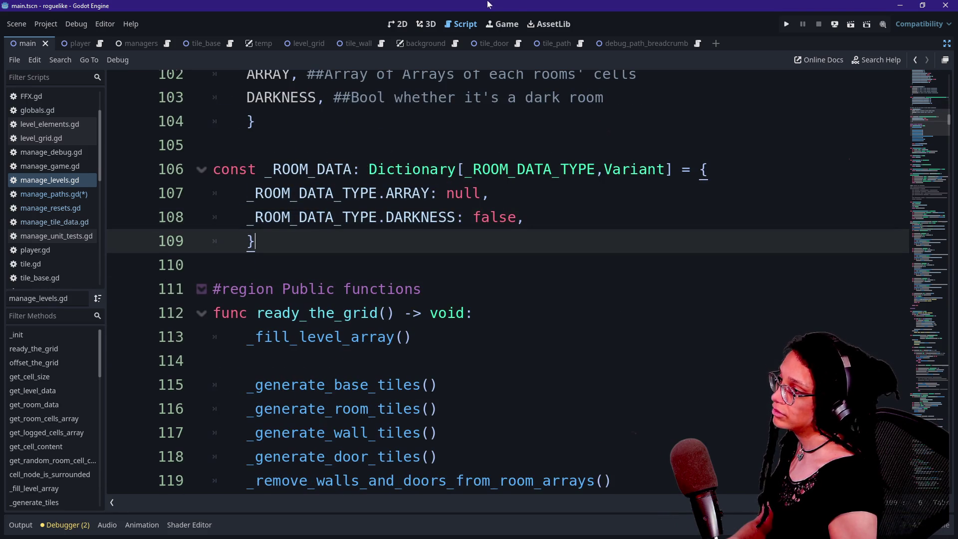
pyautogui.click(256, 121)
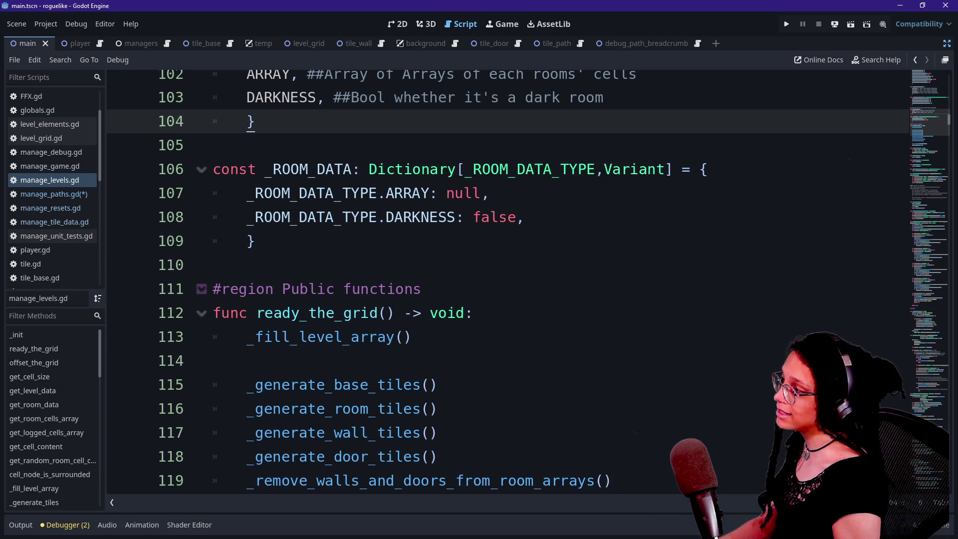
pyautogui.click(88, 194)
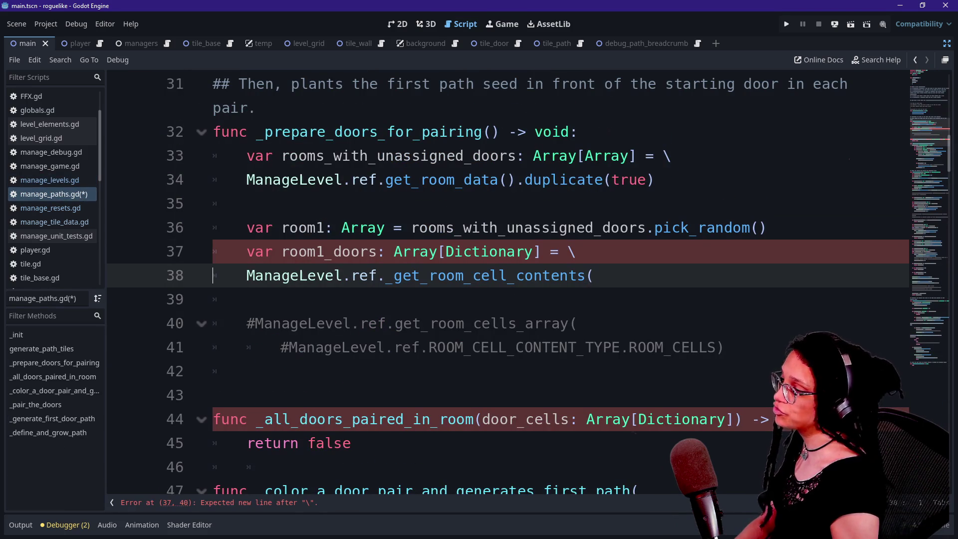
# Step: Check the rooms_with_unassigned_doors symbol, then view the get_room_data() getter returning Array[Dictionary]
pyautogui.click(393, 228)
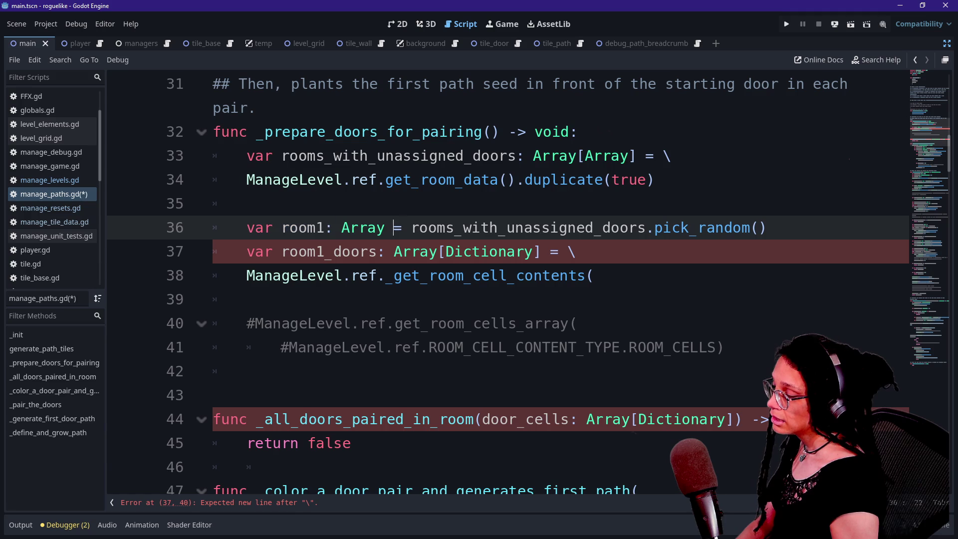
pyautogui.click(499, 228)
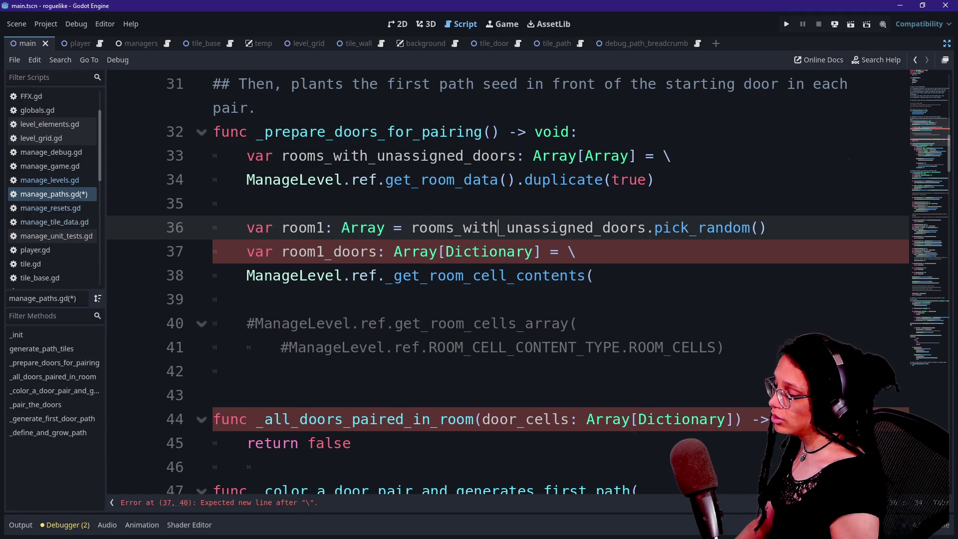
pyautogui.doubleClick(498, 227)
pyautogui.click(681, 228)
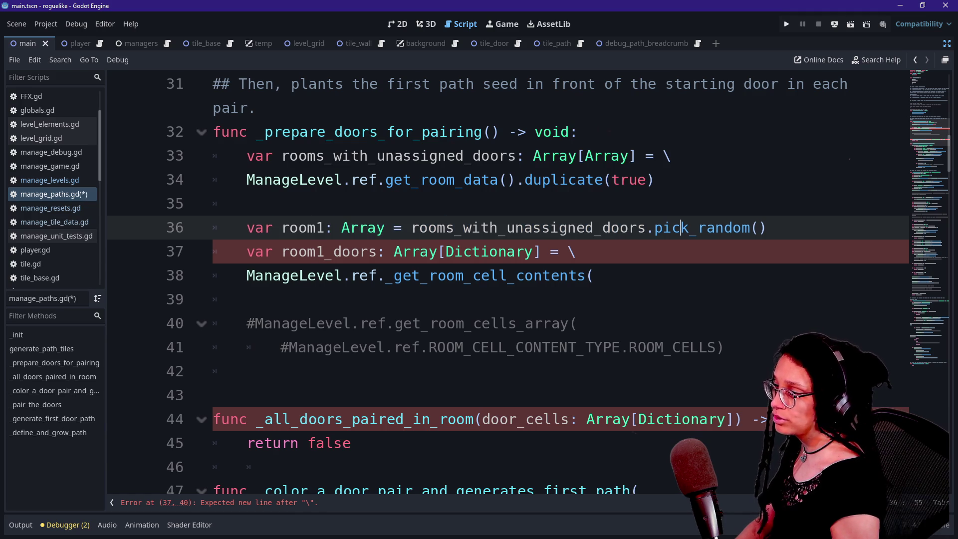
pyautogui.moveTo(436, 227); pyautogui.dragTo(569, 227)
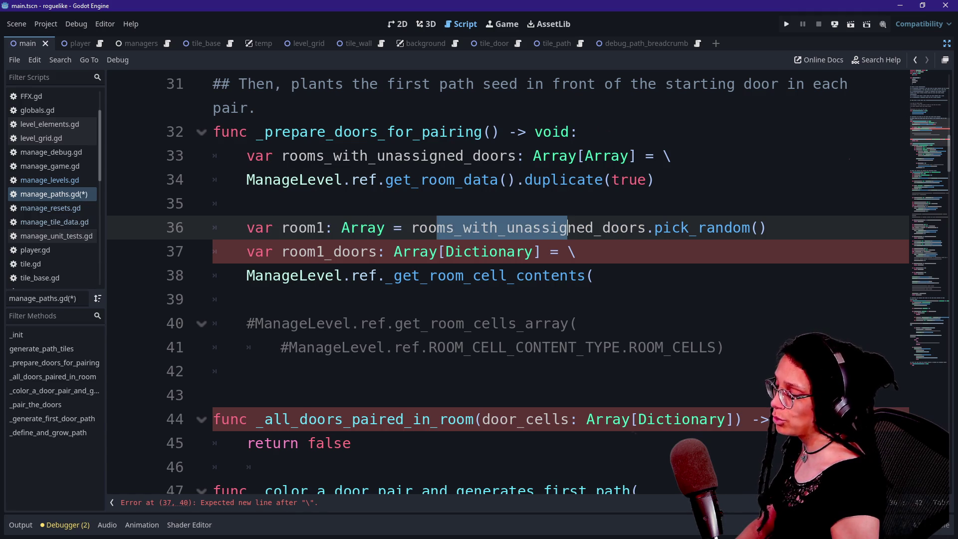
pyautogui.click(542, 228)
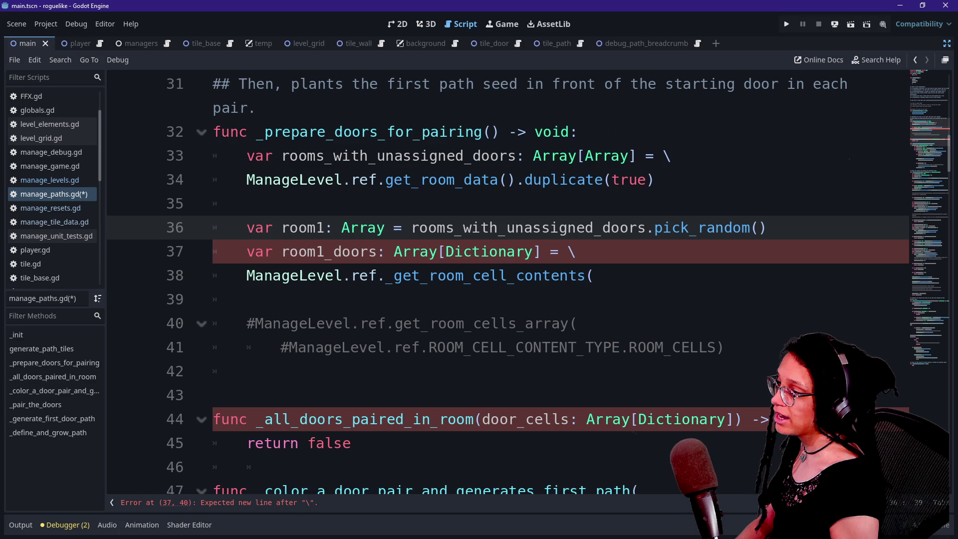
pyautogui.moveTo(480, 227); pyautogui.dragTo(577, 227)
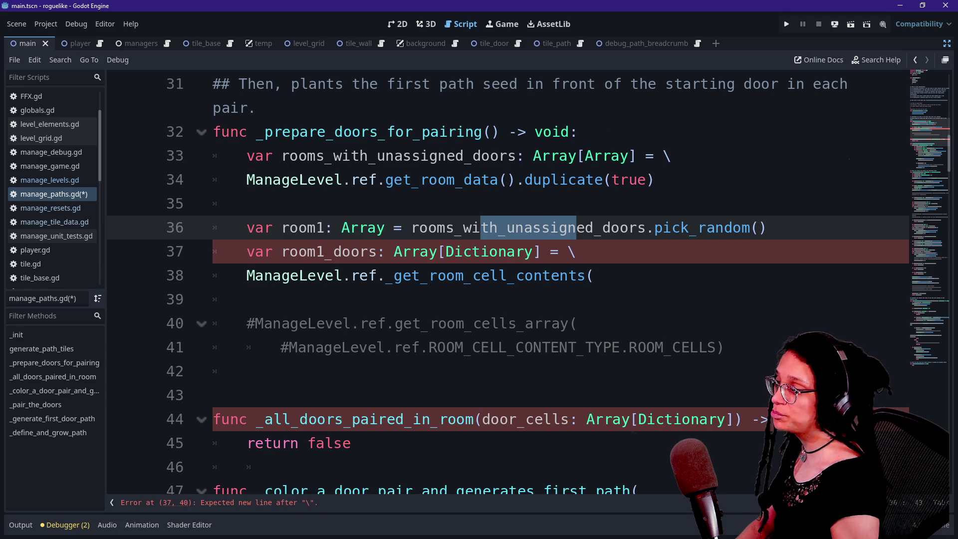
pyautogui.click(385, 228)
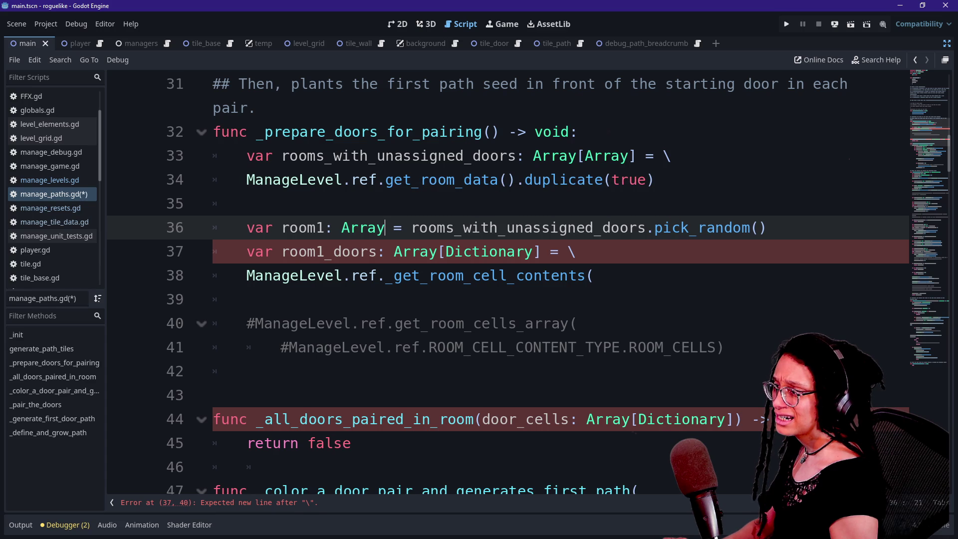
pyautogui.keyDown('ctrl'); pyautogui.click(440, 179); pyautogui.keyUp('ctrl')
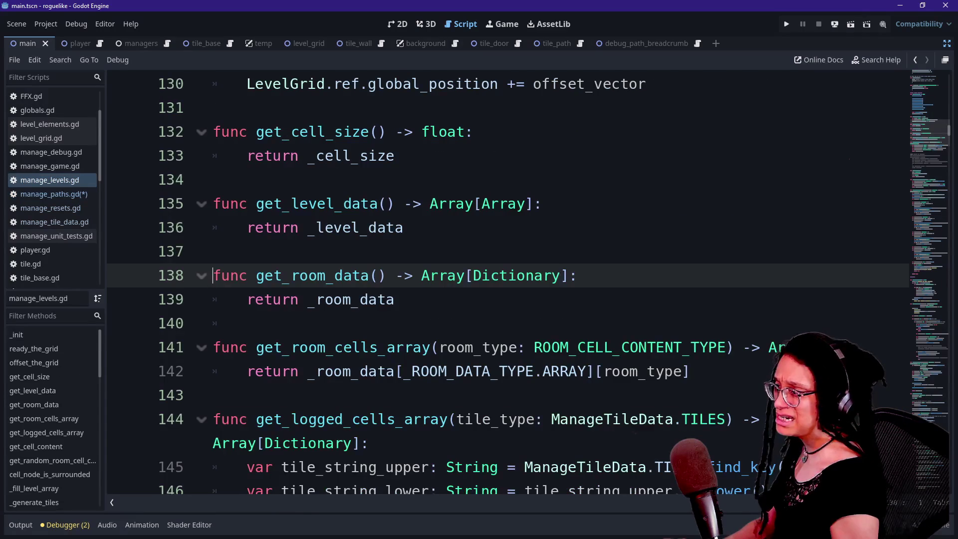
# Step: After checking get_room_data's Dictionary return type, change room1's type on line 36 to Dictionary
pyautogui.scroll(-1, 499, 280)
pyautogui.click(490, 204)
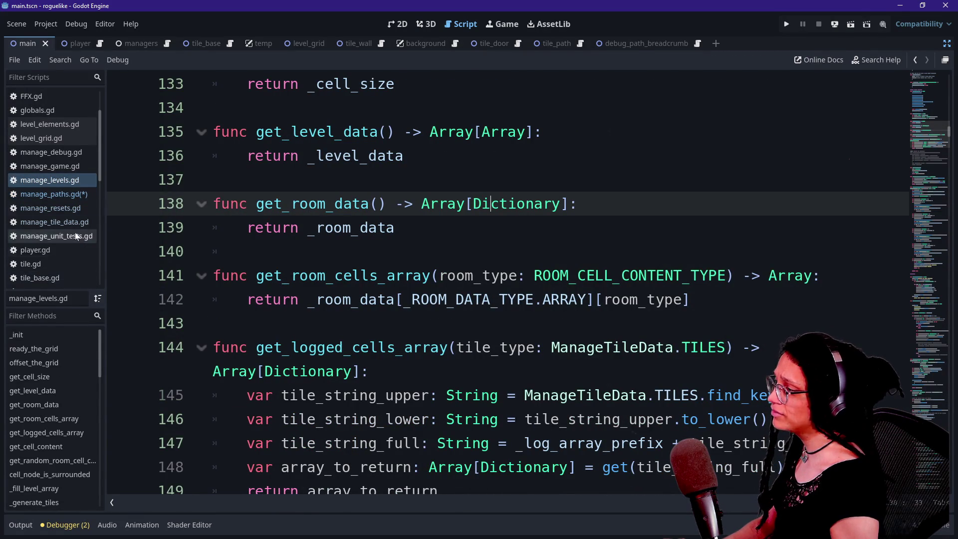
pyautogui.click(70, 194)
pyautogui.scroll(-1, 499, 280)
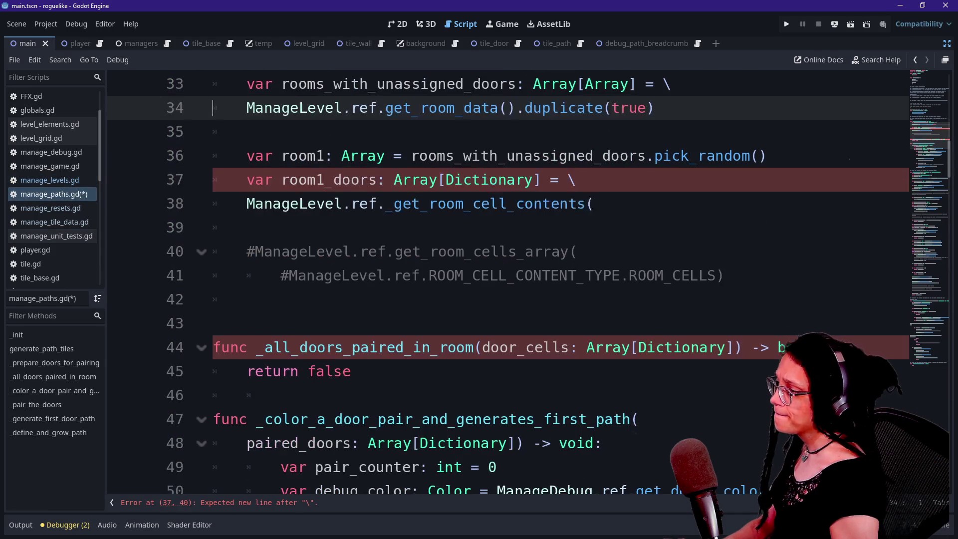
pyautogui.doubleClick(359, 156)
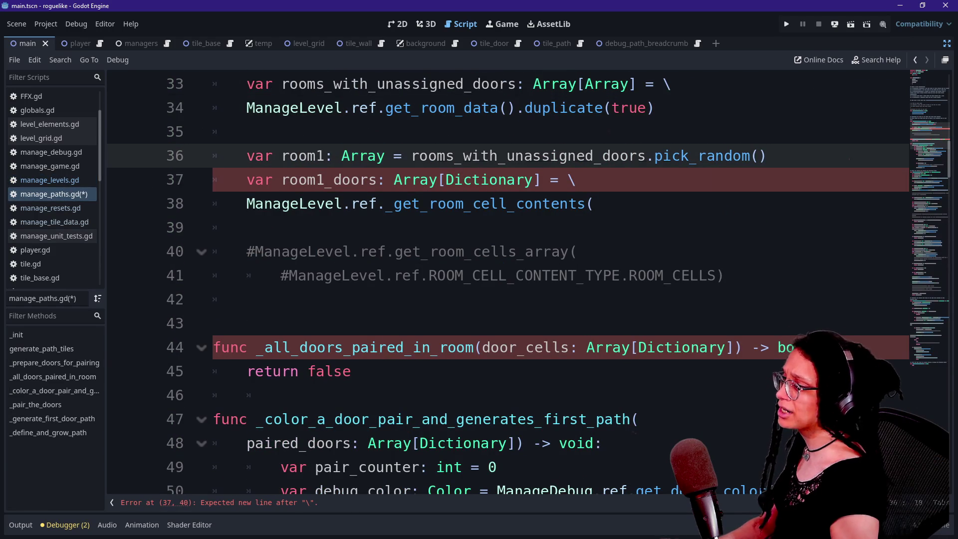
pyautogui.write('Dictionary')
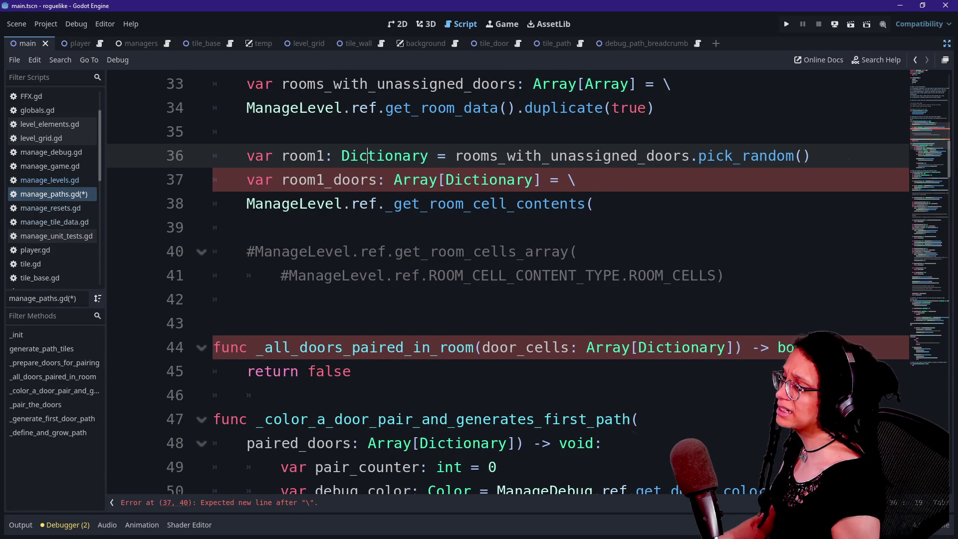
# Step: Change the inner type on line 33 from Array to Dictionary, giving Array[Dictionary]
pyautogui.moveTo(289, 155); pyautogui.dragTo(359, 156)
pyautogui.scroll(1, 384, 227)
pyautogui.doubleClick(607, 156)
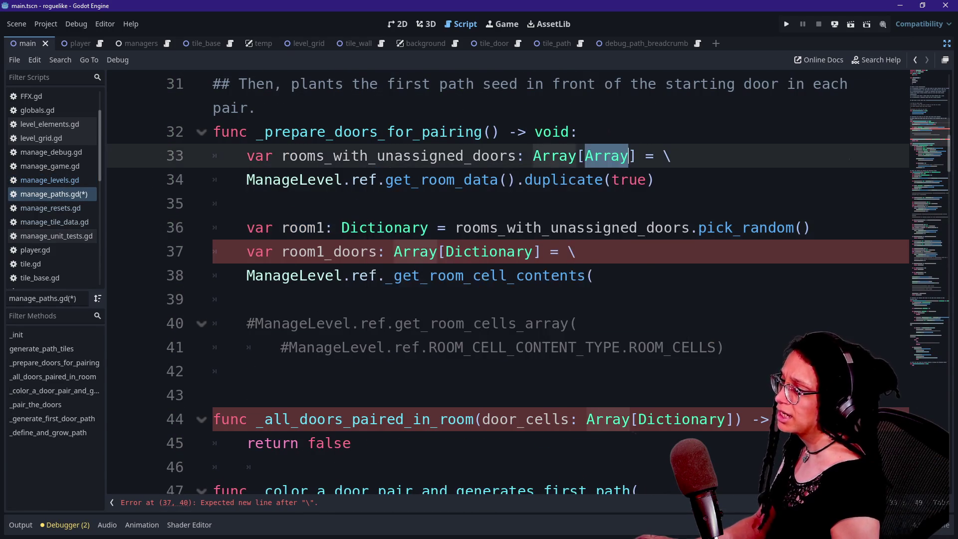
pyautogui.write('Dictionary')
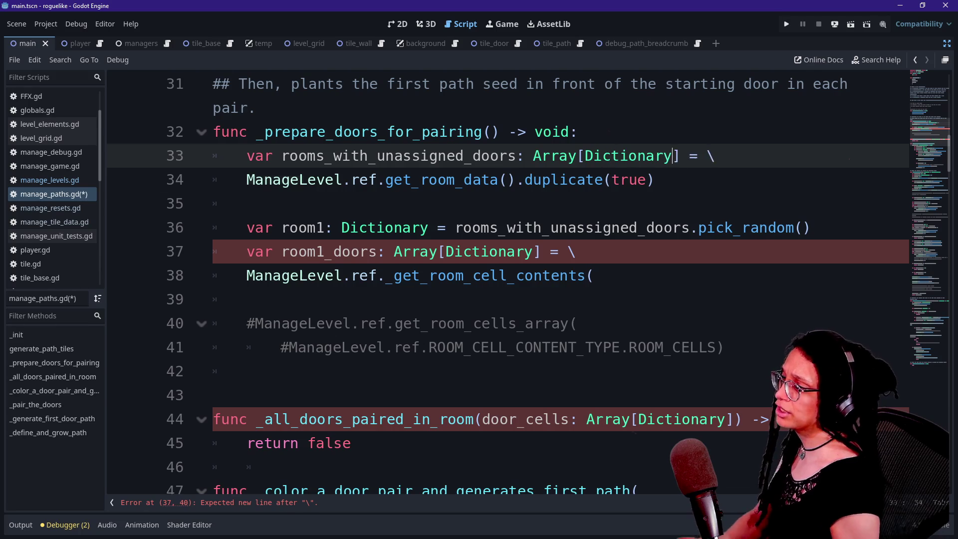
# Step: Move to the room1_doors declaration and select its Array[Dictionary] type
pyautogui.click(421, 180)
pyautogui.press('Up')
pyautogui.press('Up')
pyautogui.press('End')
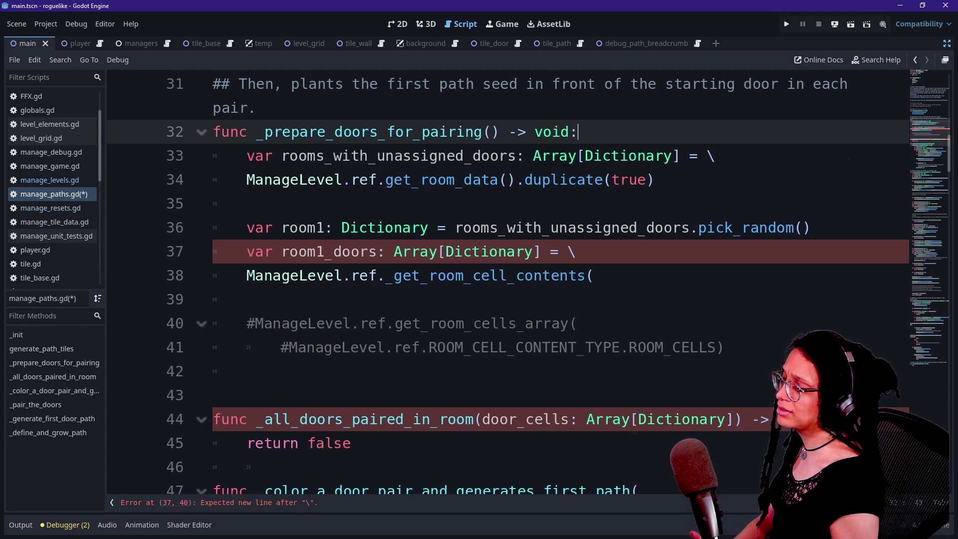
pyautogui.click(594, 276)
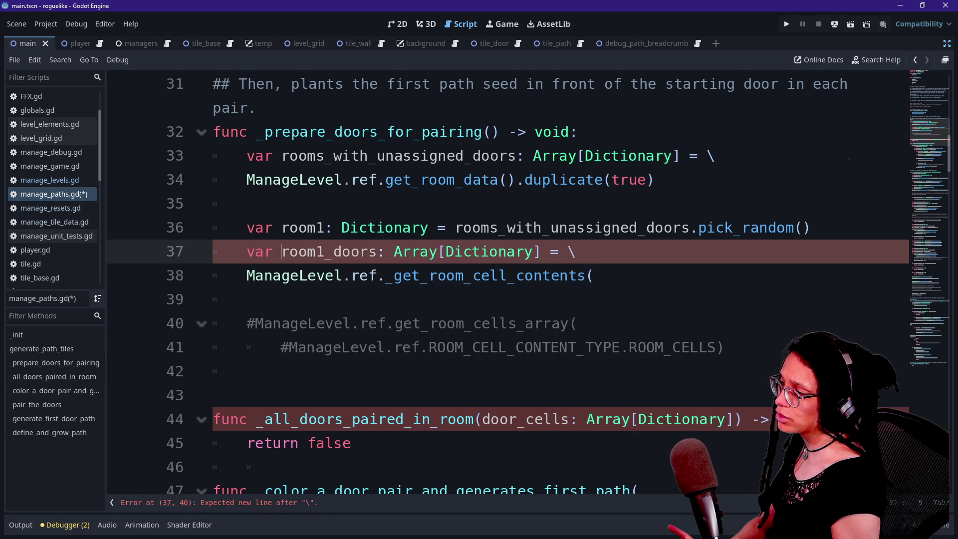
pyautogui.click(474, 276)
pyautogui.moveTo(446, 252); pyautogui.dragTo(534, 252)
pyautogui.doubleClick(415, 252)
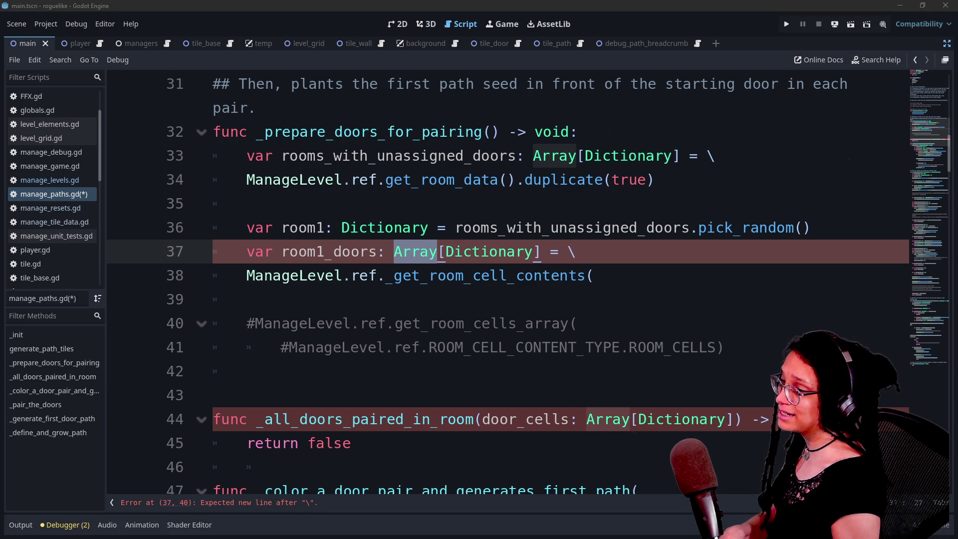
# Step: Replace the open _get_room_cell_contents( call on line 38 with room1[
pyautogui.click(594, 276)
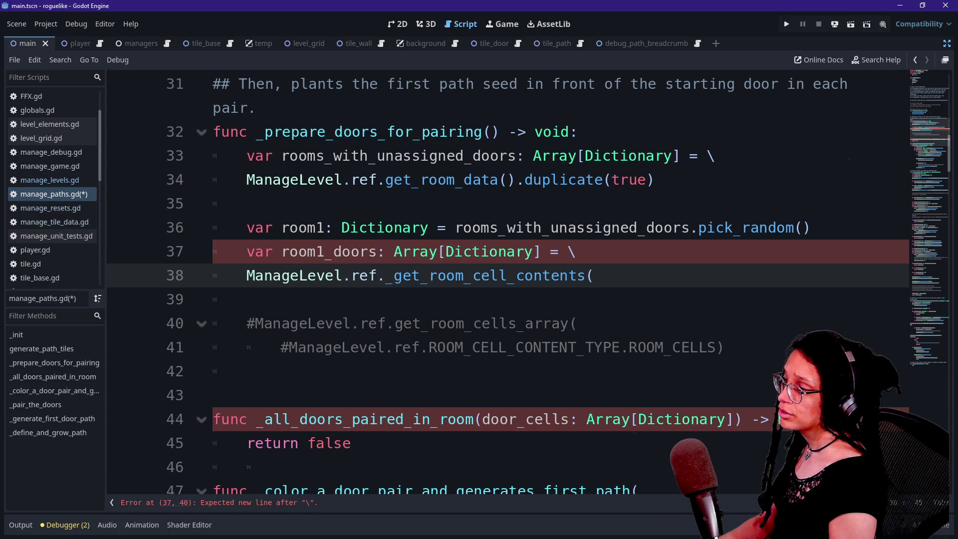
pyautogui.write('too')
pyautogui.press('BackSpace')
pyautogui.write('d')
pyautogui.press('BackSpace')
pyautogui.press('BackSpace')
pyautogui.press('BackSpace')
pyautogui.press('BackSpace')
pyautogui.press('BackSpace')
pyautogui.press('BackSpace')
pyautogui.press('BackSpace')
pyautogui.press('BackSpace')
pyautogui.press('BackSpace')
pyautogui.write('room1')
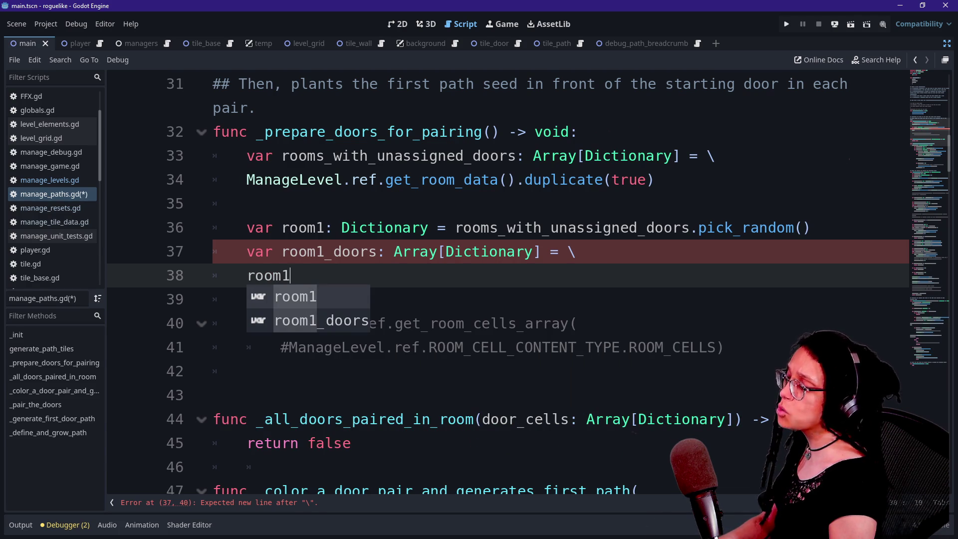
pyautogui.press('Escape')
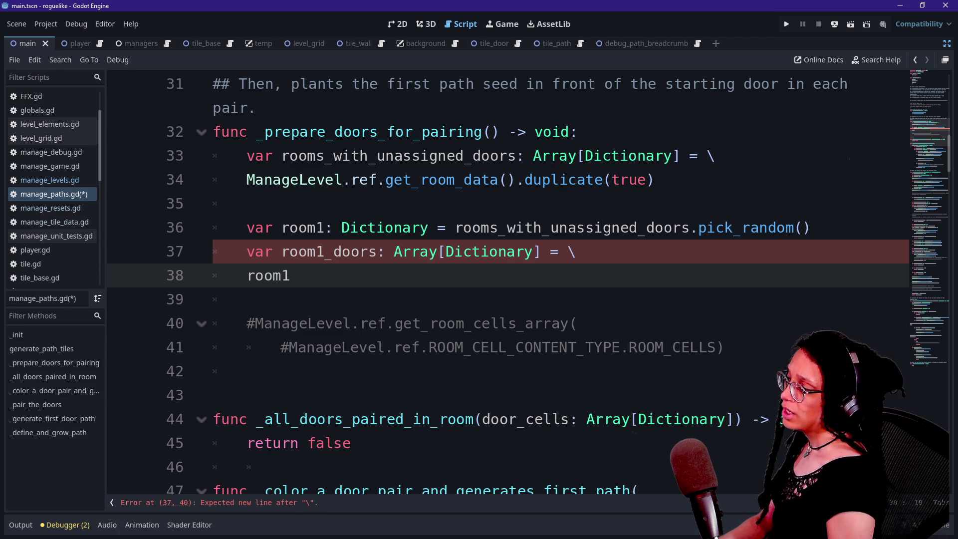
pyautogui.write('["')
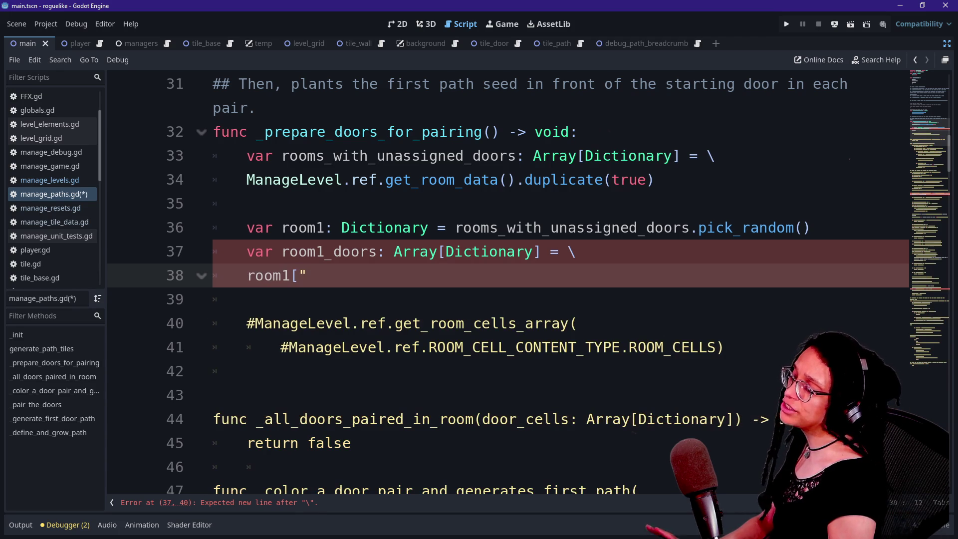
pyautogui.press('BackSpace')
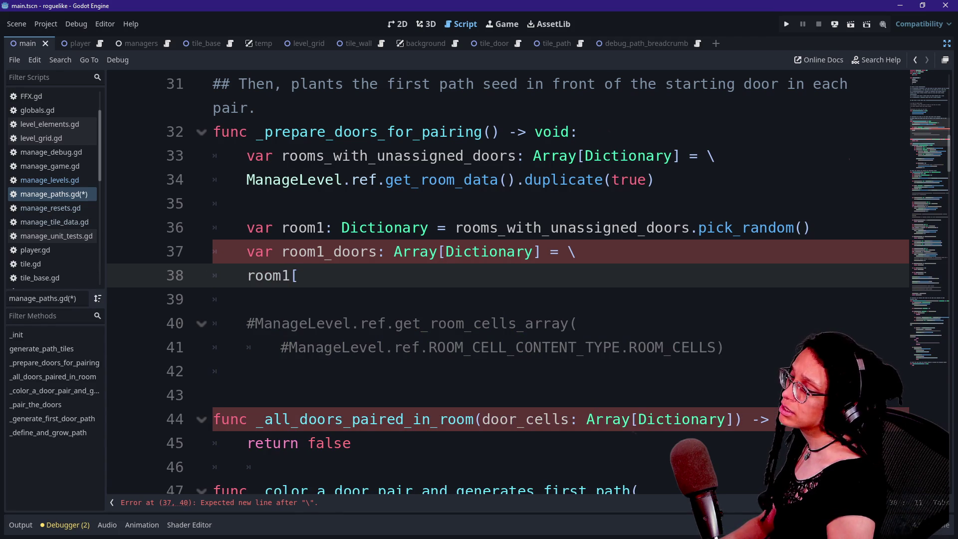
# Step: Type ManageLevel.ref as the key, trying the _ROOM_CELL_CONTENT_TYPE and _ROOM_DATA_TYPE suggestions
pyautogui.write('Manage.')
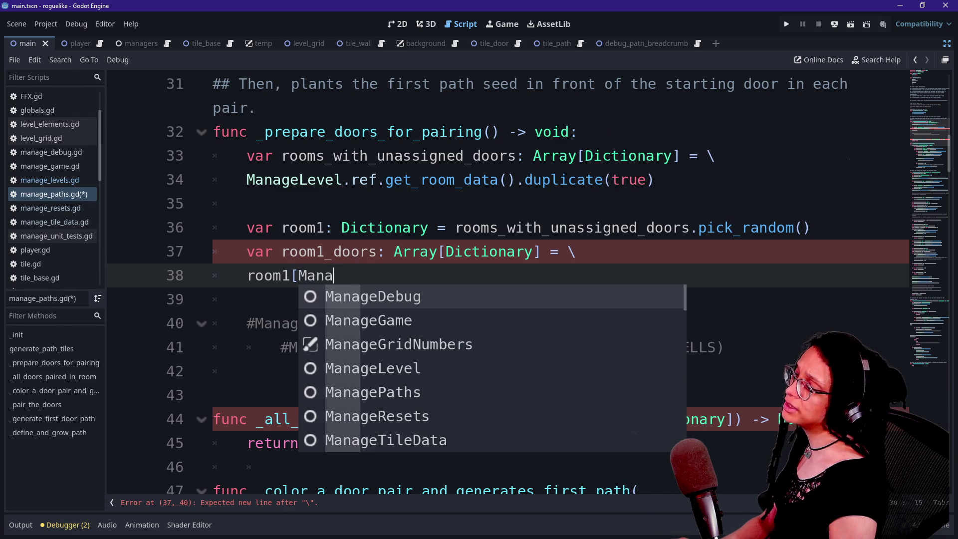
pyautogui.press('BackSpace')
pyautogui.write('Level.')
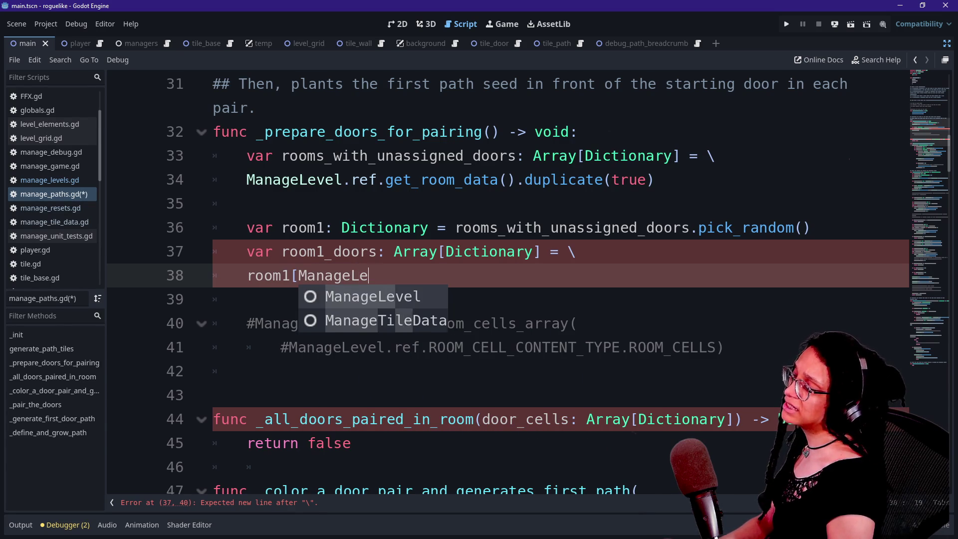
pyautogui.write('ref.')
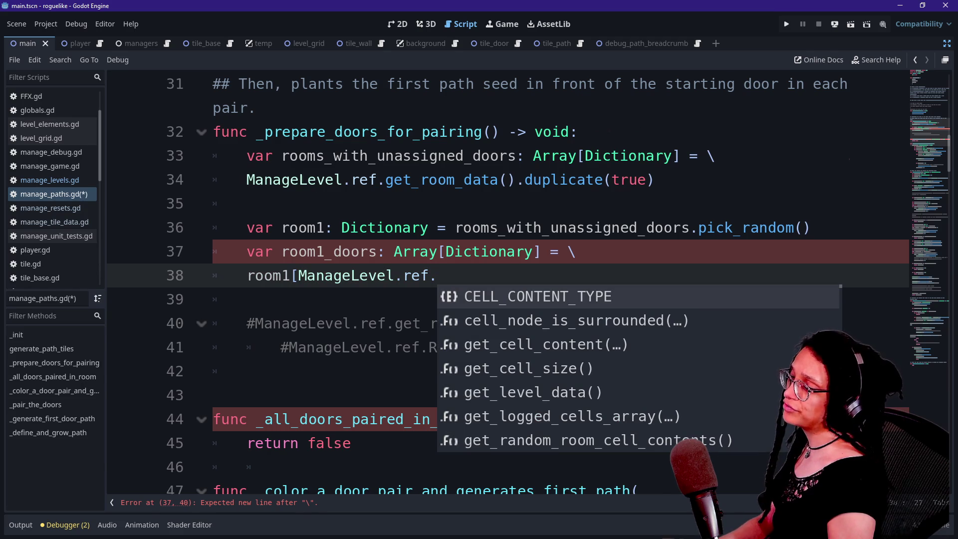
pyautogui.write('ROO')
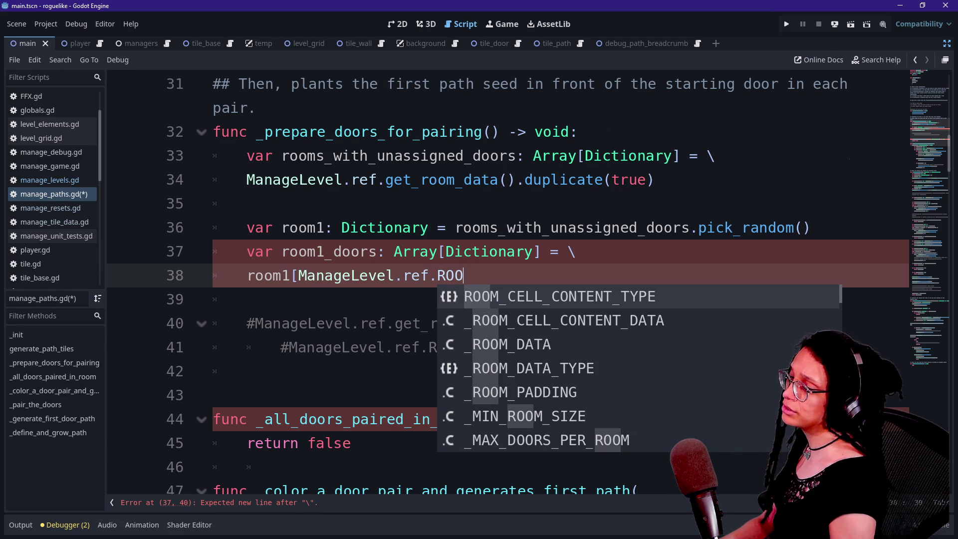
pyautogui.press('Down')
pyautogui.press('Return')
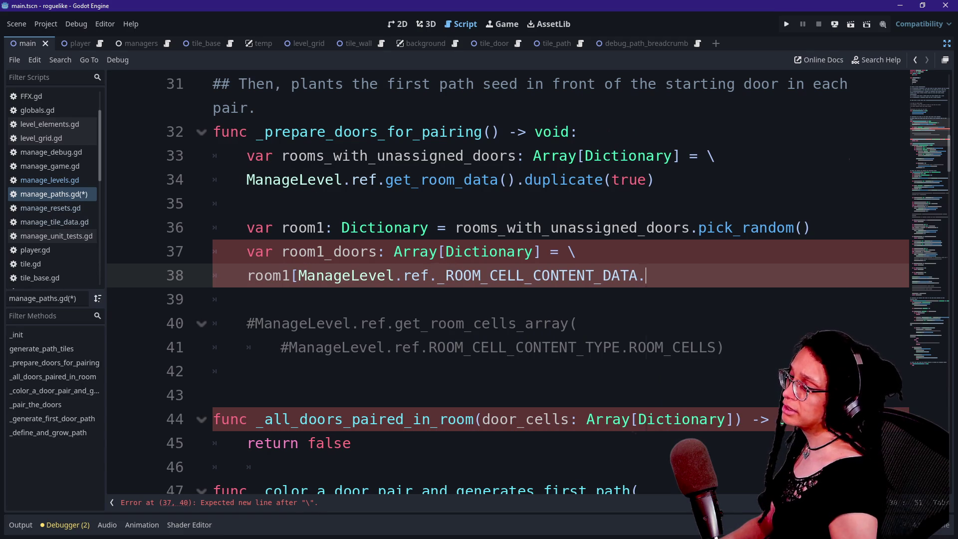
pyautogui.press('BackSpace')
pyautogui.press('BackSpace')
pyautogui.press('BackSpace')
pyautogui.write('TPY')
pyautogui.press('BackSpace')
pyautogui.press('BackSpace')
pyautogui.write('YPE.')
pyautogui.press('BackSpace')
pyautogui.press('BackSpace')
pyautogui.press('BackSpace')
pyautogui.write('PE.')
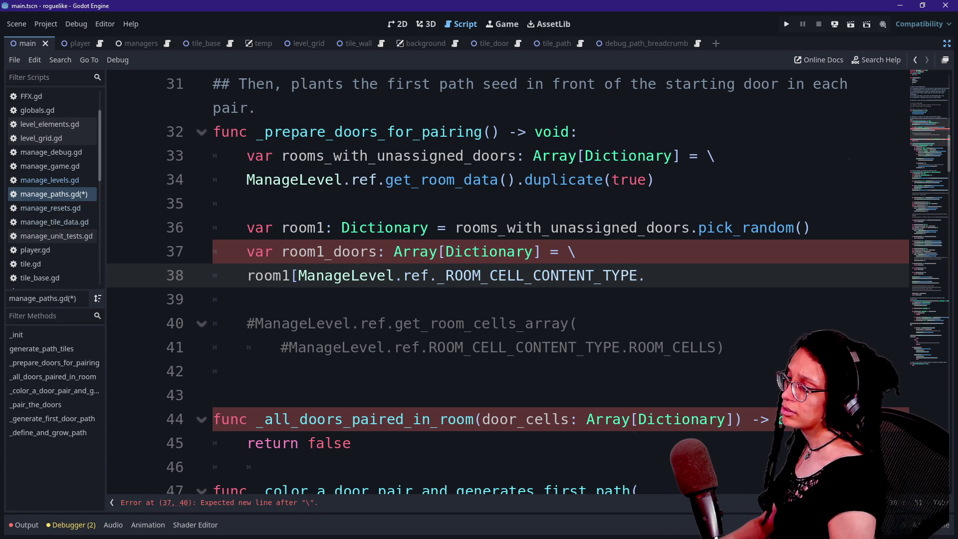
pyautogui.press('BackSpace')
pyautogui.press('BackSpace')
pyautogui.press('BackSpace')
pyautogui.press('BackSpace')
pyautogui.write('._ROOM')
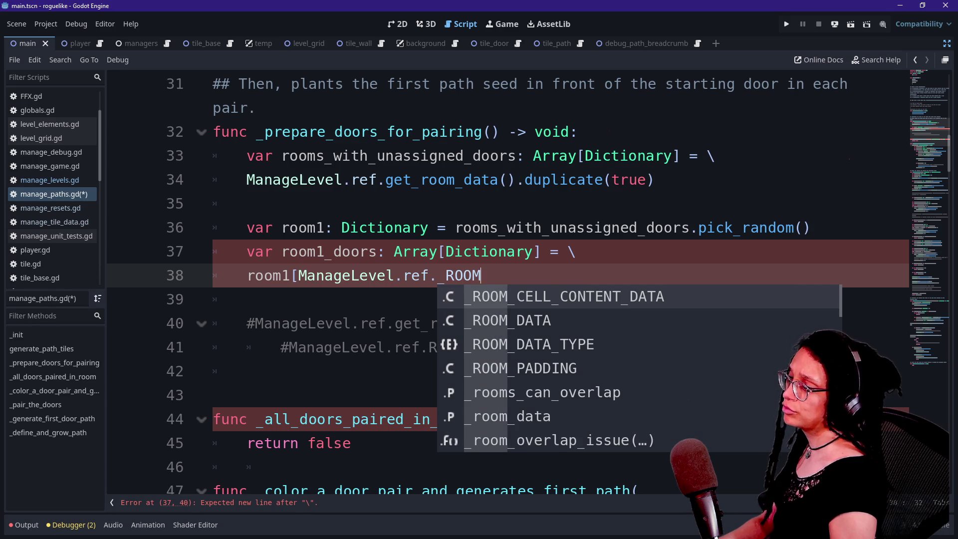
pyautogui.press('Down')
pyautogui.press('Return')
# Step: Try other _ROOM constants in the key, briefly inserting _ROOM_CELL_CONTENT_DATA
pyautogui.press('BackSpace')
pyautogui.press('BackSpace')
pyautogui.press('BackSpace')
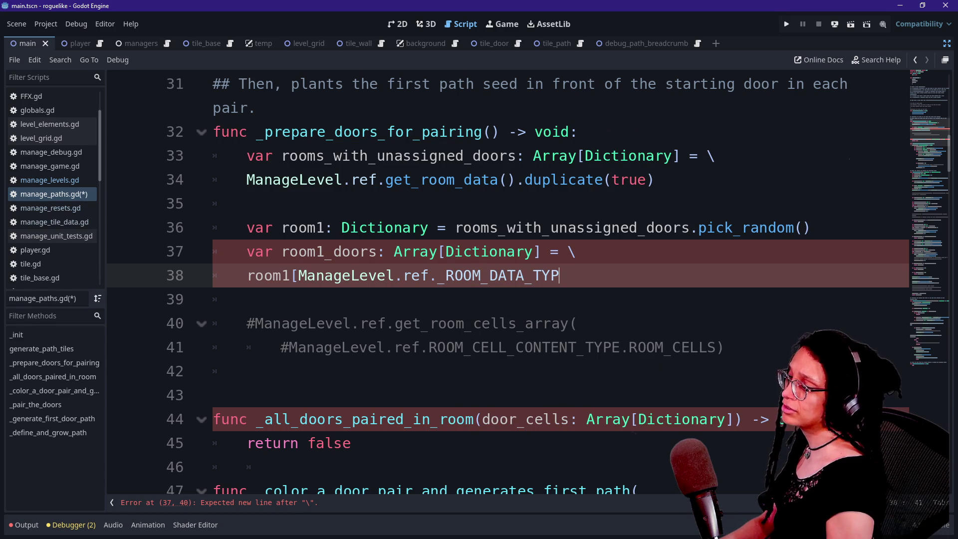
pyautogui.write('_ROOM')
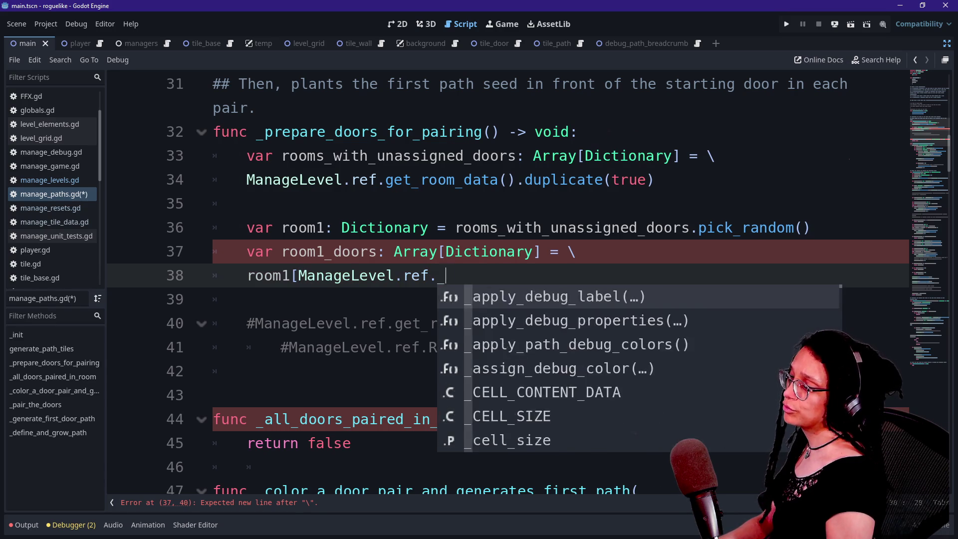
pyautogui.press('Down')
pyautogui.press('Down')
pyautogui.press('Up')
pyautogui.press('Up')
pyautogui.press('Down')
pyautogui.press('Down')
pyautogui.press('Down')
pyautogui.press('Up')
pyautogui.press('Up')
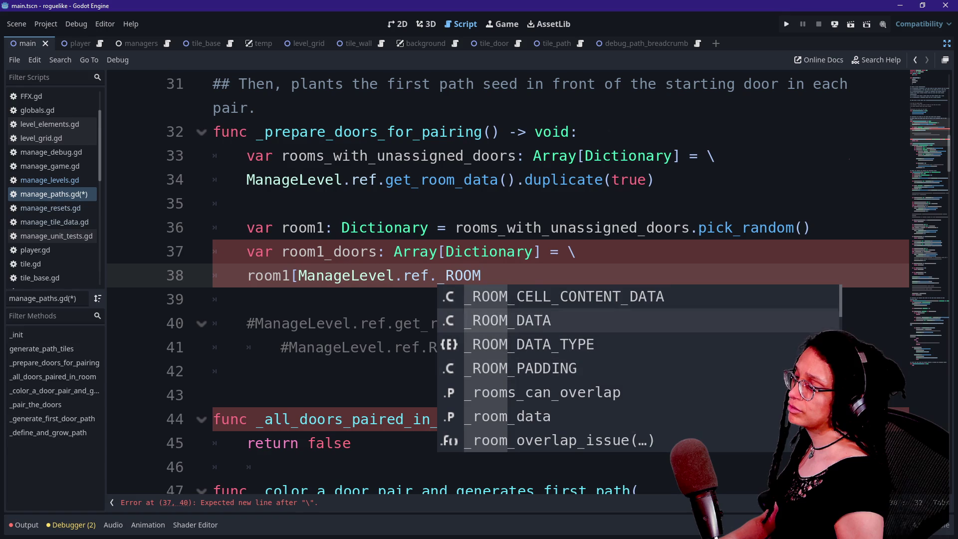
pyautogui.press('Up')
pyautogui.write('_CELL_CO')
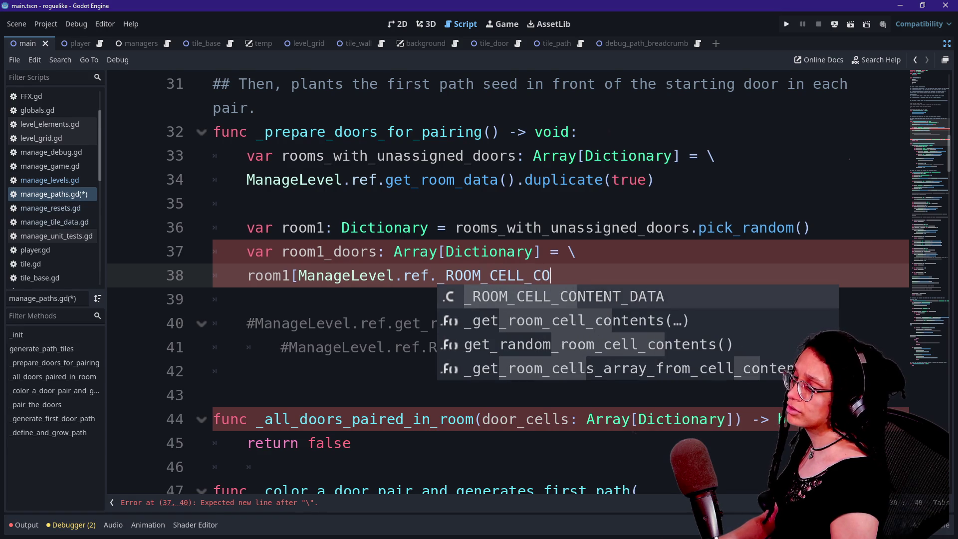
pyautogui.press('BackSpace')
pyautogui.press('BackSpace')
pyautogui.press('BackSpace')
pyautogui.write('_TY')
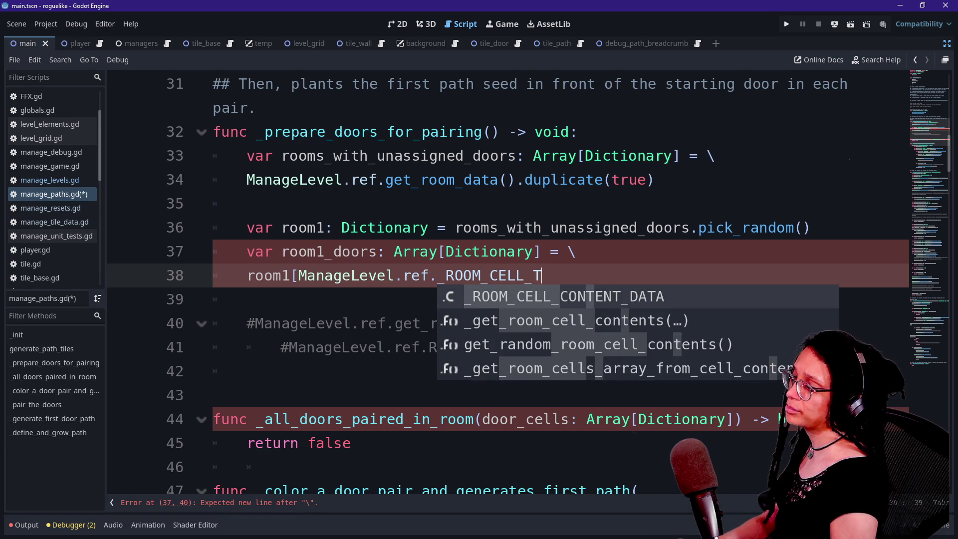
pyautogui.press('BackSpace')
pyautogui.press('BackSpace')
pyautogui.press('BackSpace')
pyautogui.write('TYP')
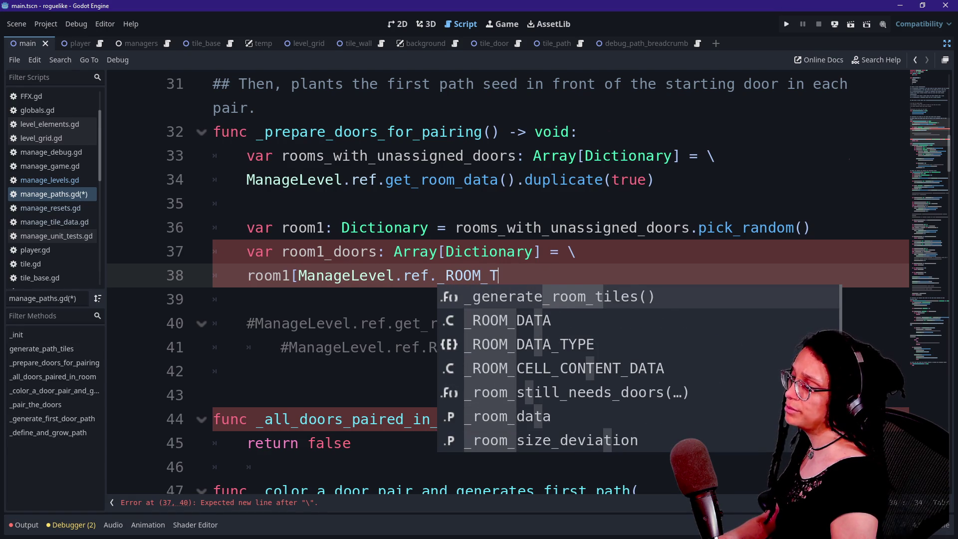
pyautogui.press('BackSpace')
pyautogui.press('BackSpace')
pyautogui.press('BackSpace')
pyautogui.write('CELL')
pyautogui.press('Return')
pyautogui.write('.')
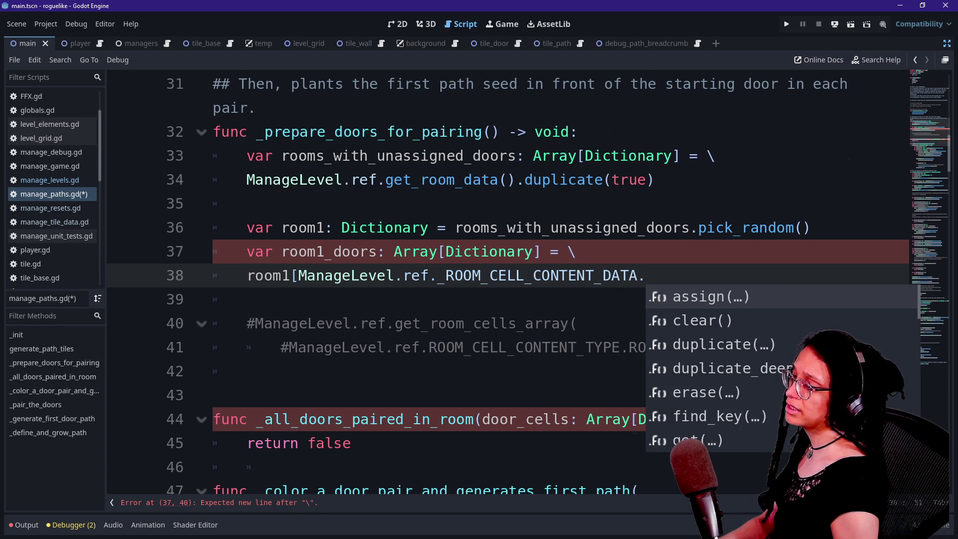
pyautogui.press('Down')
pyautogui.press('Down')
pyautogui.press('Down')
pyautogui.press('Down')
pyautogui.press('Down')
pyautogui.press('Down')
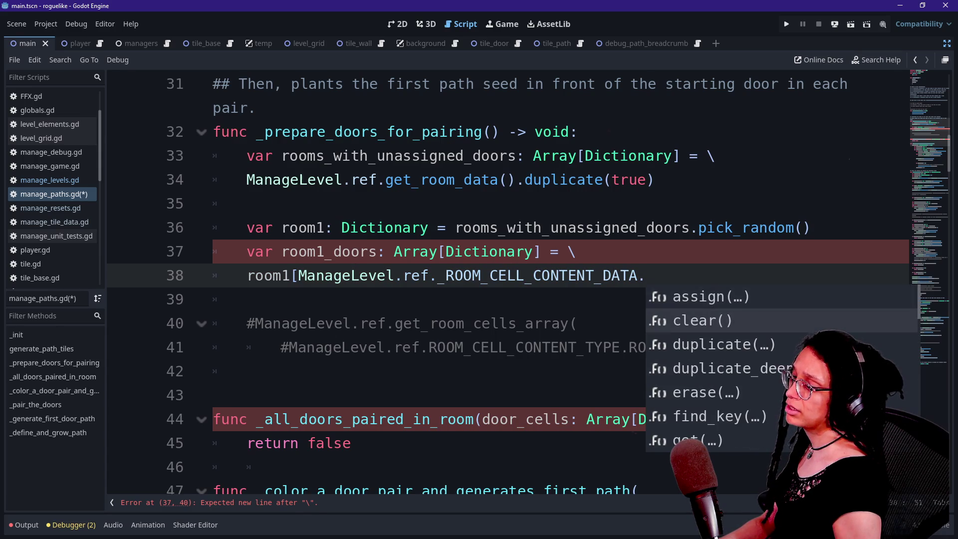
# Step: Finish the key as _ROOM_DATA_TYPE.ARRAY] and delete the trailing space after line 37's backslash
pyautogui.press('BackSpace')
pyautogui.press('BackSpace')
pyautogui.press('BackSpace')
pyautogui.press('BackSpace')
pyautogui.press('BackSpace')
pyautogui.press('BackSpace')
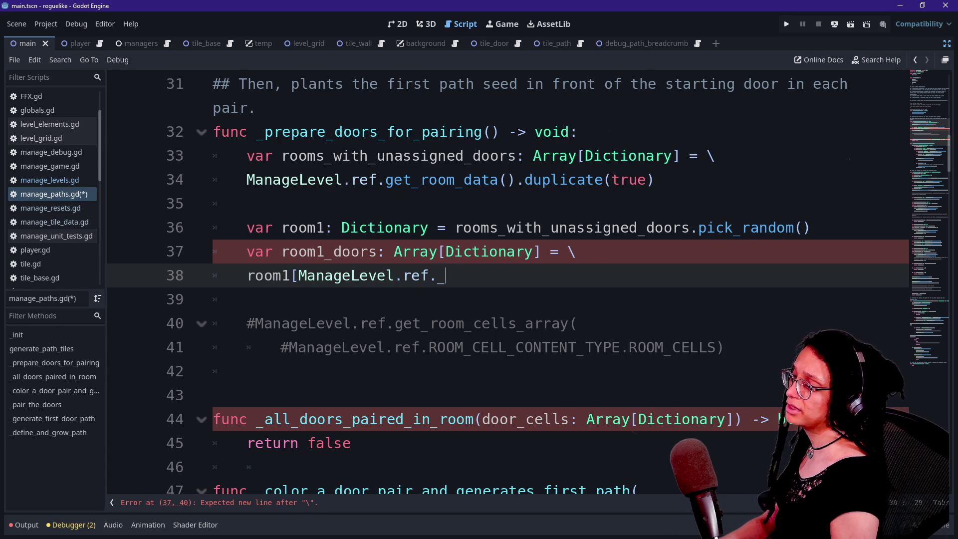
pyautogui.write('_ROOM_')
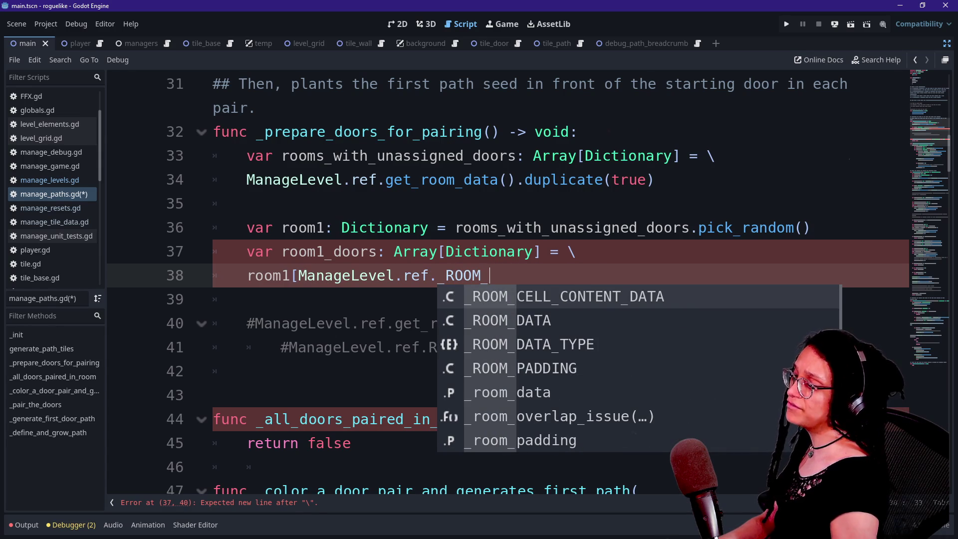
pyautogui.press('Down')
pyautogui.press('Down')
pyautogui.press('Return')
pyautogui.write('.')
pyautogui.press('Down')
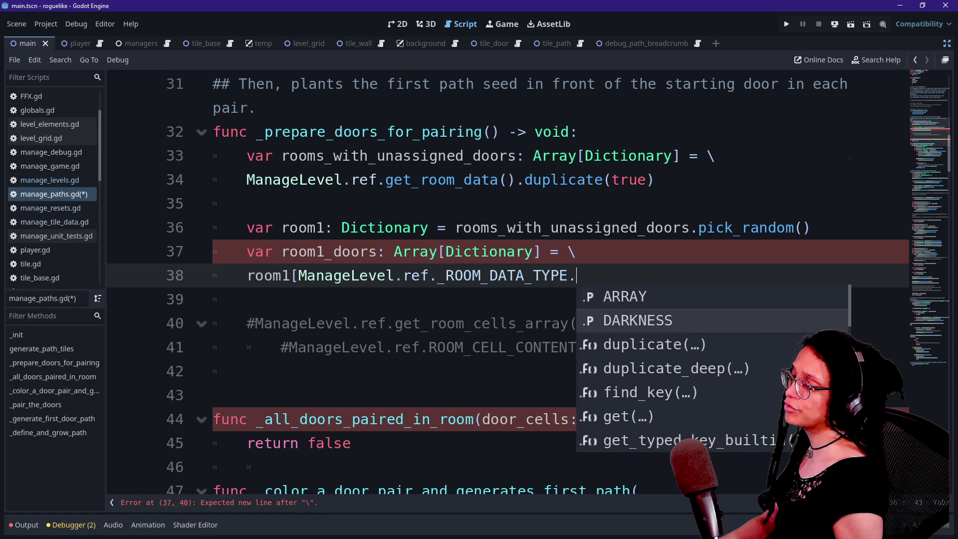
pyautogui.press('Return')
pyautogui.press('BackSpace')
pyautogui.press('BackSpace')
pyautogui.press('BackSpace')
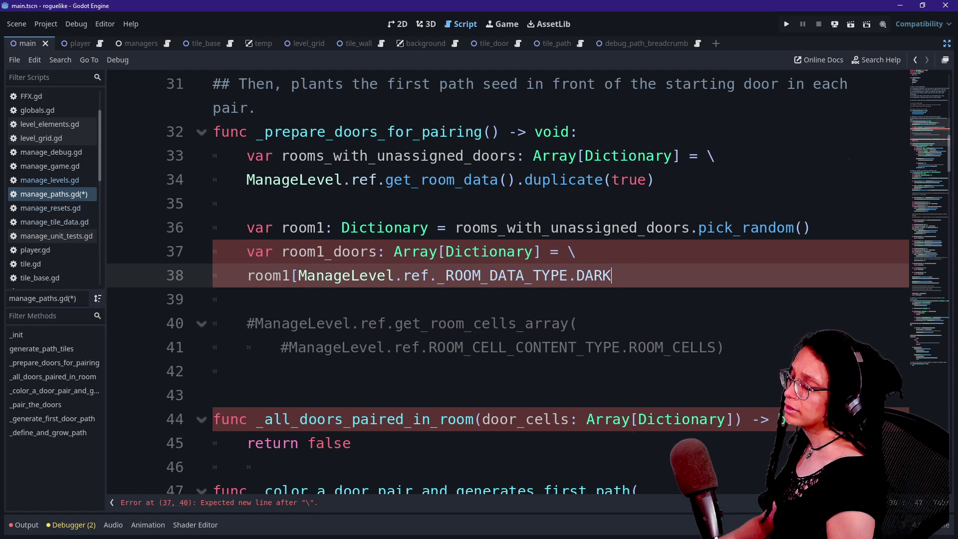
pyautogui.write('AR')
pyautogui.press('BackSpace')
pyautogui.press('BackSpace')
pyautogui.press('BackSpace')
pyautogui.write('ARRA')
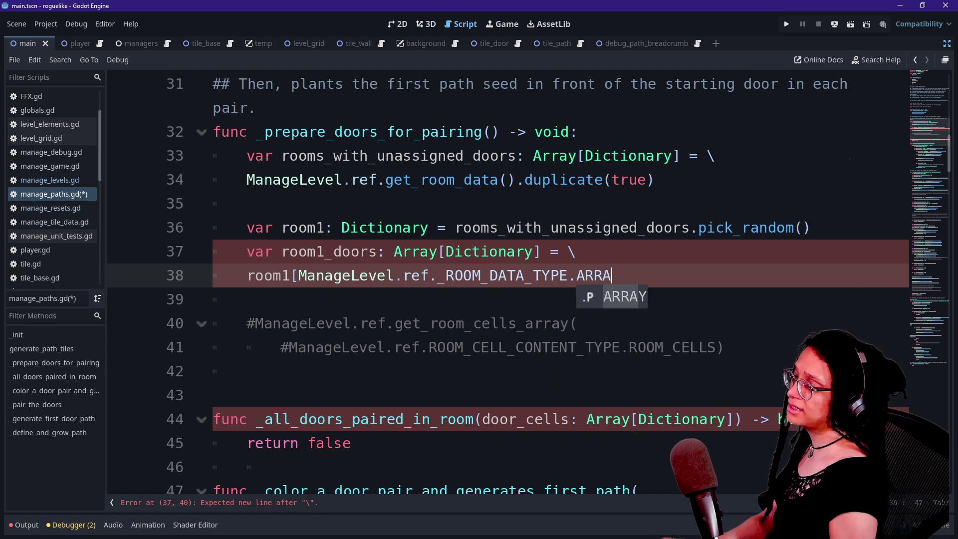
pyautogui.press('Return')
pyautogui.write(']')
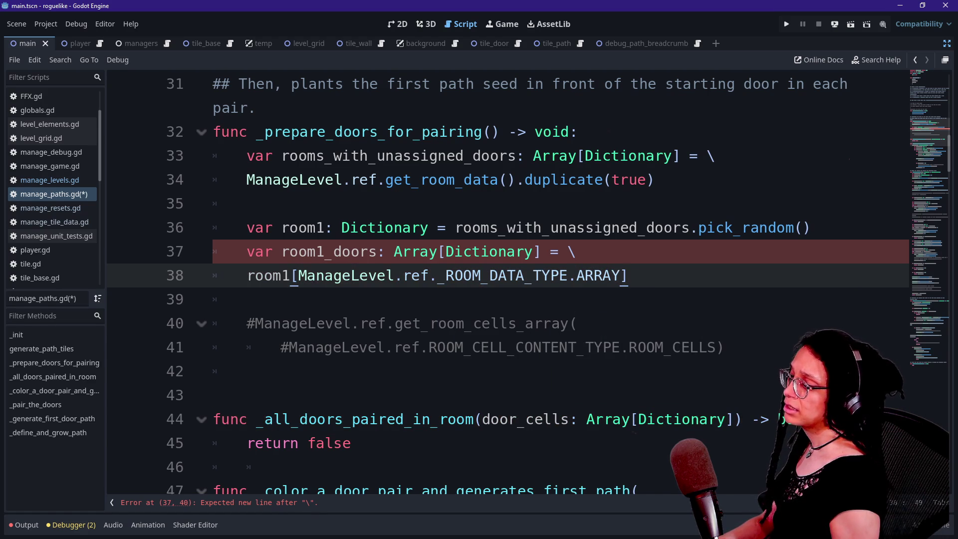
pyautogui.click(585, 251)
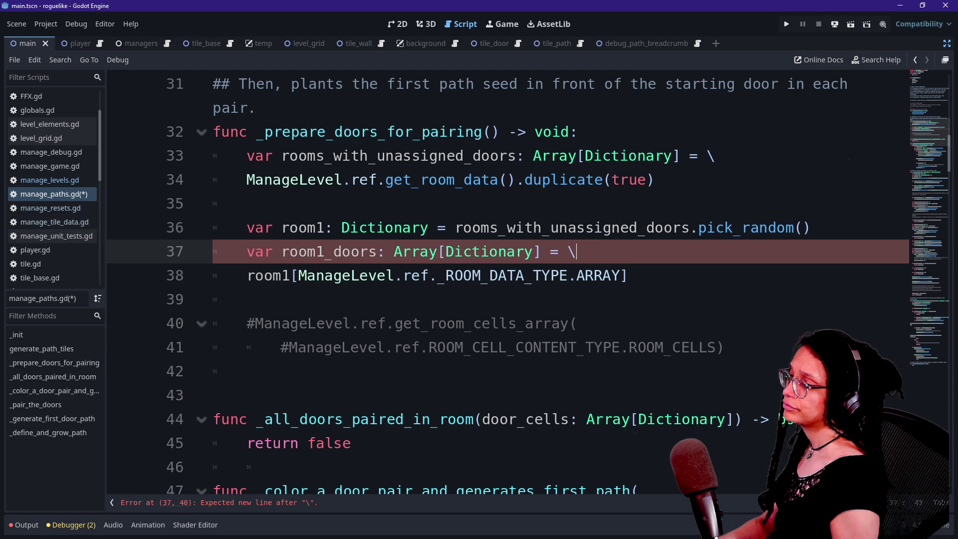
pyautogui.press('Delete')
# Step: Highlight the room1 lookup and _ROOM_DATA_TYPE reference on lines 37–38 while explaining them
pyautogui.click(551, 276)
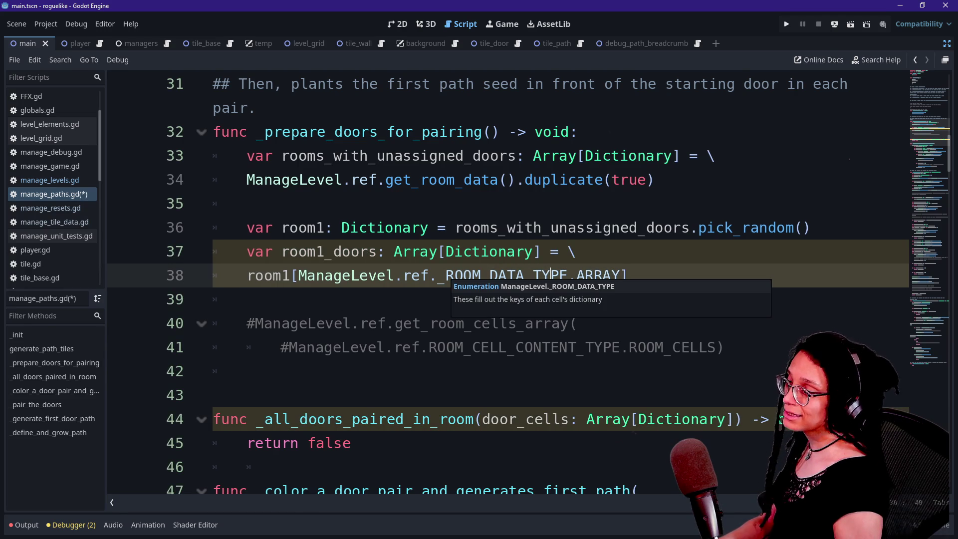
pyautogui.click(442, 276)
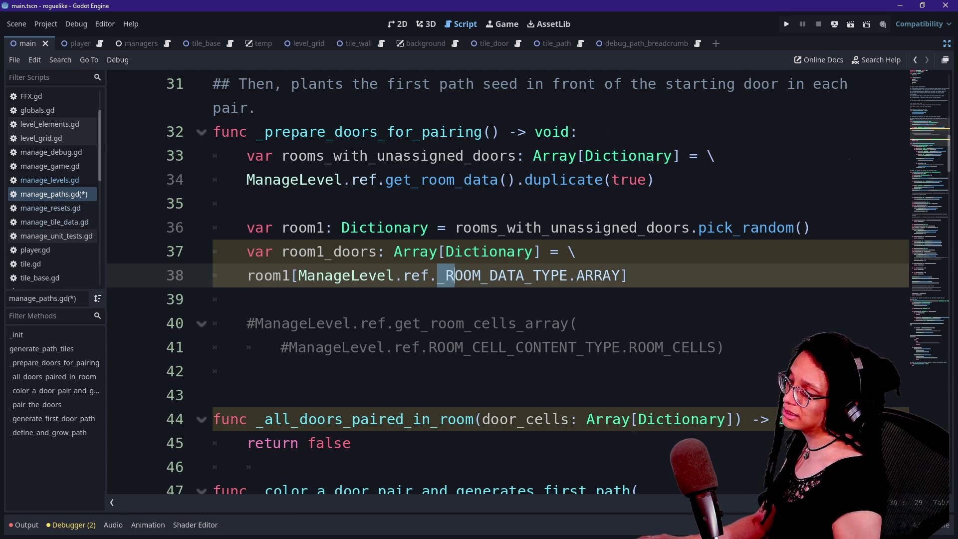
pyautogui.moveTo(438, 275); pyautogui.dragTo(569, 275)
pyautogui.click(569, 275)
pyautogui.click(430, 275)
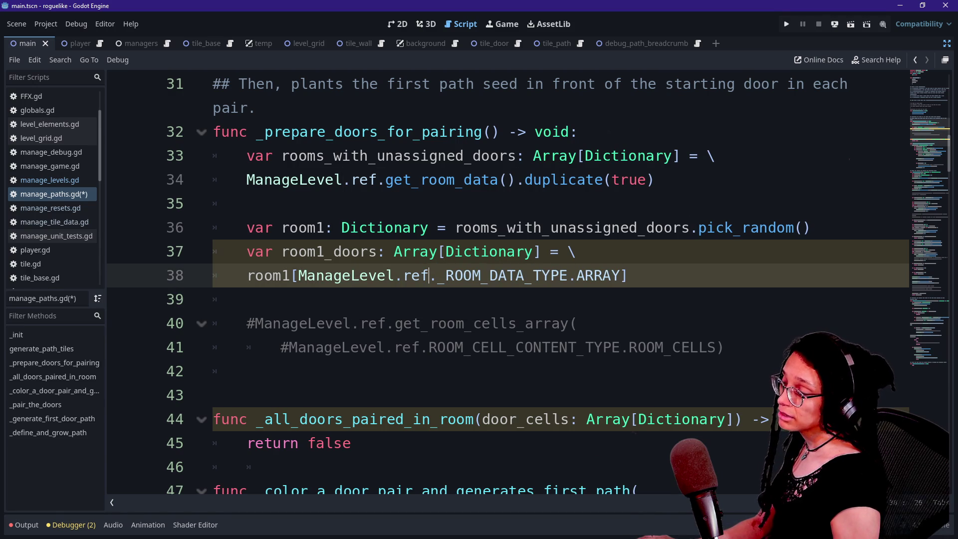
pyautogui.moveTo(247, 275)
pyautogui.mouseDown()
pyautogui.moveTo(244, 299)
pyautogui.moveTo(307, 275)
pyautogui.mouseUp()
pyautogui.click(299, 275)
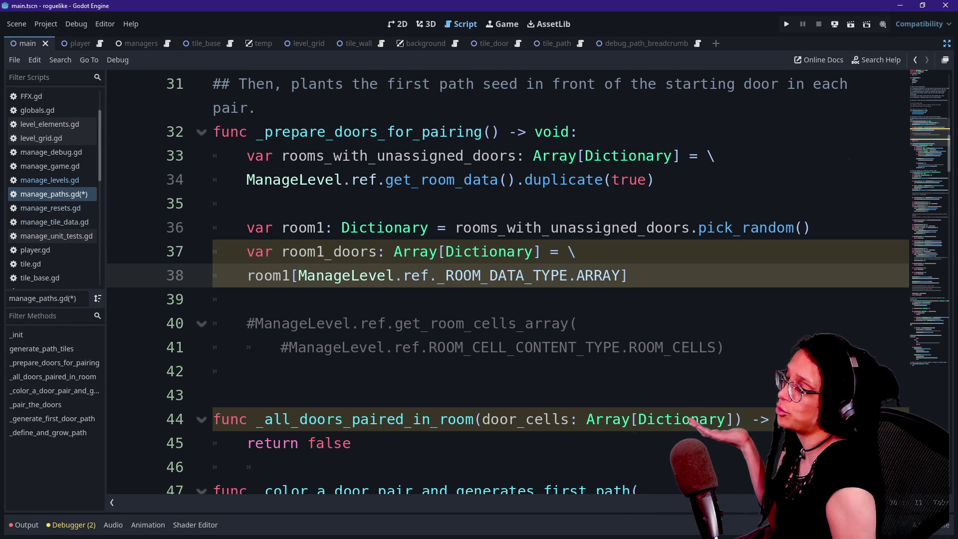
pyautogui.moveTo(282, 251); pyautogui.dragTo(343, 275)
pyautogui.click(437, 275)
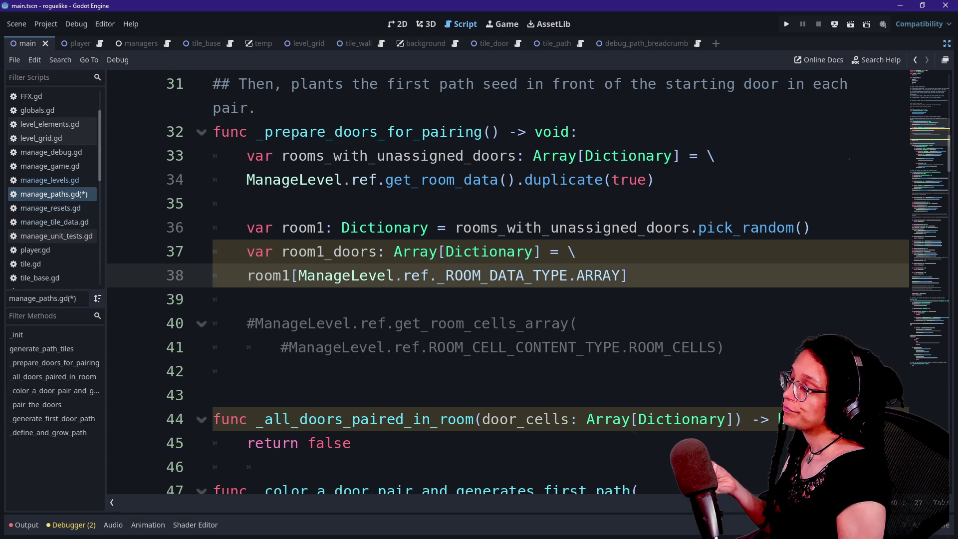
pyautogui.hotkey('ctrl', 'Return')
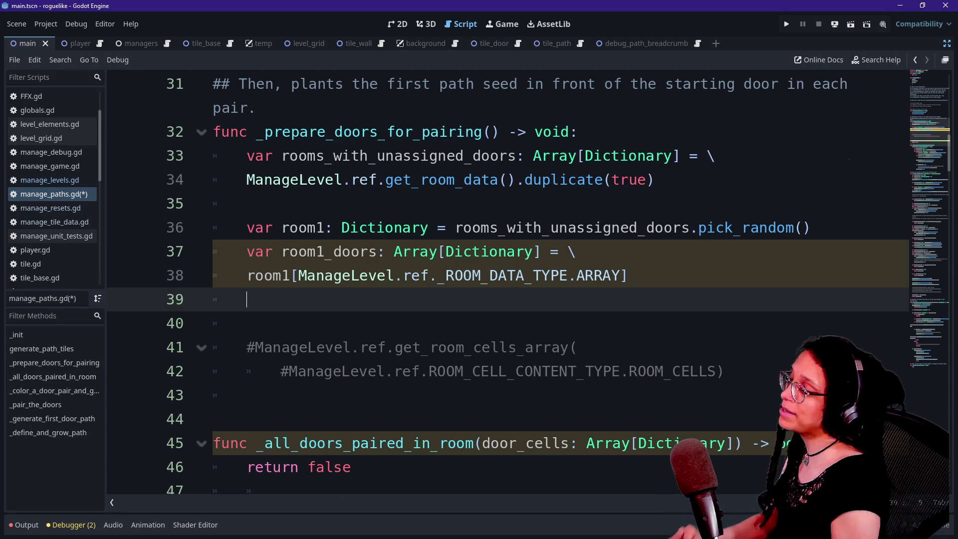
# Step: Comment out the old room1_doors lines 37–38 with Ctrl+K
pyautogui.write('var')
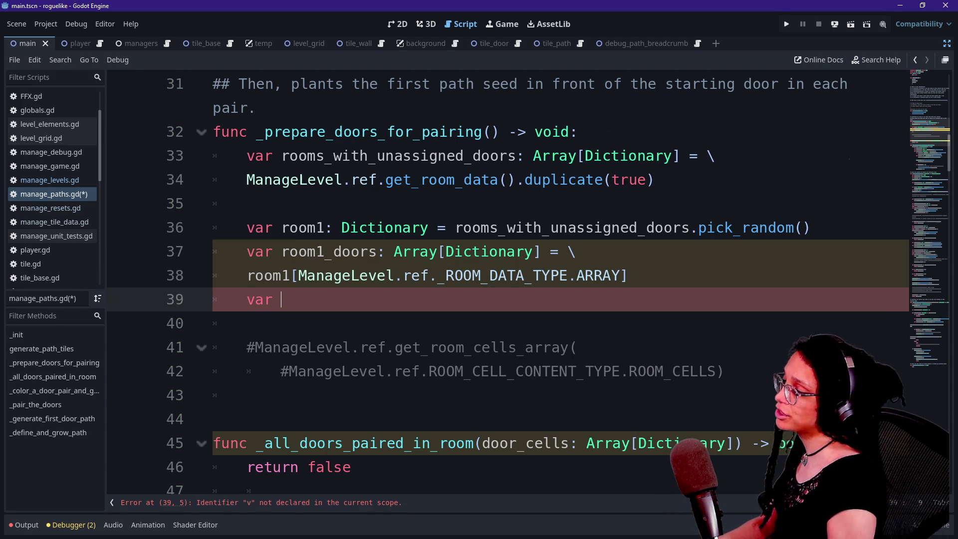
pyautogui.moveTo(628, 275); pyautogui.dragTo(588, 251)
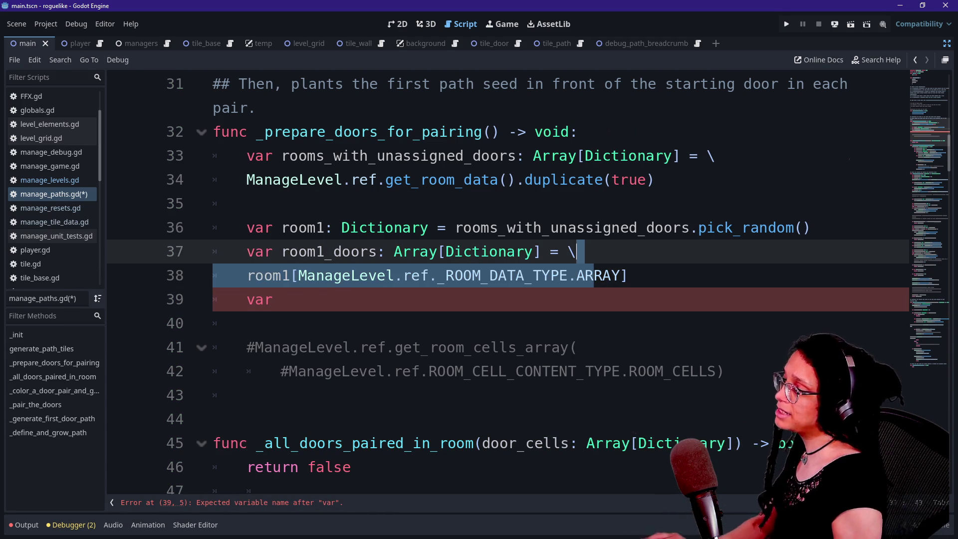
pyautogui.hotkey('ctrl', 'k')
# Step: Begin a new 'var room1_doors: Array[Dictionary] = \' declaration on line 39
pyautogui.click(282, 300)
pyautogui.write('room1')
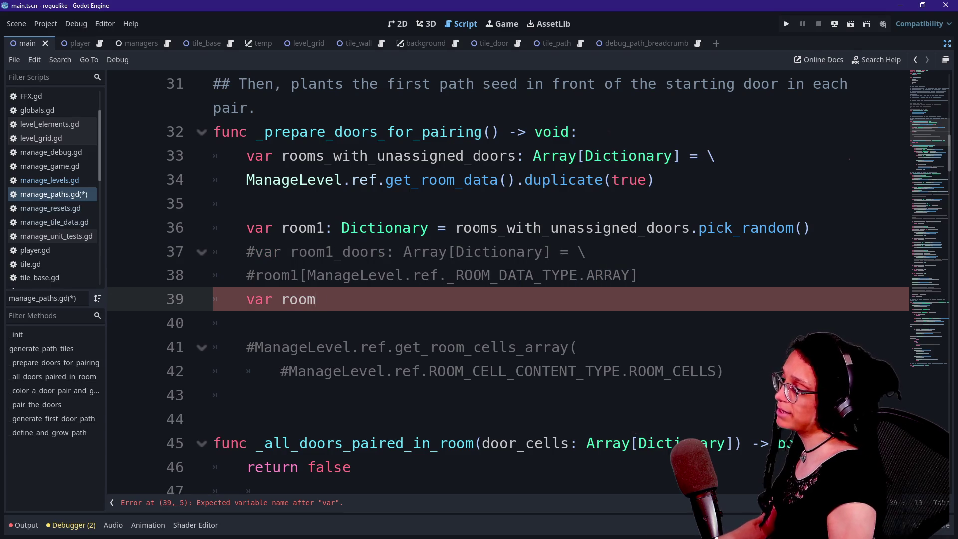
pyautogui.press('BackSpace')
pyautogui.write('_doors')
pyautogui.press('BackSpace')
pyautogui.press('BackSpace')
pyautogui.press('BackSpace')
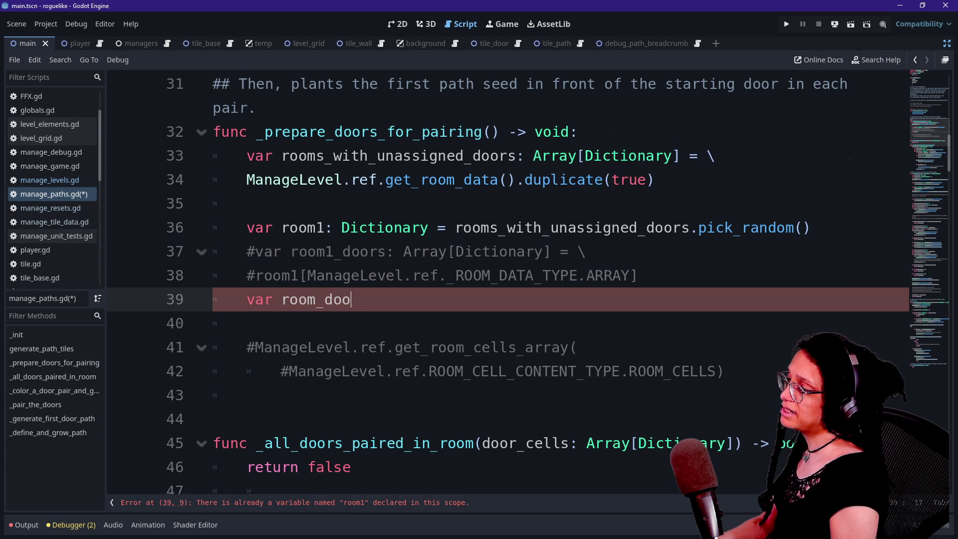
pyautogui.write('1_doors; Arra')
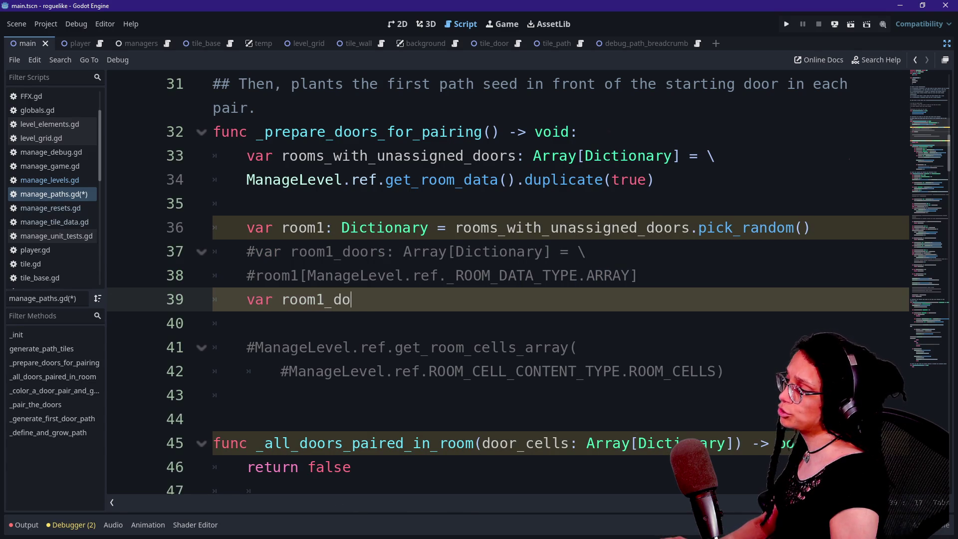
pyautogui.write('y[Dictionar')
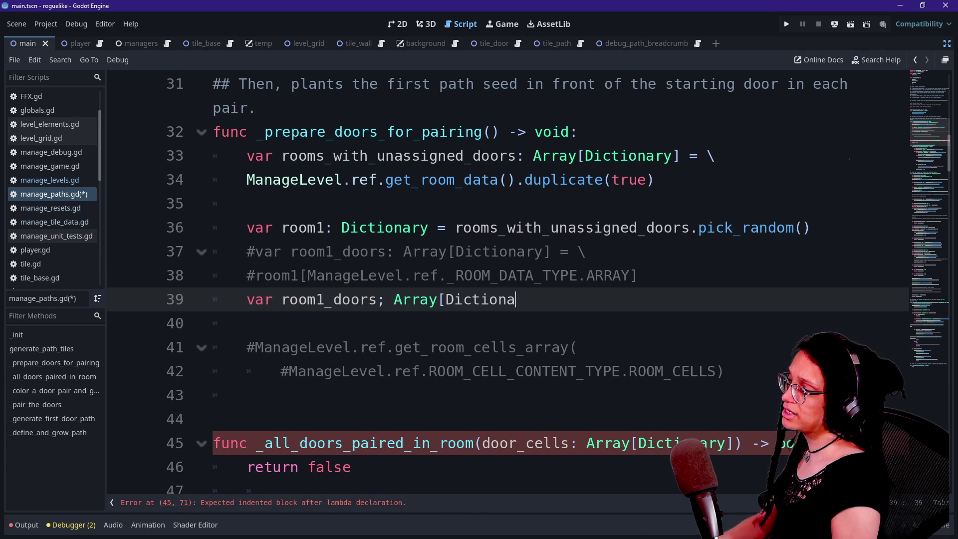
pyautogui.write('y ')
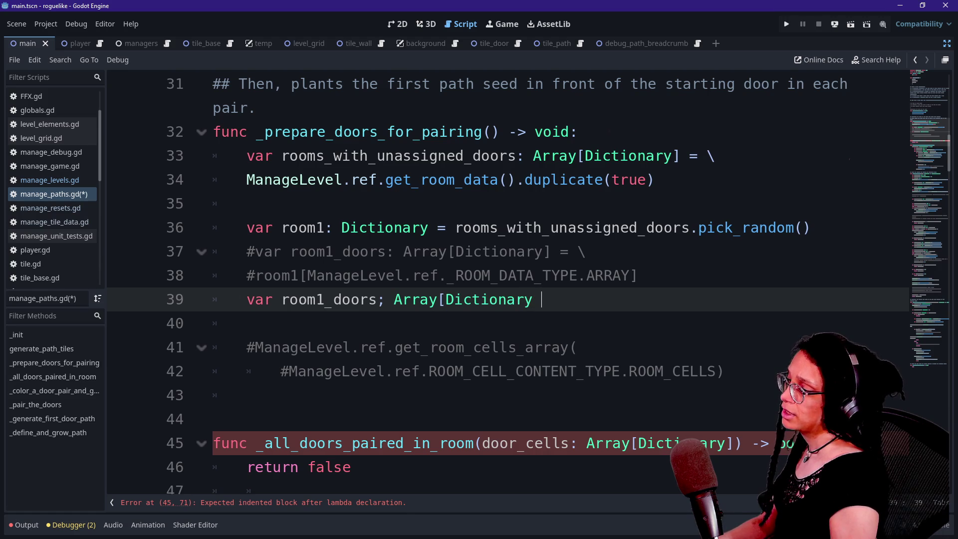
pyautogui.write('] = \\')
pyautogui.press('Return')
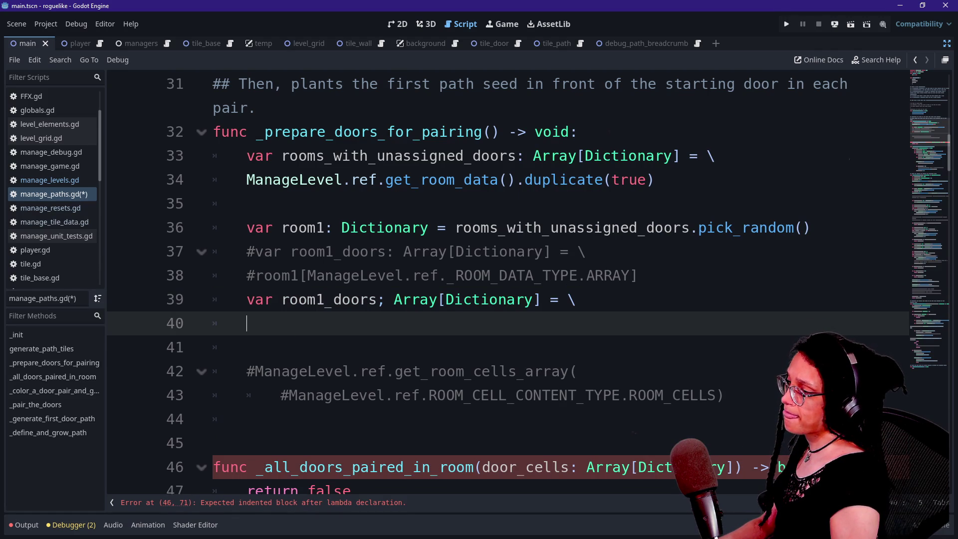
# Step: Continue it with ManageLevel.ref.get_room_cells_array( and jump to that function's definition
pyautogui.write('ManageLevel.ref.')
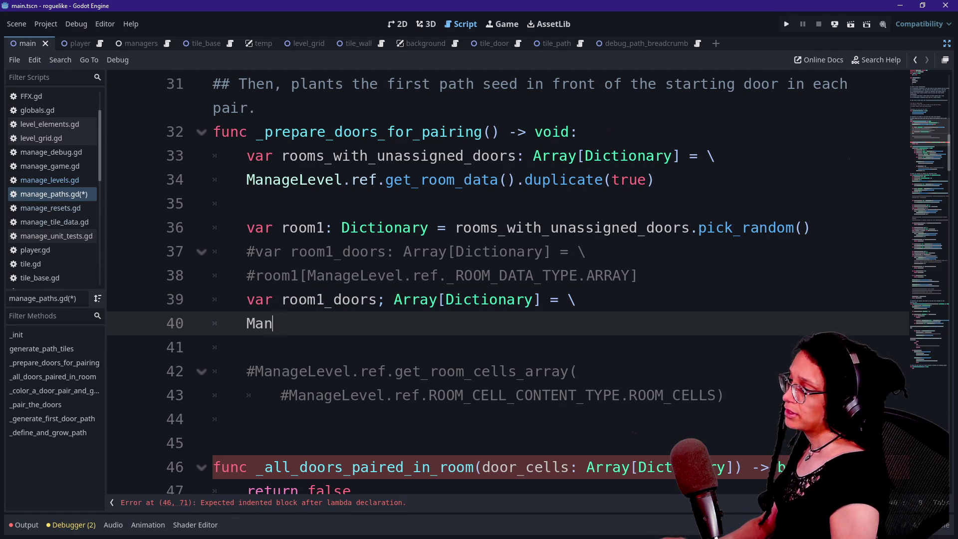
pyautogui.write('get')
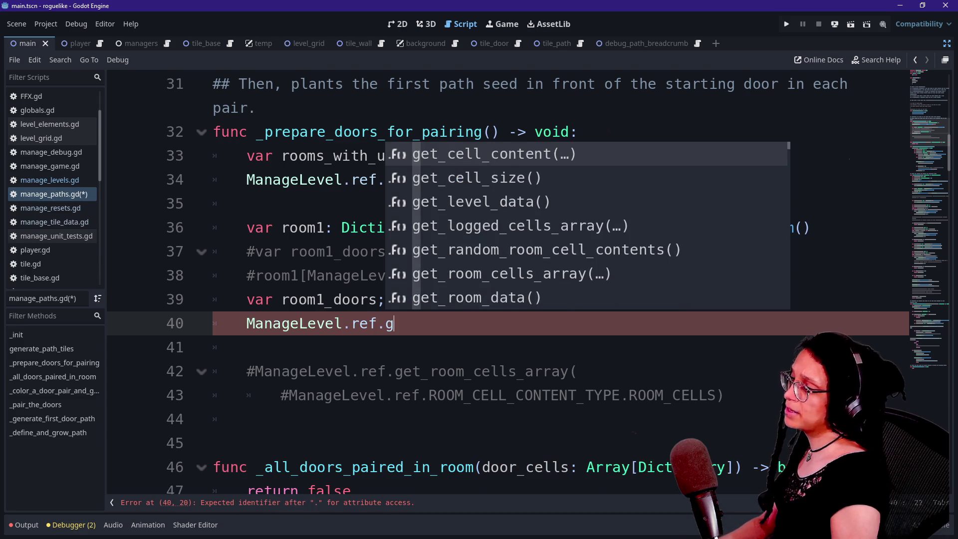
pyautogui.press('Down')
pyautogui.press('Down')
pyautogui.press('Down')
pyautogui.press('Down')
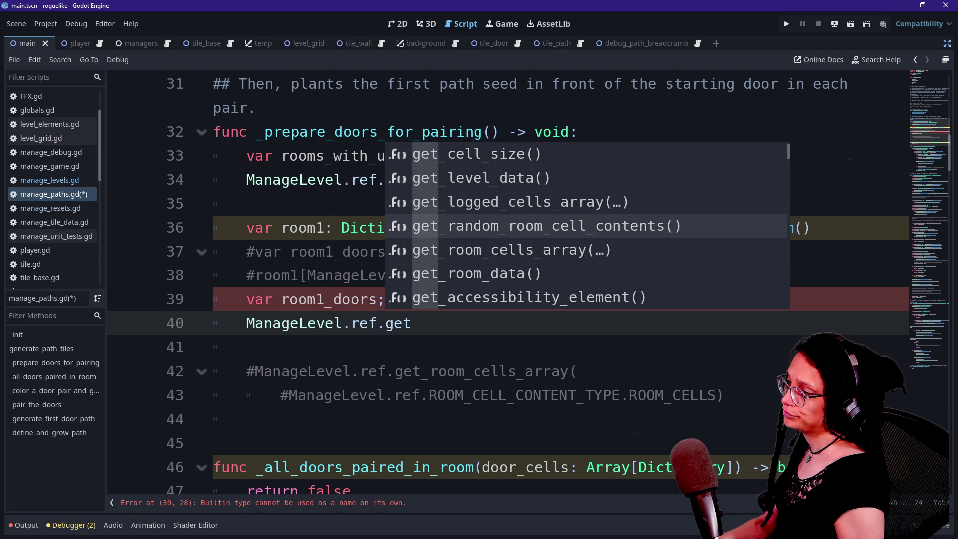
pyautogui.press('Down')
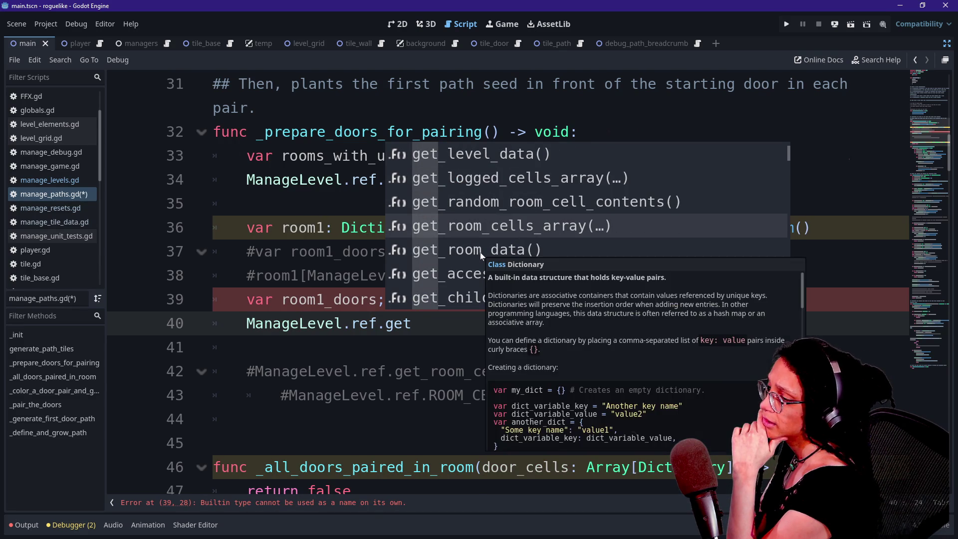
pyautogui.press('Return')
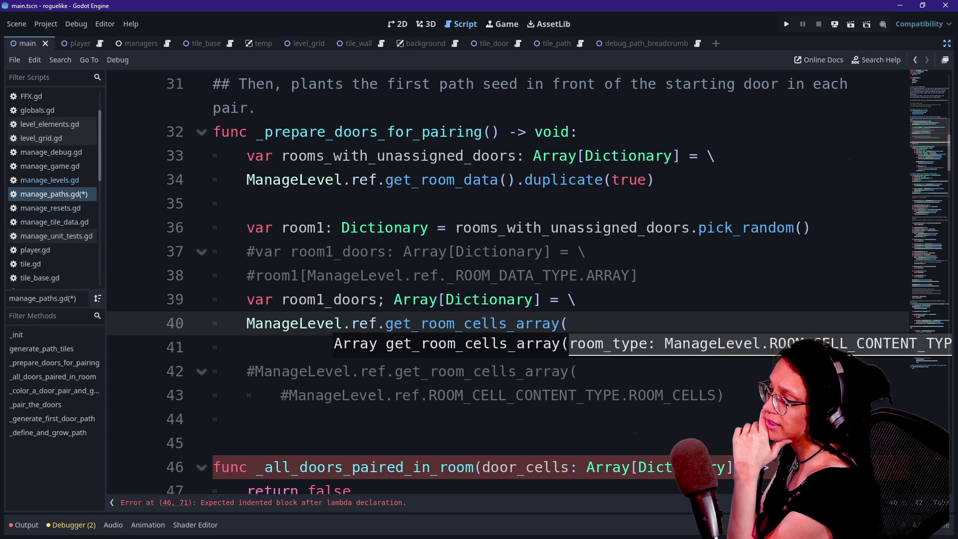
pyautogui.scroll(-1, 507, 282)
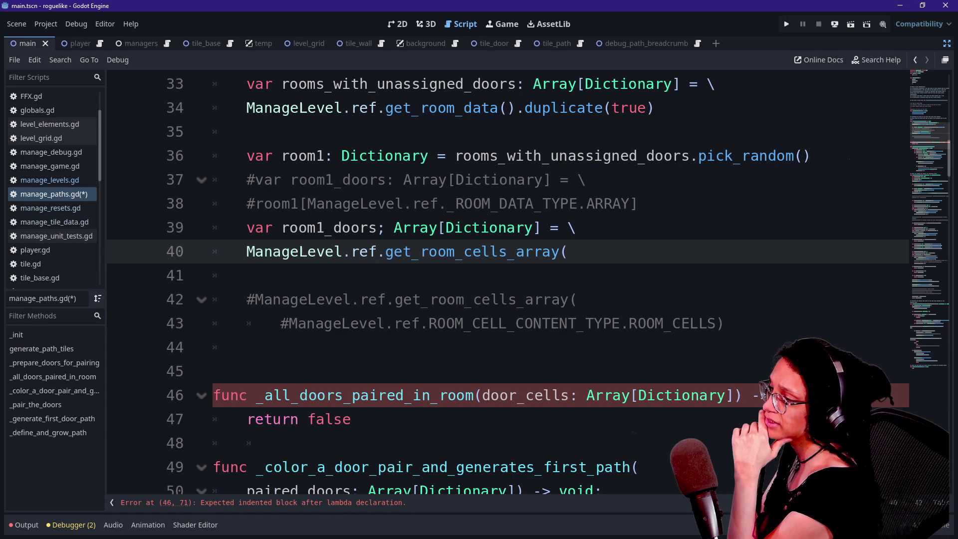
pyautogui.press('Up')
pyautogui.press('Up')
pyautogui.press('Down')
pyautogui.press('Down')
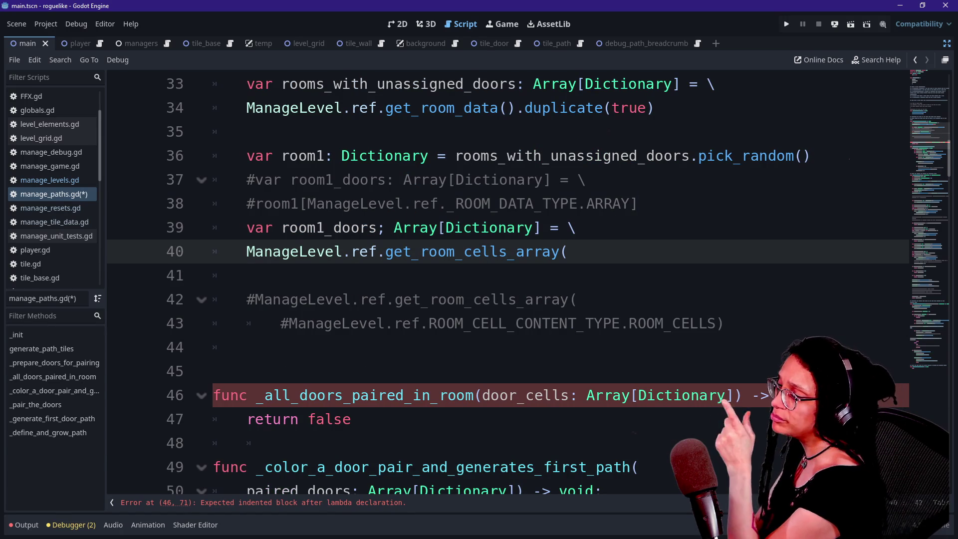
pyautogui.press('BackSpace')
pyautogui.write('(')
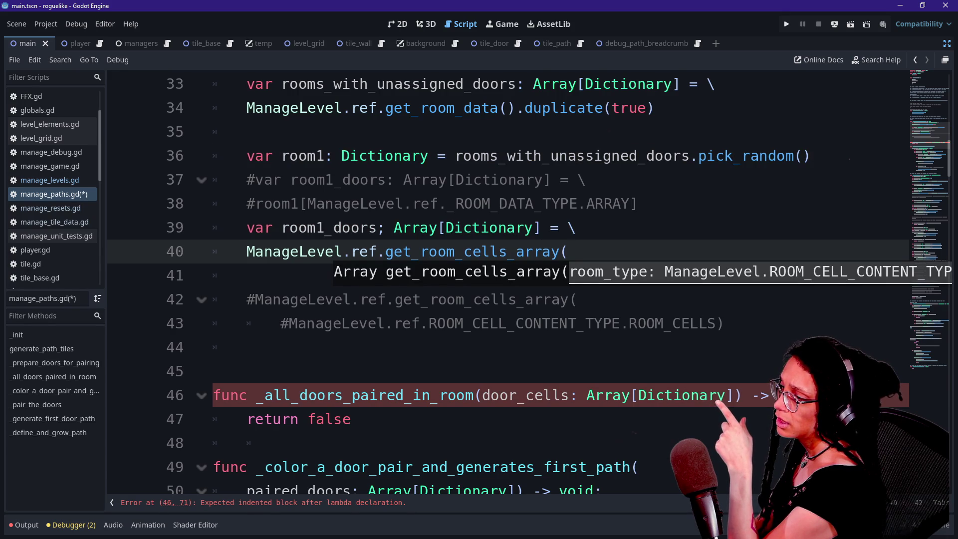
pyautogui.press('Down')
pyautogui.keyDown('ctrl'); pyautogui.click(505, 260); pyautogui.keyUp('ctrl')
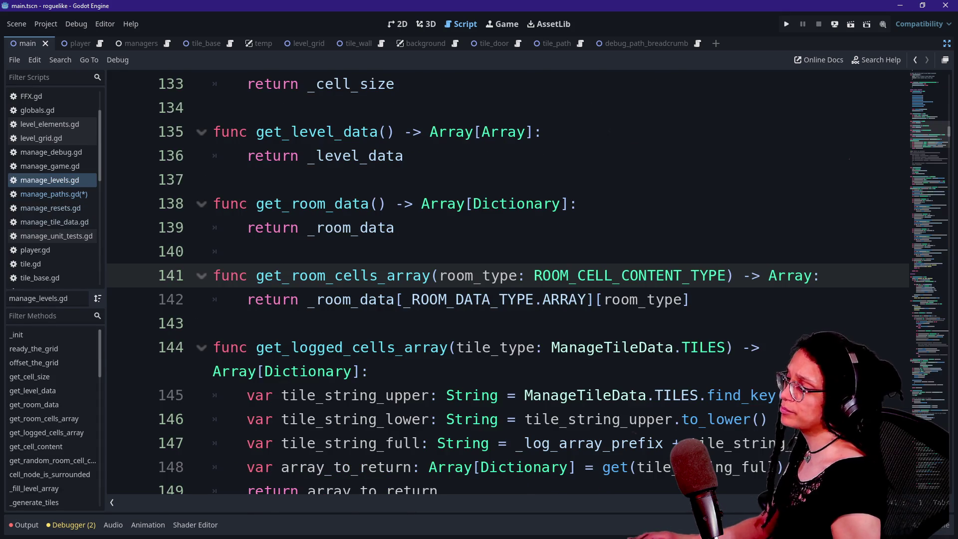
# Step: Add a 'room: Dictionary' parameter before room_type in get_room_cells_array
pyautogui.click(247, 251)
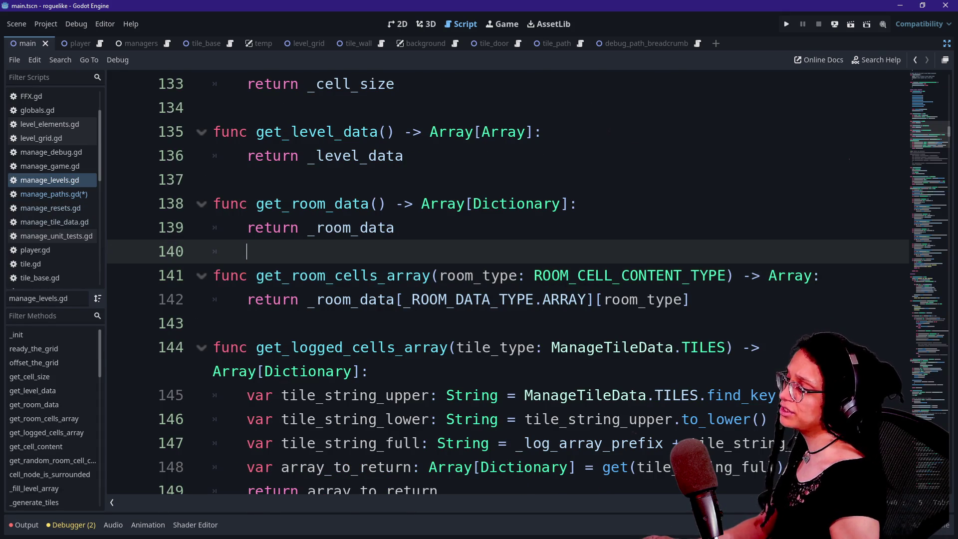
pyautogui.click(482, 300)
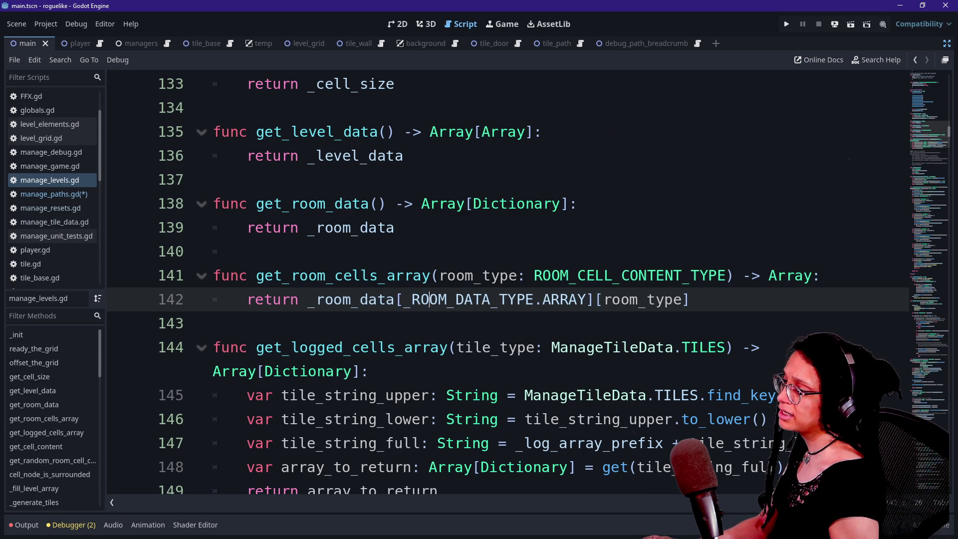
pyautogui.click(534, 300)
pyautogui.doubleClick(345, 275)
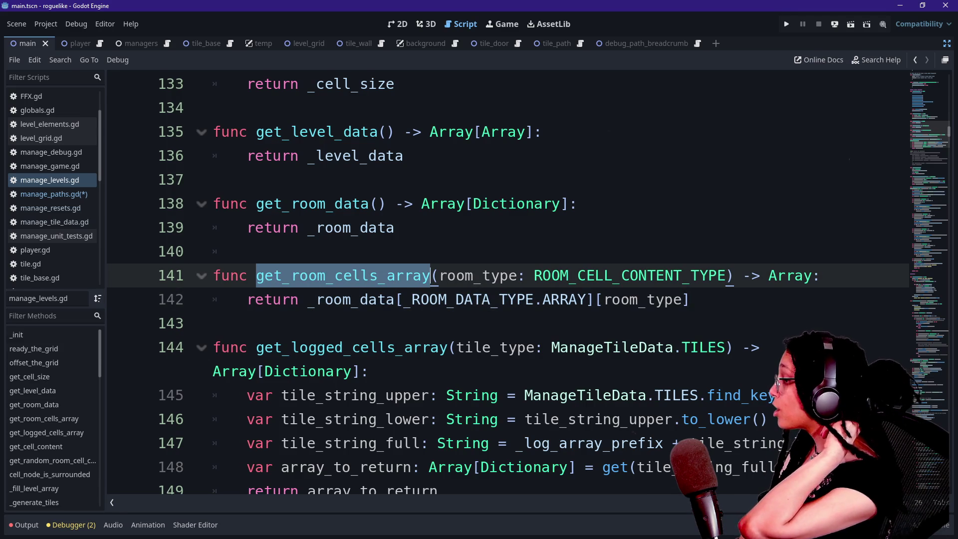
pyautogui.click(440, 276)
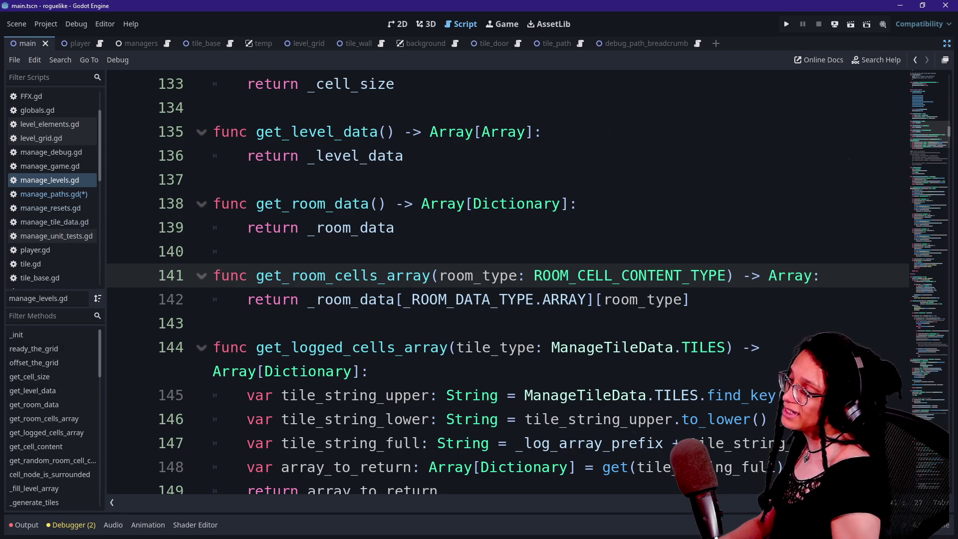
pyautogui.write(',')
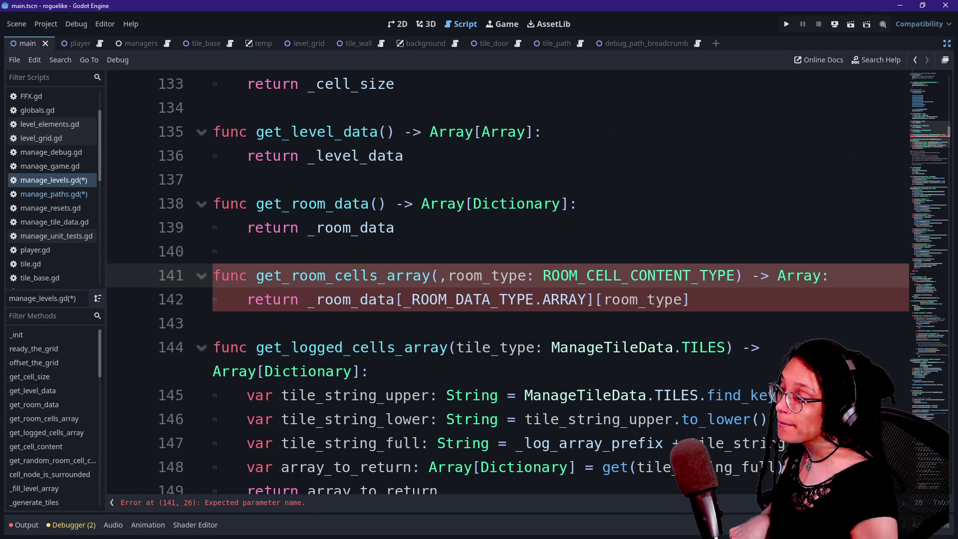
pyautogui.press('BackSpace')
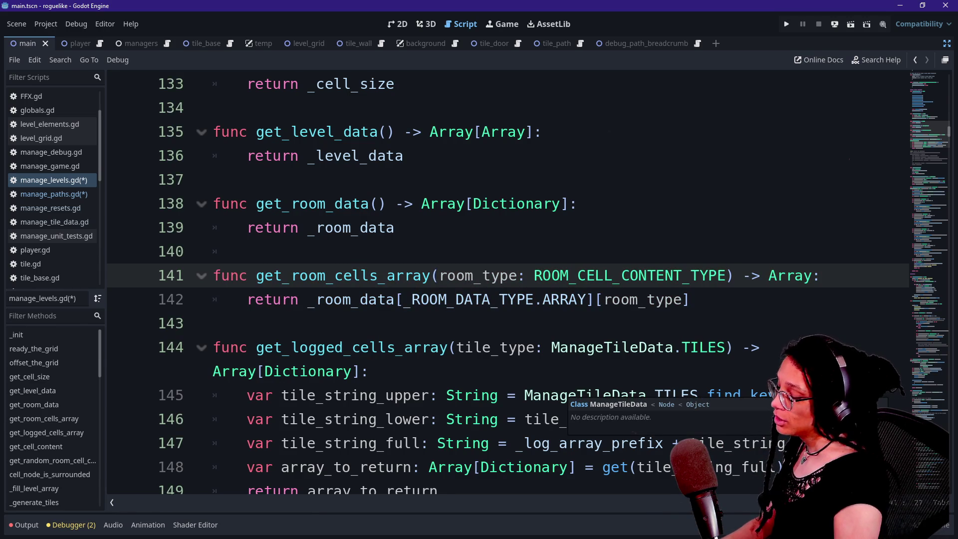
pyautogui.write('room_')
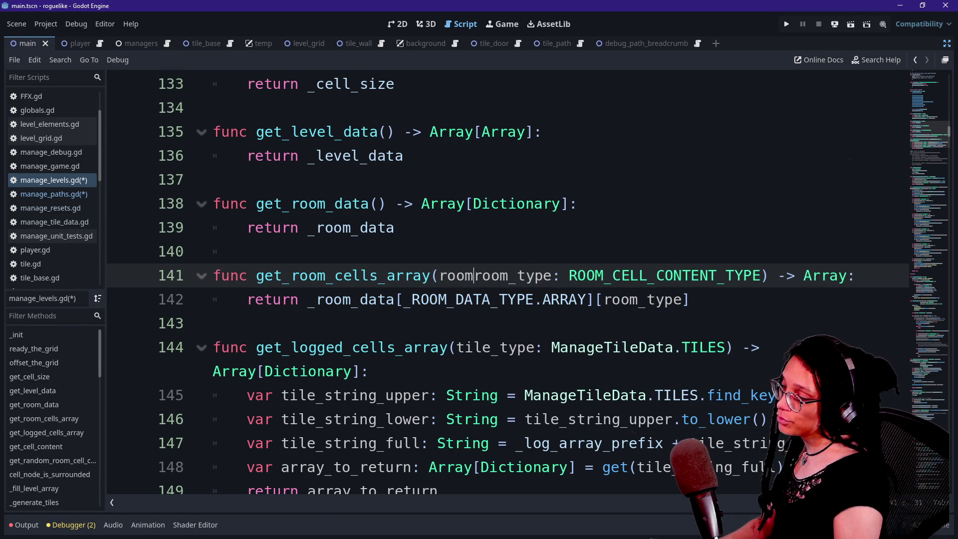
pyautogui.press('BackSpace')
pyautogui.write(': Dictionary')
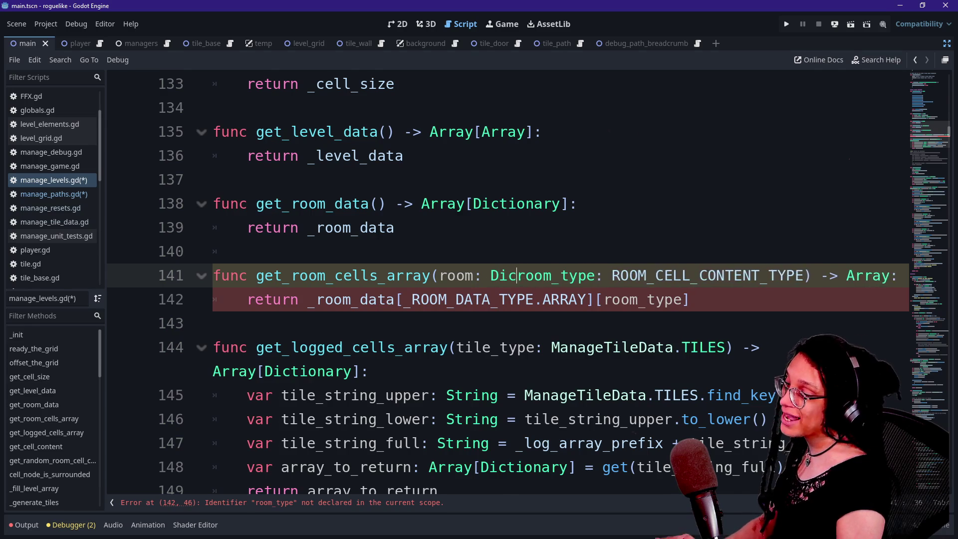
pyautogui.write(',')
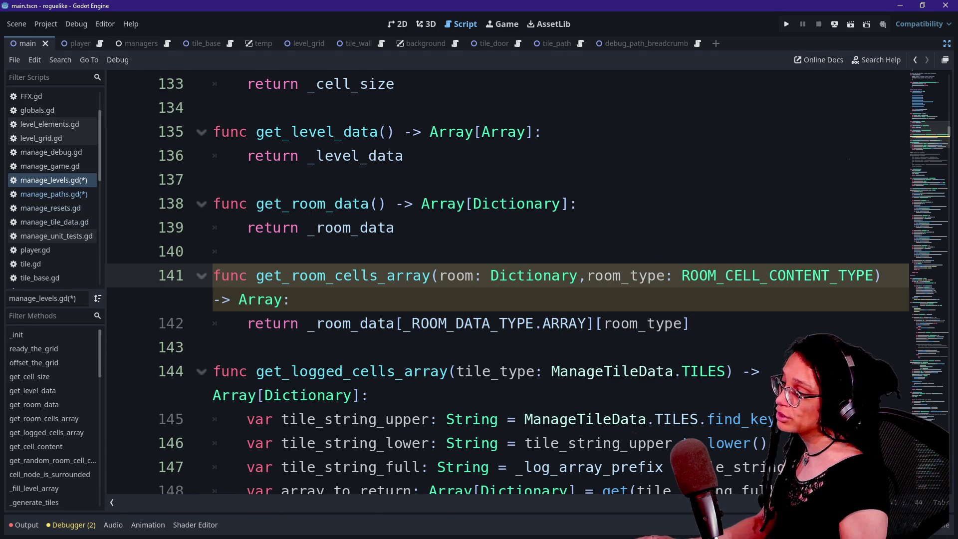
# Step: Rewrite the return statement as _room_data[room][room_type]
pyautogui.click(440, 323)
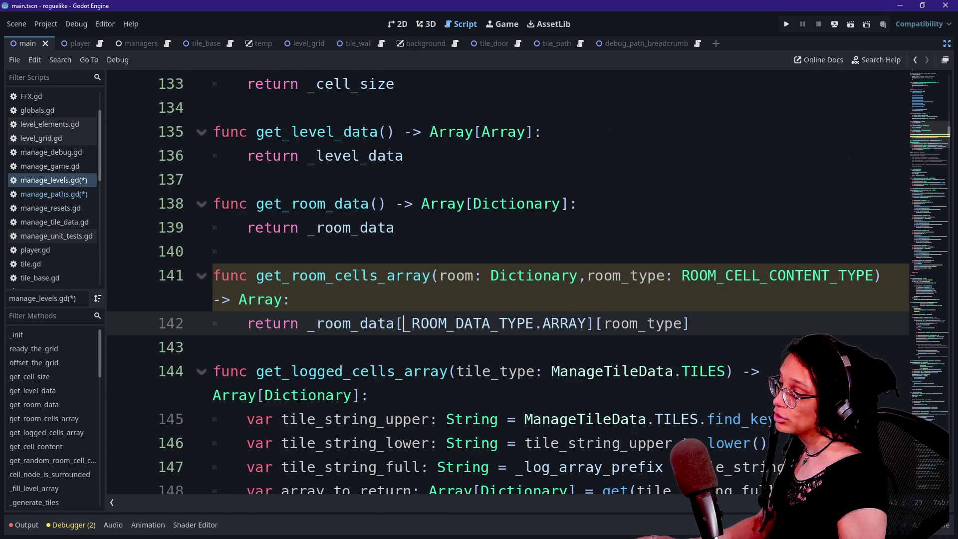
pyautogui.write('room]')
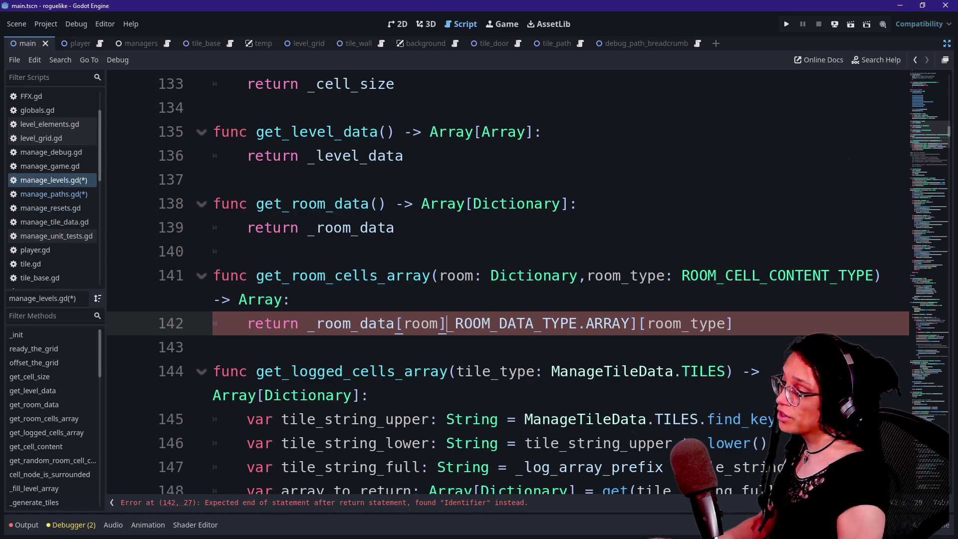
pyautogui.write('[')
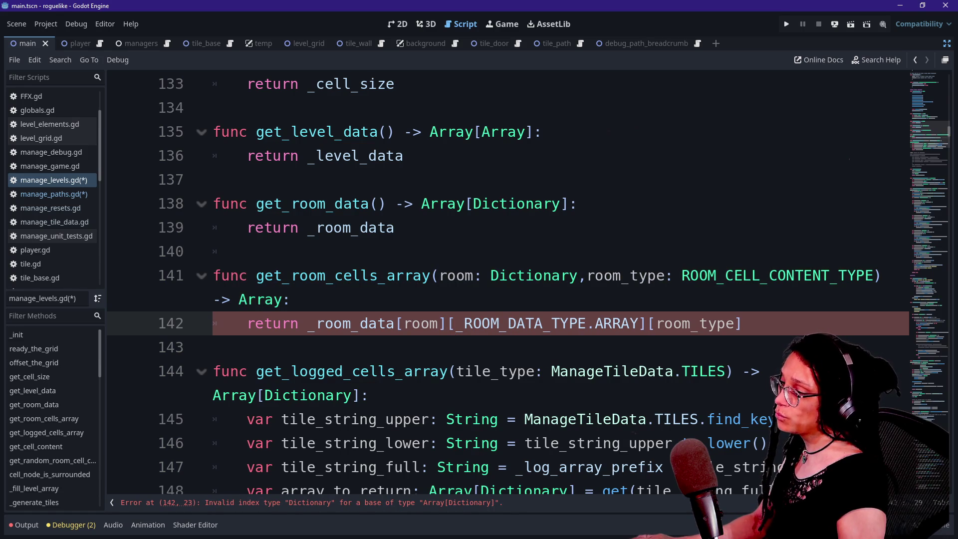
pyautogui.click(525, 323)
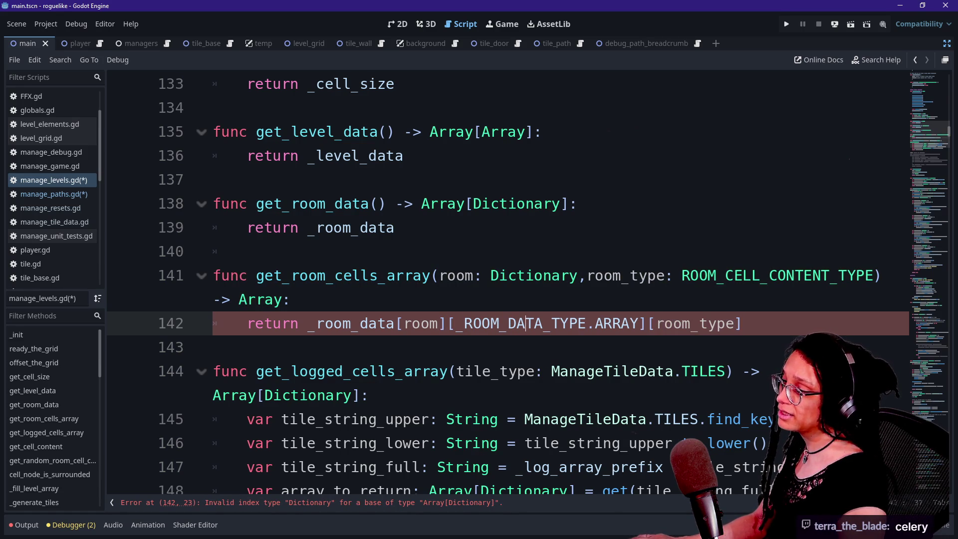
pyautogui.moveTo(457, 324); pyautogui.dragTo(743, 324)
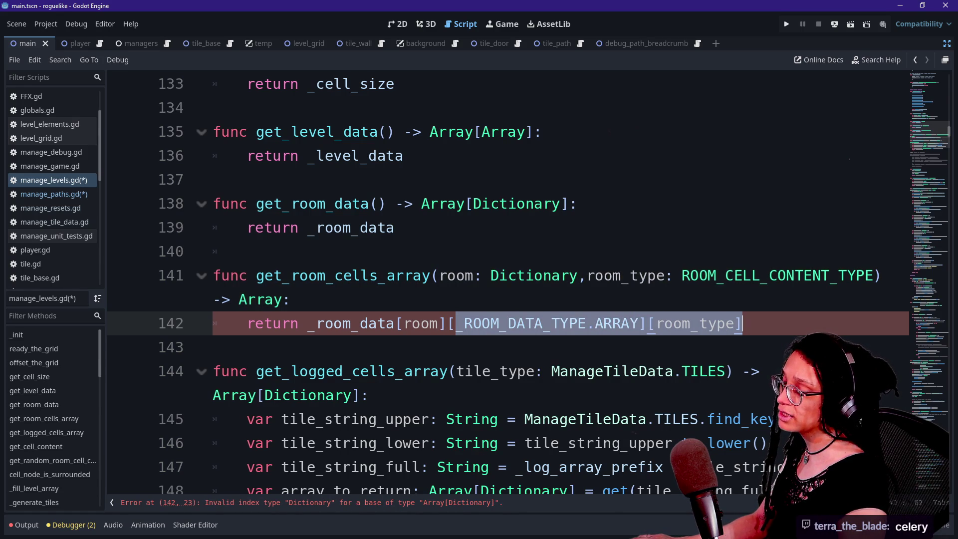
pyautogui.press('BackSpace')
pyautogui.write('room_data[room][room')
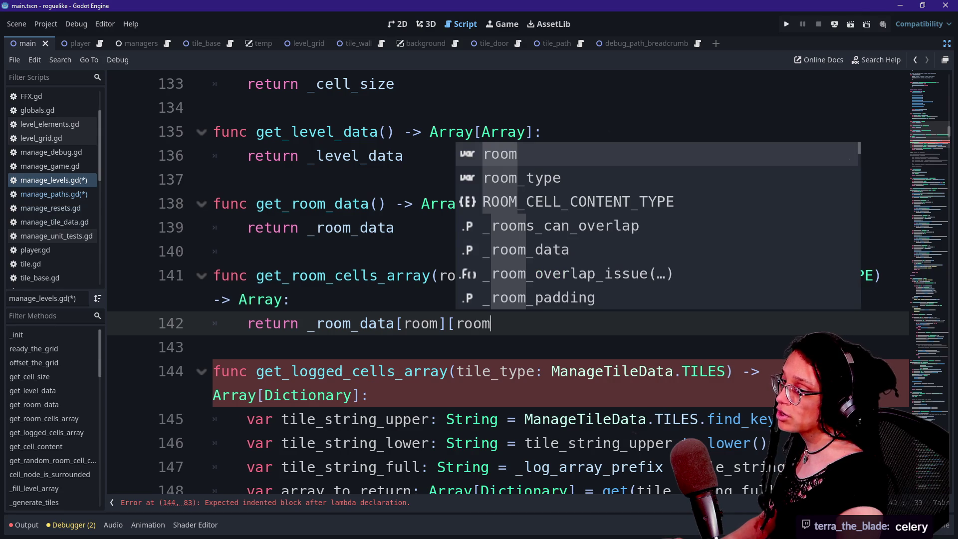
pyautogui.press('Down')
pyautogui.press('Return')
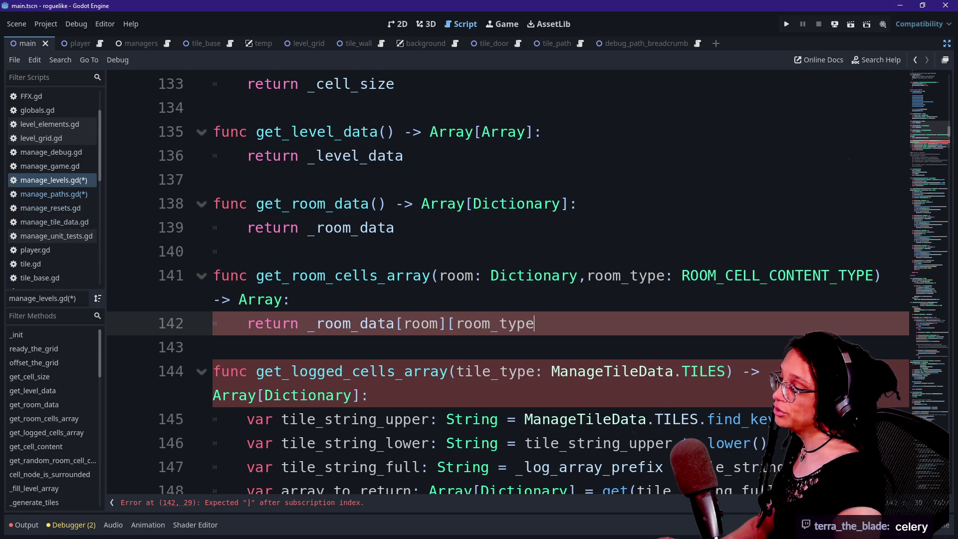
pyautogui.write(']')
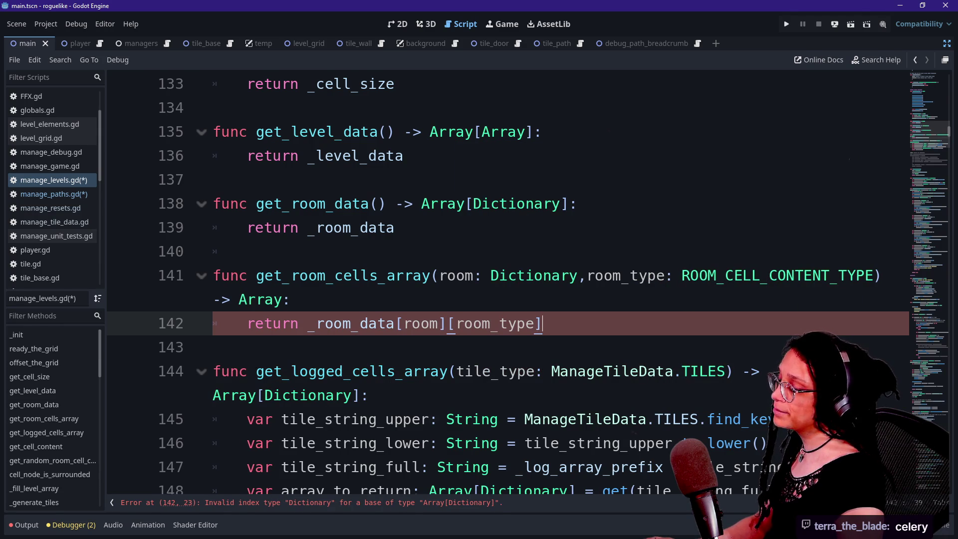
# Step: Change the return type to Array[Dictionary] and start a new var line above the return
pyautogui.doubleClick(260, 300)
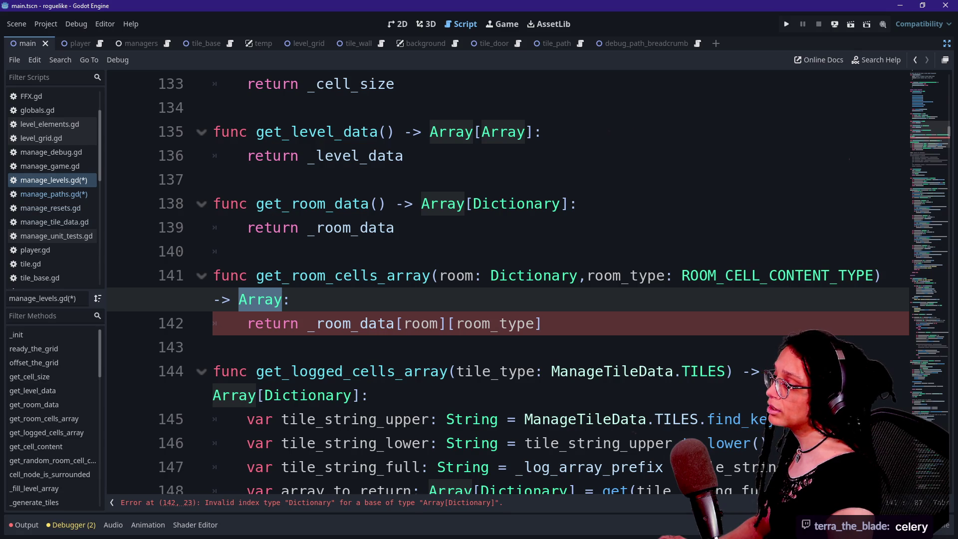
pyautogui.write('Array[Dictionary]')
pyautogui.click(543, 323)
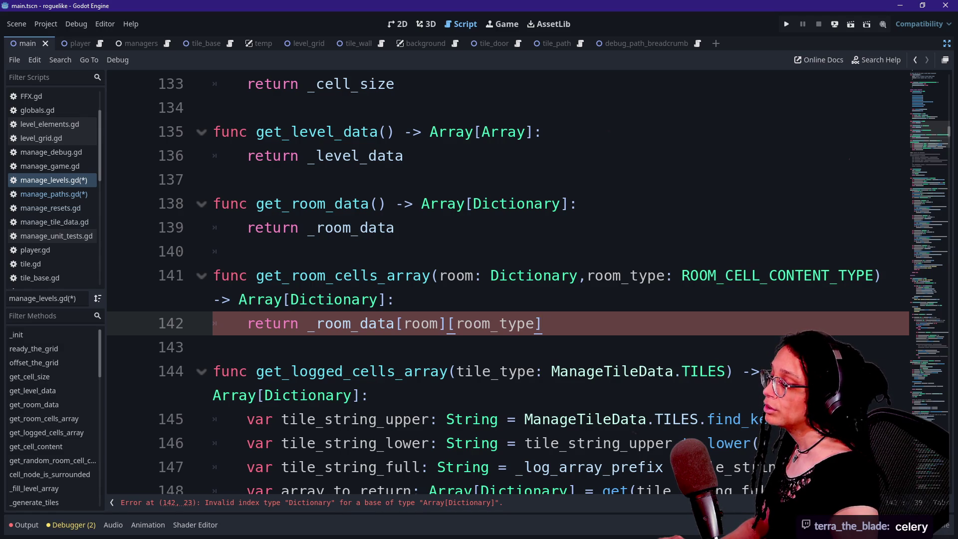
pyautogui.doubleClick(420, 323)
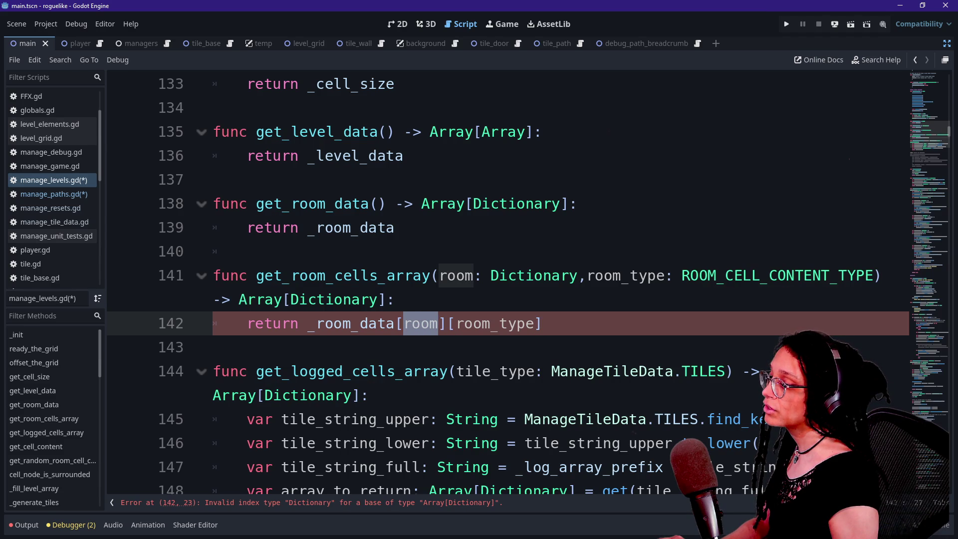
pyautogui.moveTo(499, 324)
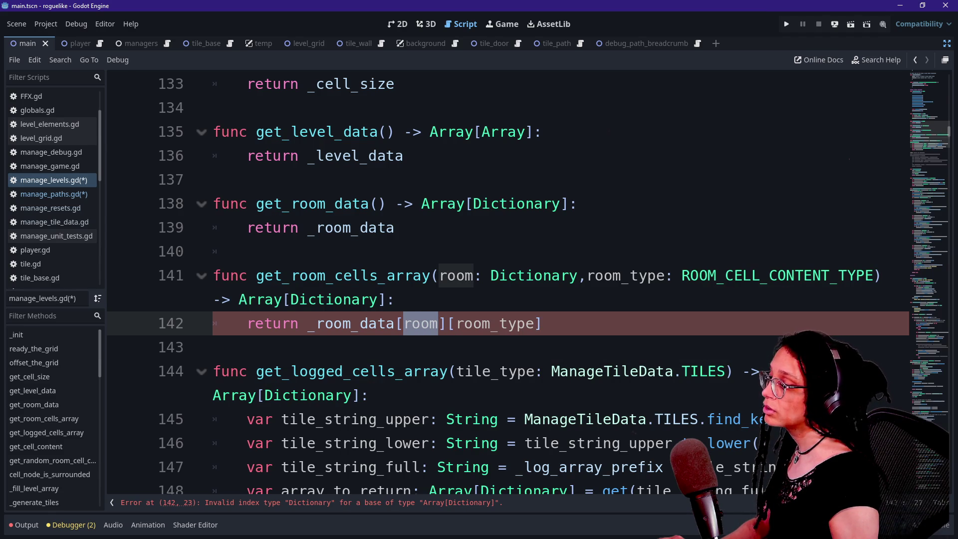
pyautogui.moveTo(350, 323)
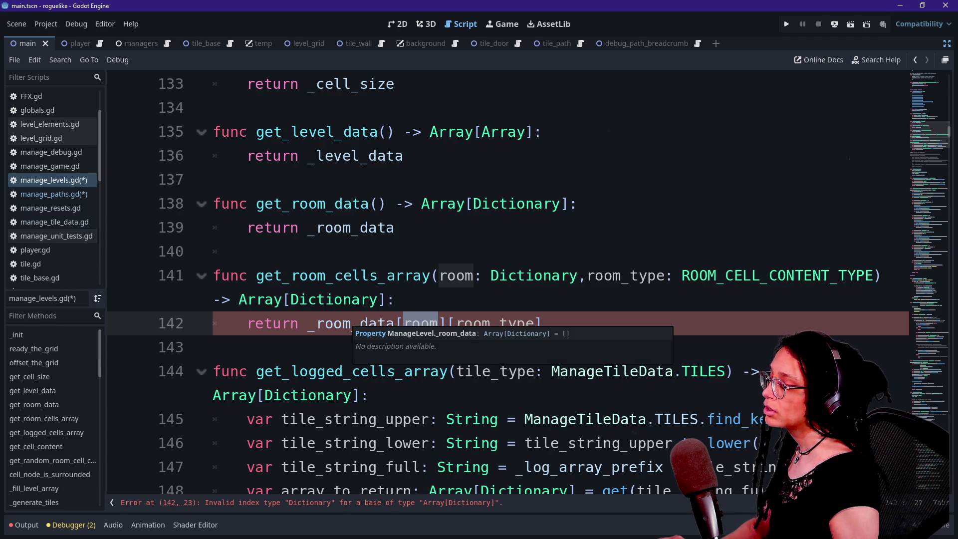
pyautogui.press('Up')
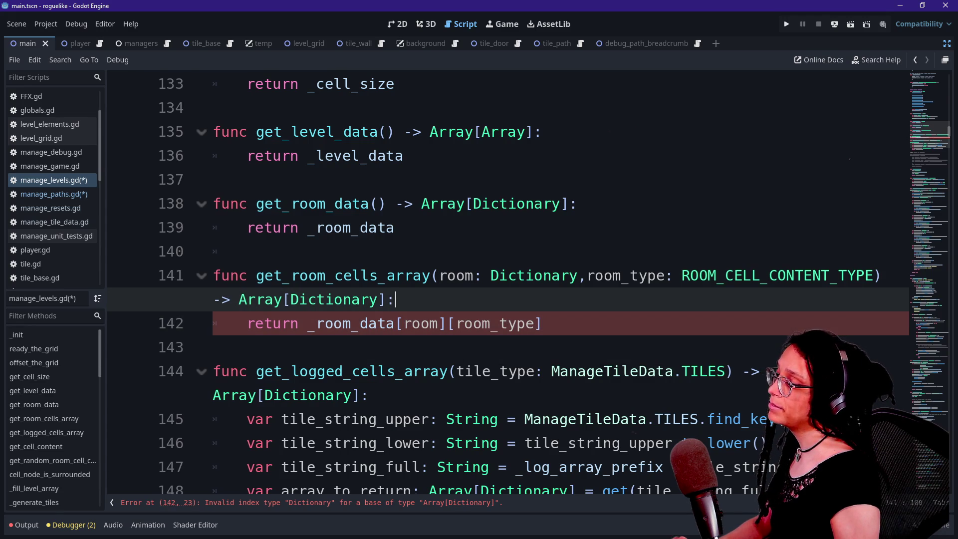
pyautogui.press('Return')
pyautogui.write('var A')
pyautogui.press('BackSpace')
# Step: Rename the room_array variable to room_dictionary
pyautogui.write('room_')
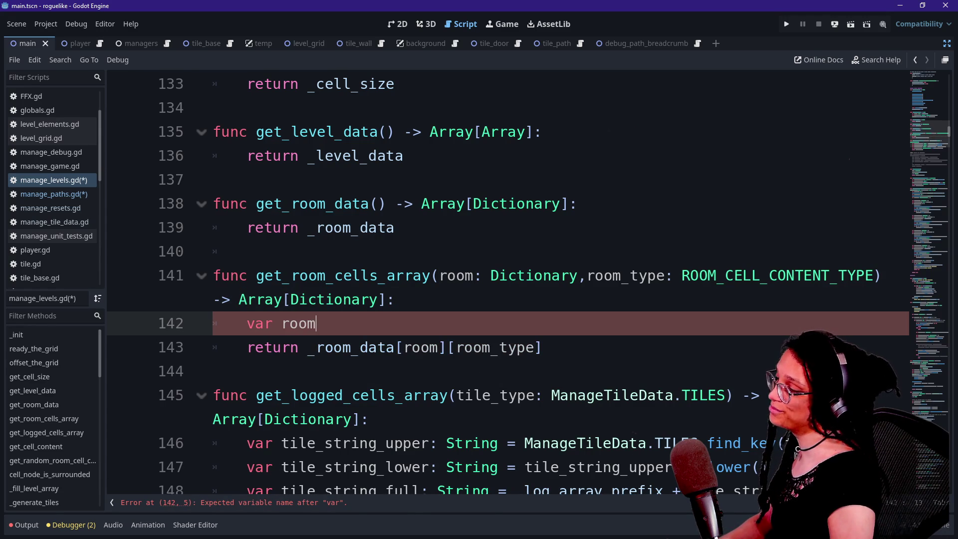
pyautogui.write('array:')
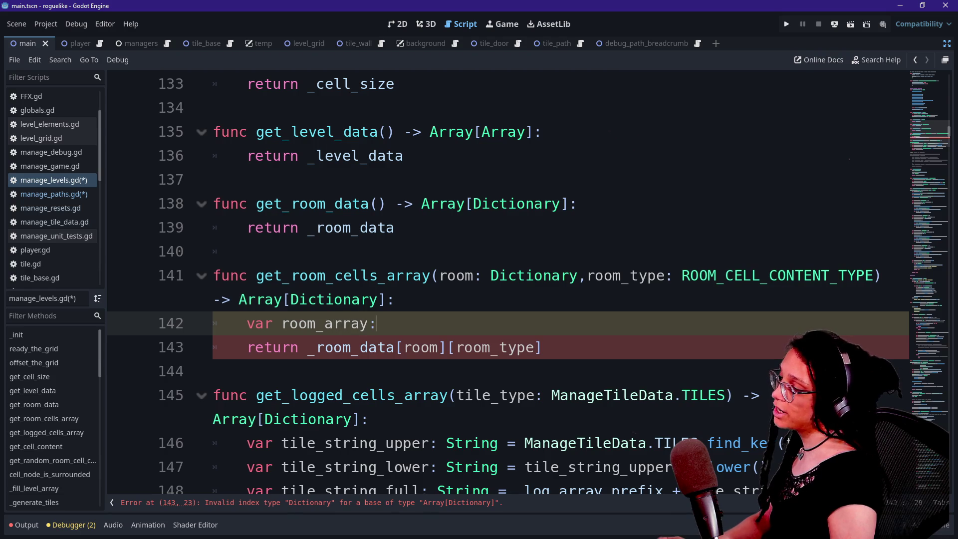
pyautogui.press('BackSpace')
pyautogui.press('BackSpace')
pyautogui.press('BackSpace')
pyautogui.write('dictionary')
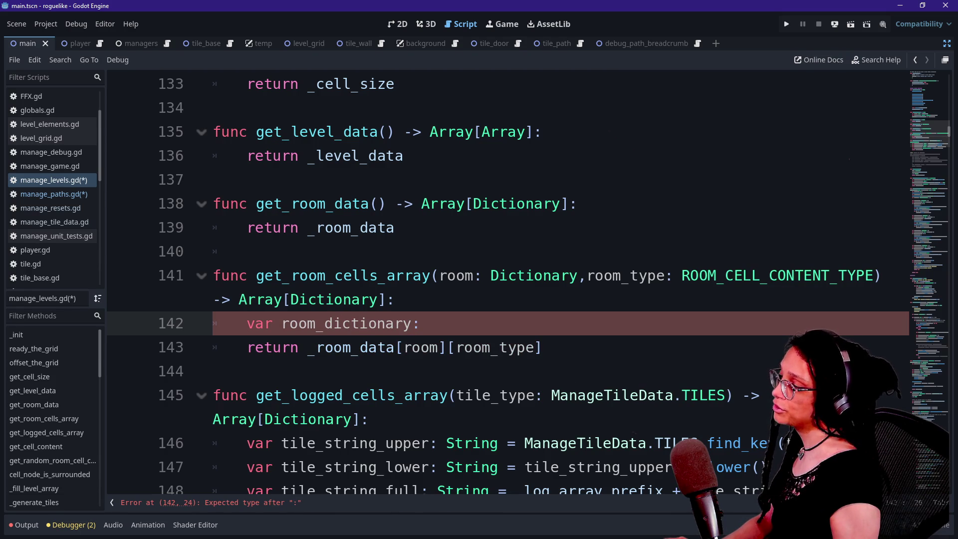
# Step: Multi-select the room_dictionary occurrences with Ctrl+D, then clear the selections
pyautogui.hotkey('ctrl', 'd')
pyautogui.hotkey('ctrl', 'd')
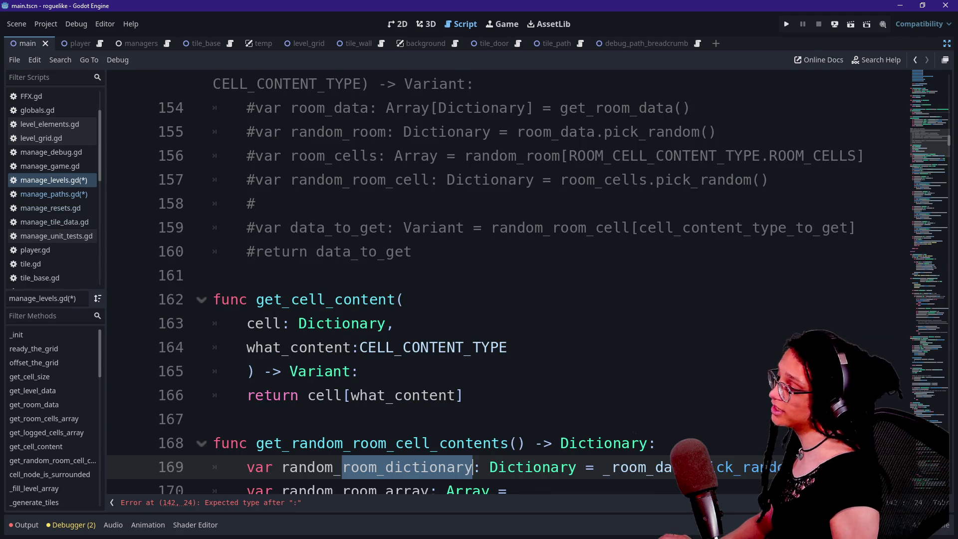
pyautogui.hotkey('ctrl', 'd')
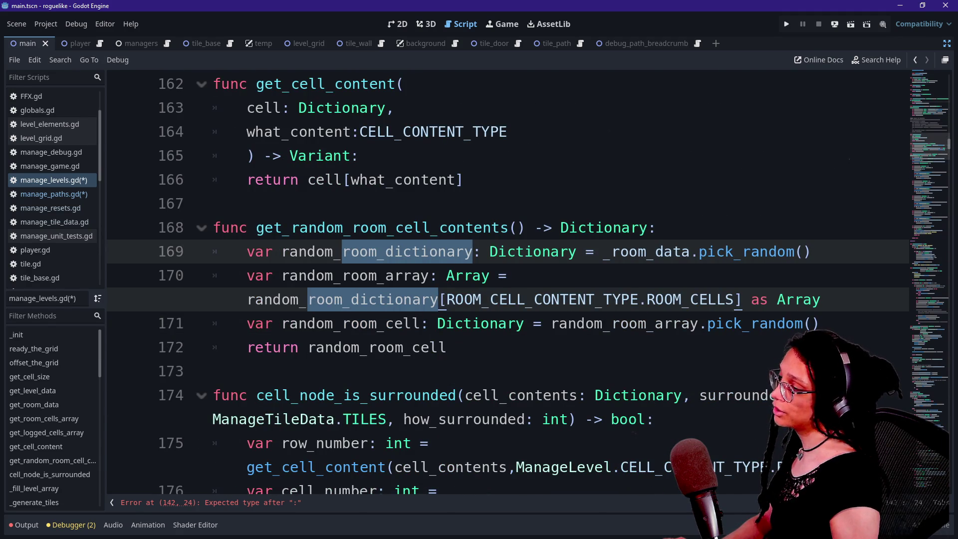
pyautogui.hotkey('ctrl', 'd')
pyautogui.scroll(-2, 478, 286)
pyautogui.scroll(-1, 478, 286)
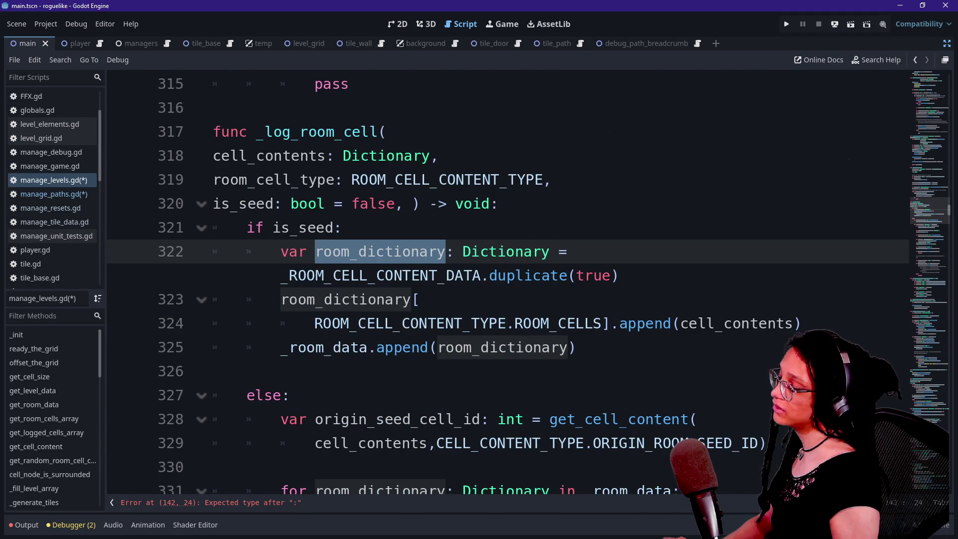
pyautogui.moveTo(290, 276); pyautogui.dragTo(439, 275)
pyautogui.click(377, 276)
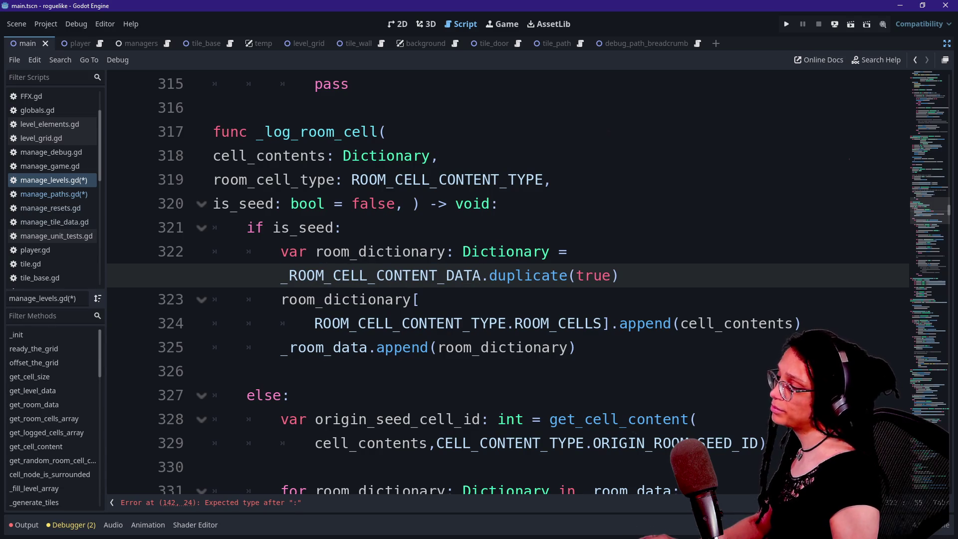
# Step: Review room_dictionary on line 322 and the existing _room_data loop, then jump to the line 142 error
pyautogui.moveTo(316, 252); pyautogui.dragTo(444, 251)
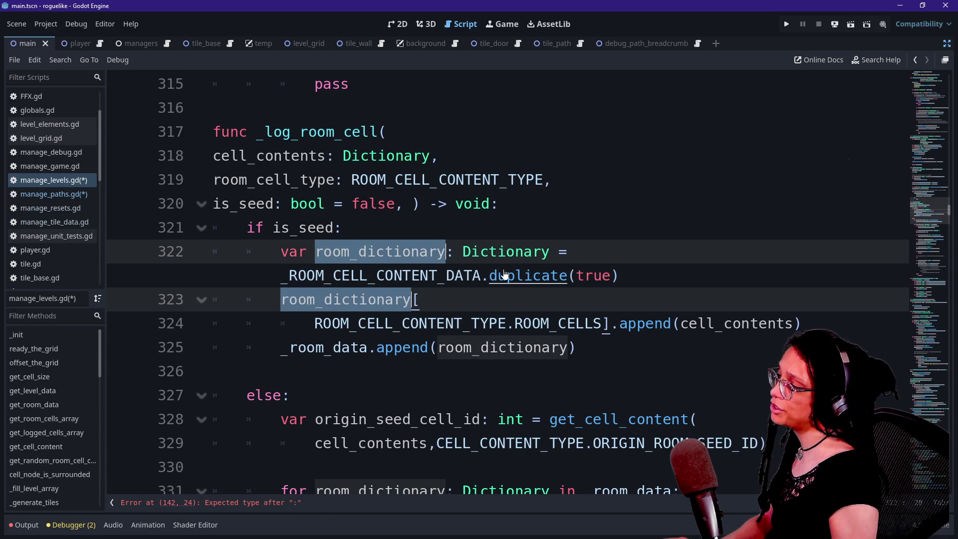
pyautogui.scroll(-2, 505, 277)
pyautogui.scroll(-3, 504, 275)
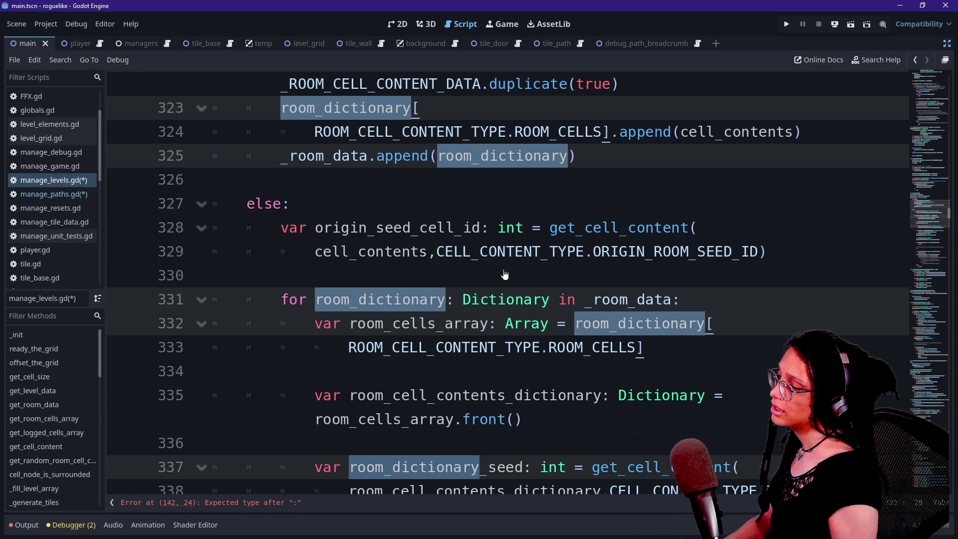
pyautogui.moveTo(585, 299); pyautogui.dragTo(681, 300)
pyautogui.click(278, 466)
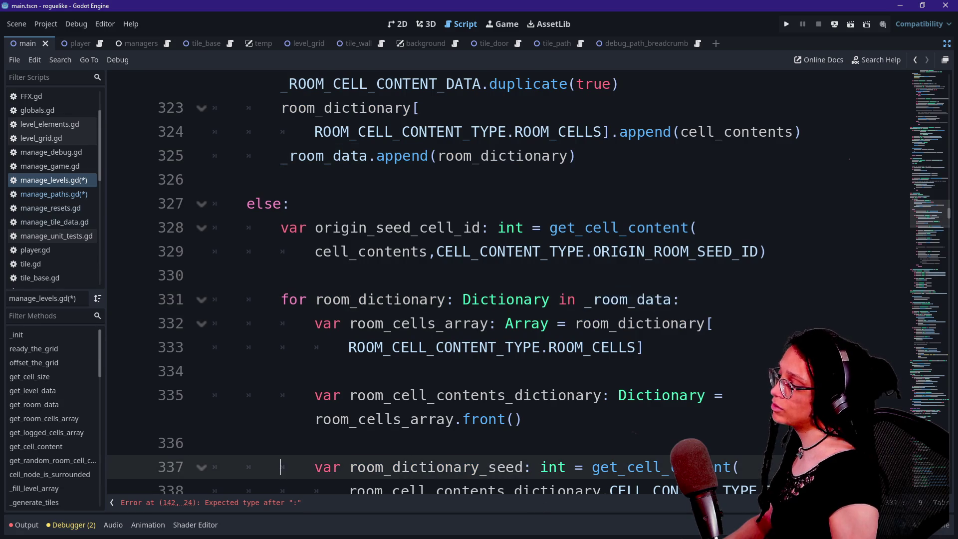
pyautogui.click(288, 503)
# Step: Declare room_dictionary on line 142 as a Dictionary set to _room_data[room]
pyautogui.write('Dic')
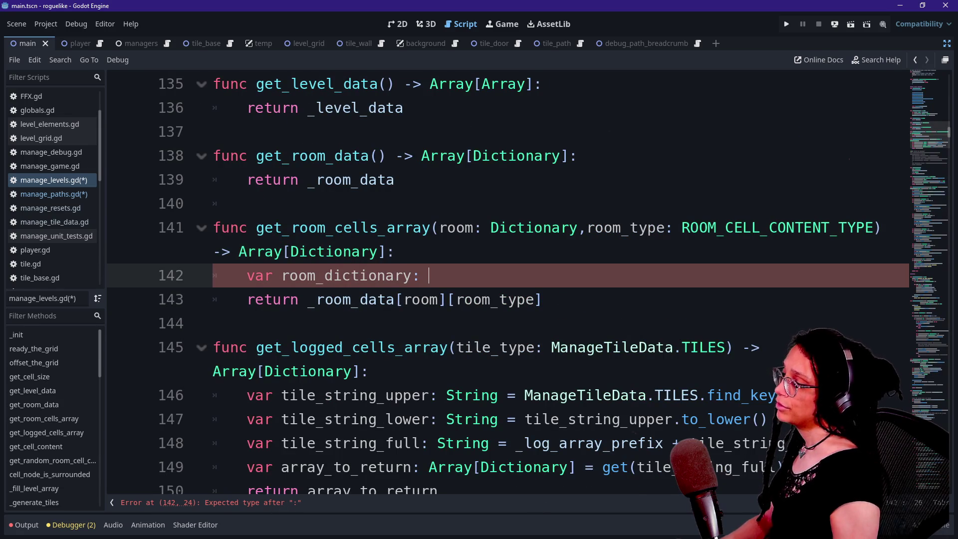
pyautogui.write('tiona')
pyautogui.press('Return')
pyautogui.write('= ')
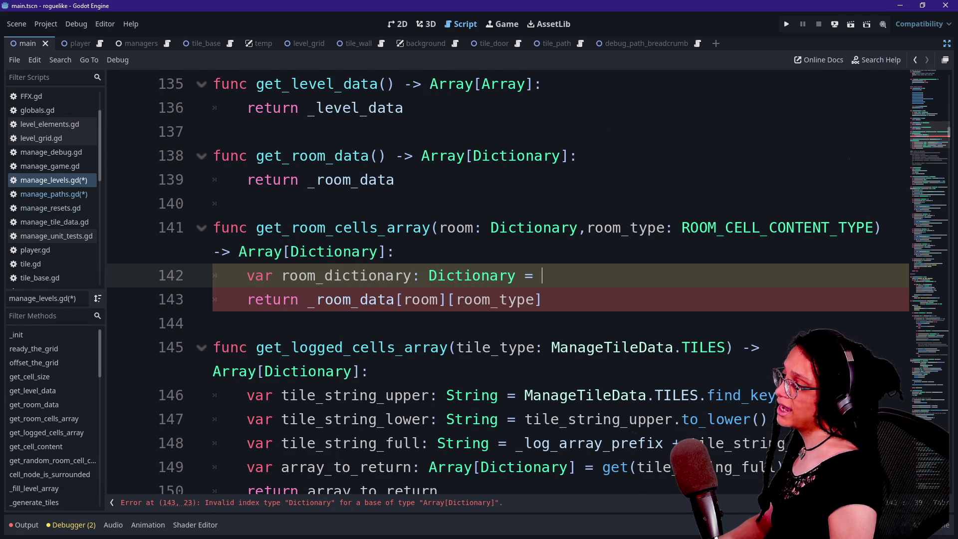
pyautogui.write('_room_data[')
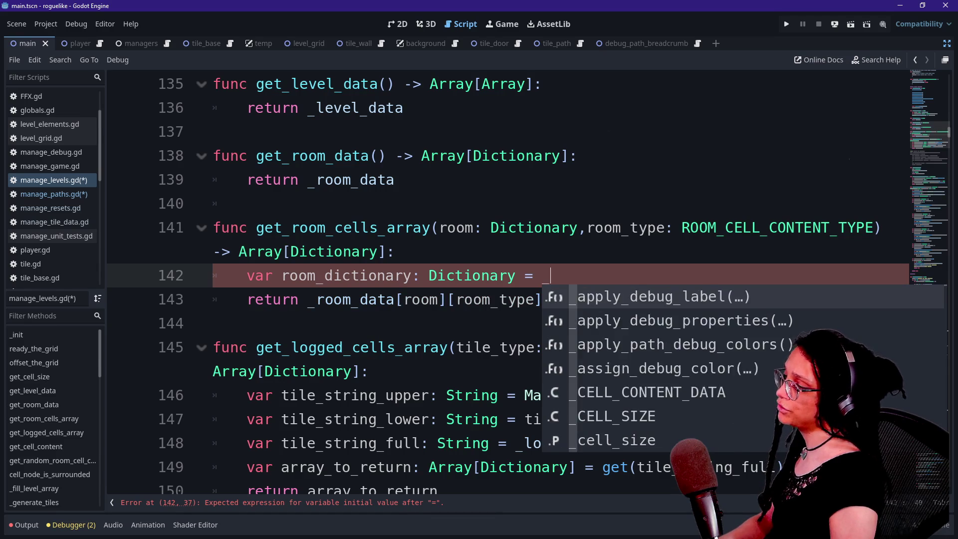
pyautogui.write('room]')
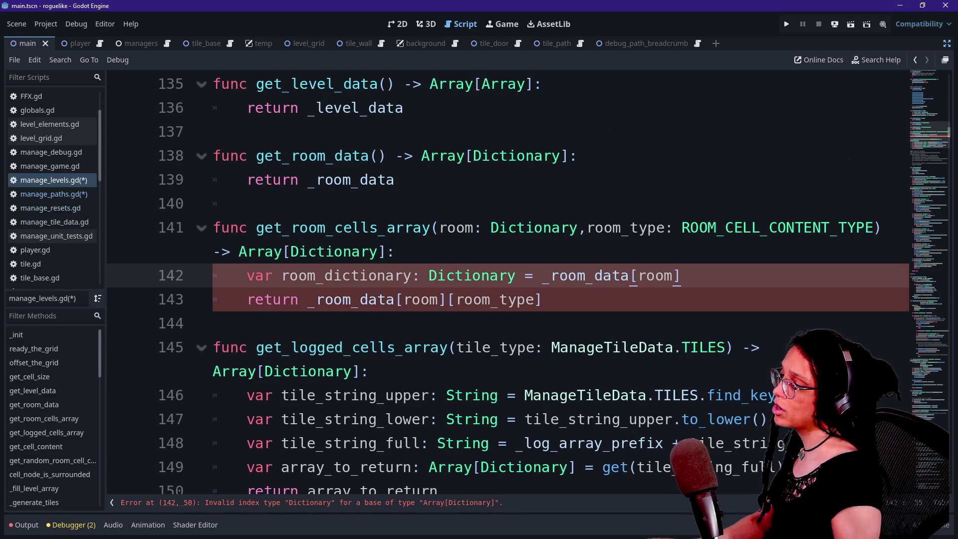
# Step: Replace the old return statement on line 143 with 'return [{}]'
pyautogui.hotkey('shift', 'Down')
pyautogui.press('Return')
pyautogui.write('return p')
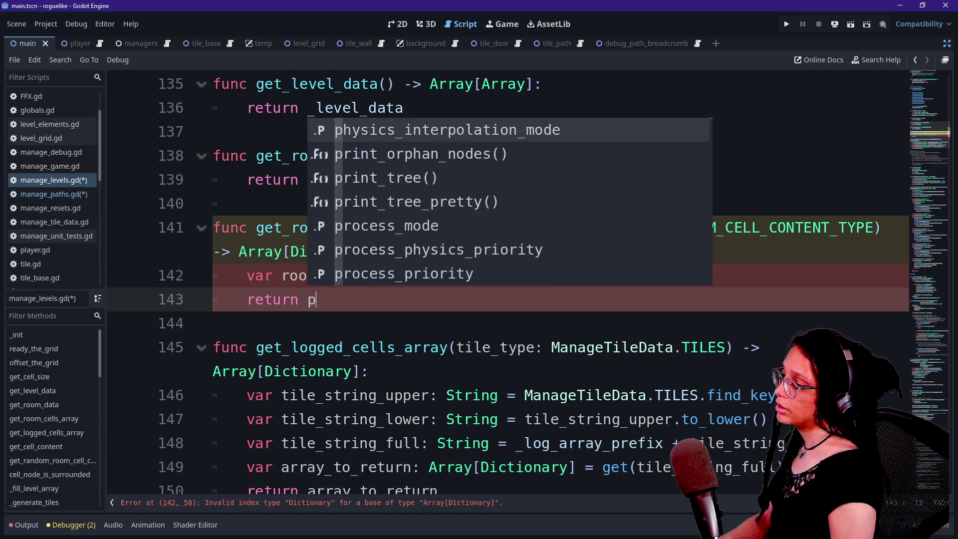
pyautogui.press('Escape')
pyautogui.press('BackSpace')
pyautogui.write('[{}]')
# Step: Try typing room_dictionary as Array[Dictionary] and drop the room index from _room_data
pyautogui.click(395, 252)
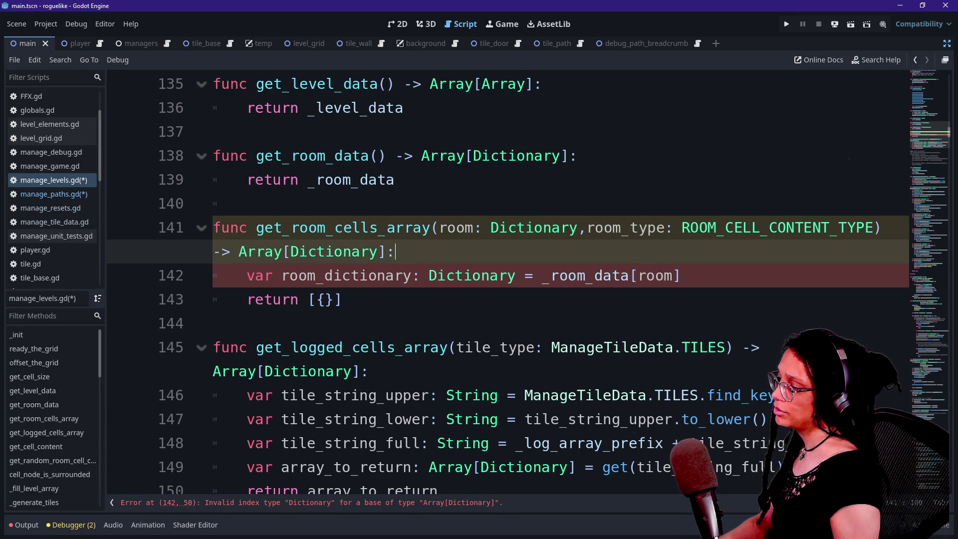
pyautogui.click(669, 276)
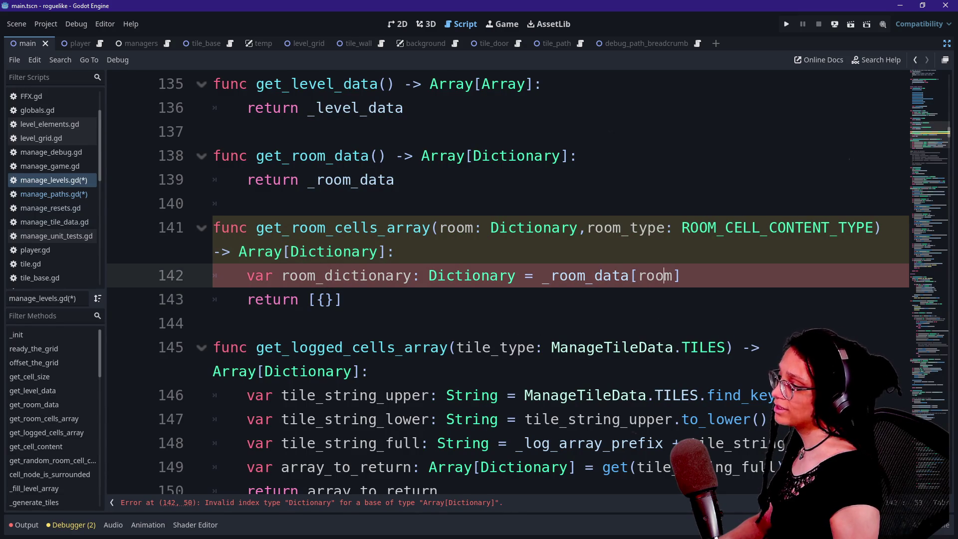
pyautogui.click(428, 275)
pyautogui.write('Array[')
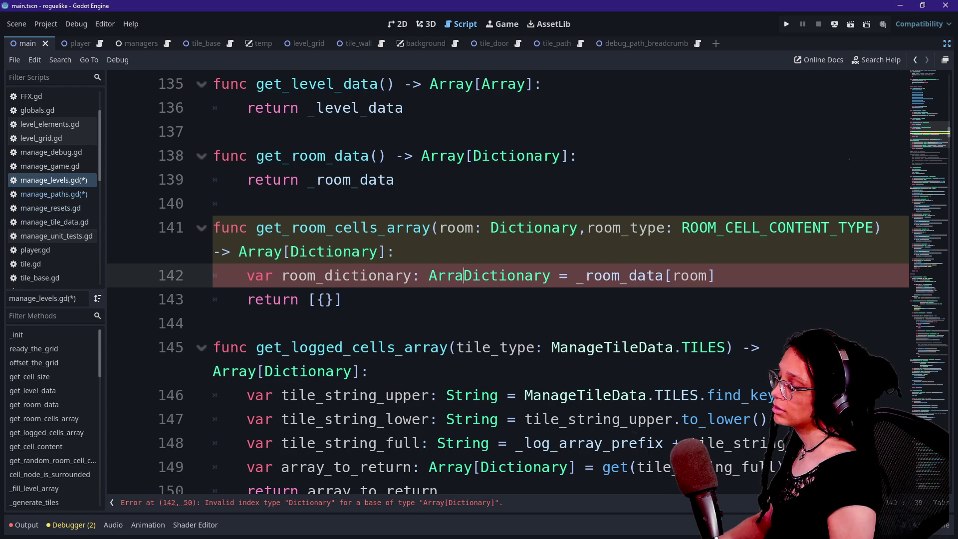
pyautogui.click(569, 275)
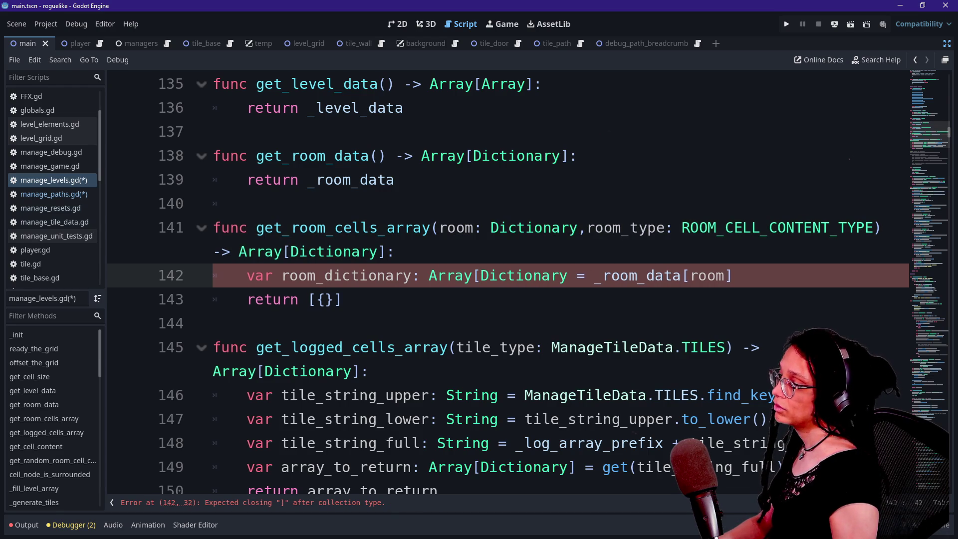
pyautogui.press('BackSpace')
pyautogui.write('y]')
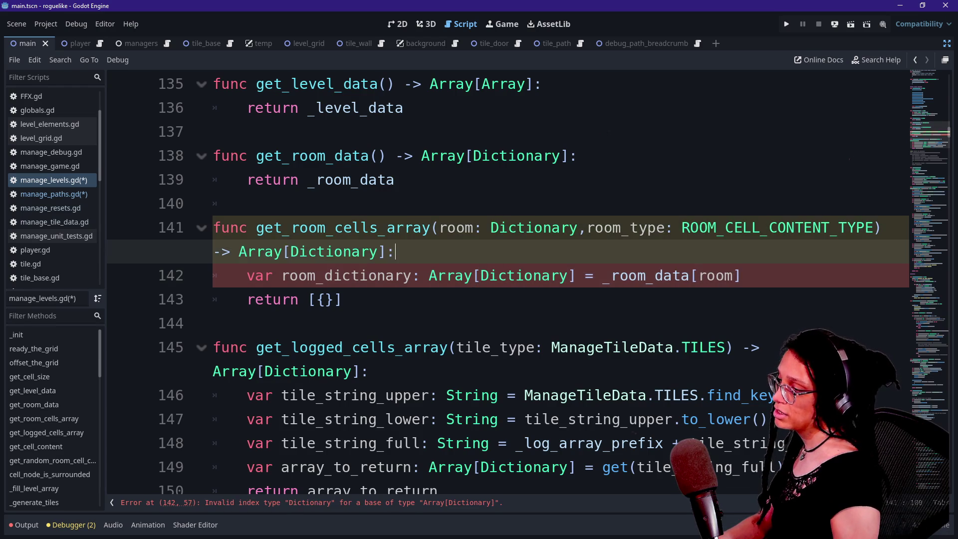
pyautogui.click(508, 275)
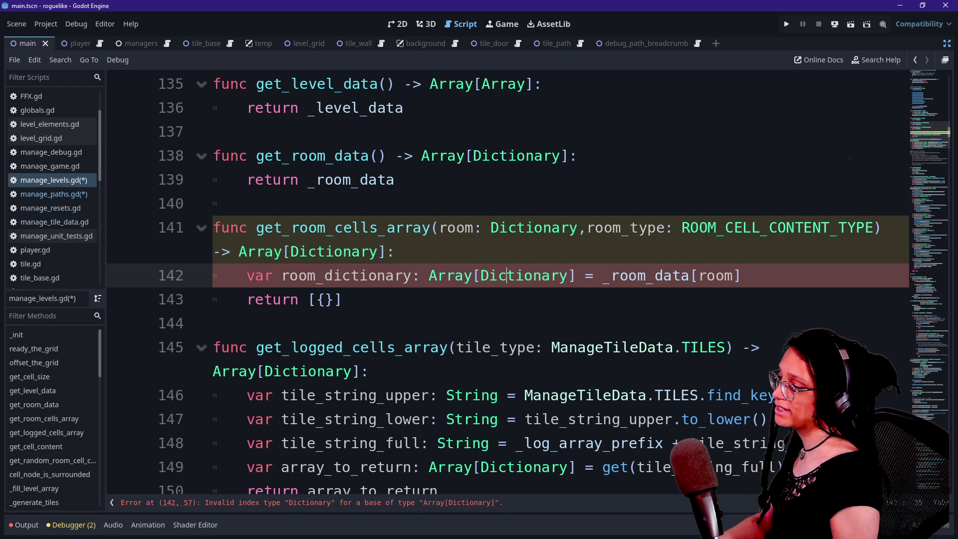
pyautogui.click(742, 275)
pyautogui.press('BackSpace')
pyautogui.press('BackSpace')
pyautogui.press('BackSpace')
pyautogui.press('BackSpace')
pyautogui.press('BackSpace')
# Step: Revert the type to plain Dictionary and restore the _room_data[room] index
pyautogui.click(455, 275)
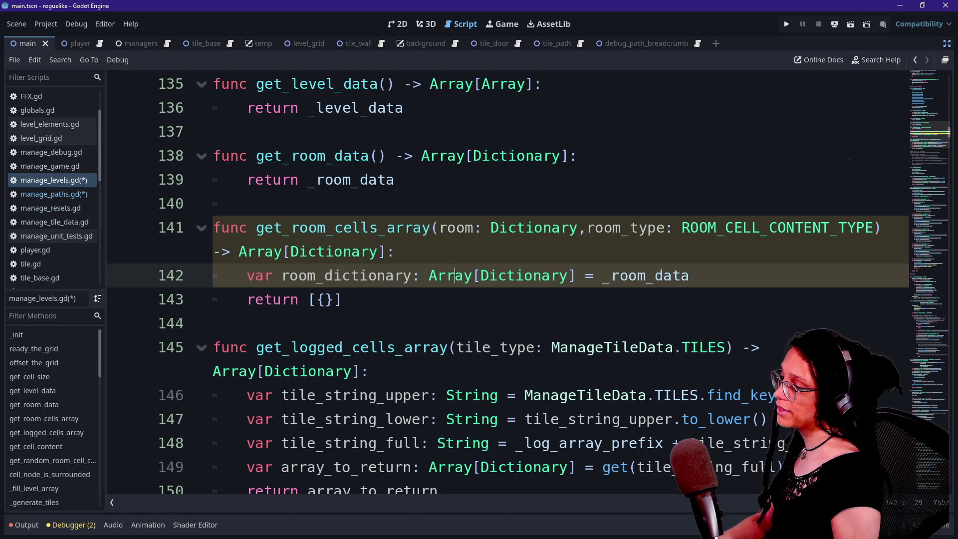
pyautogui.doubleClick(449, 276)
pyautogui.press('Delete')
pyautogui.press('Delete')
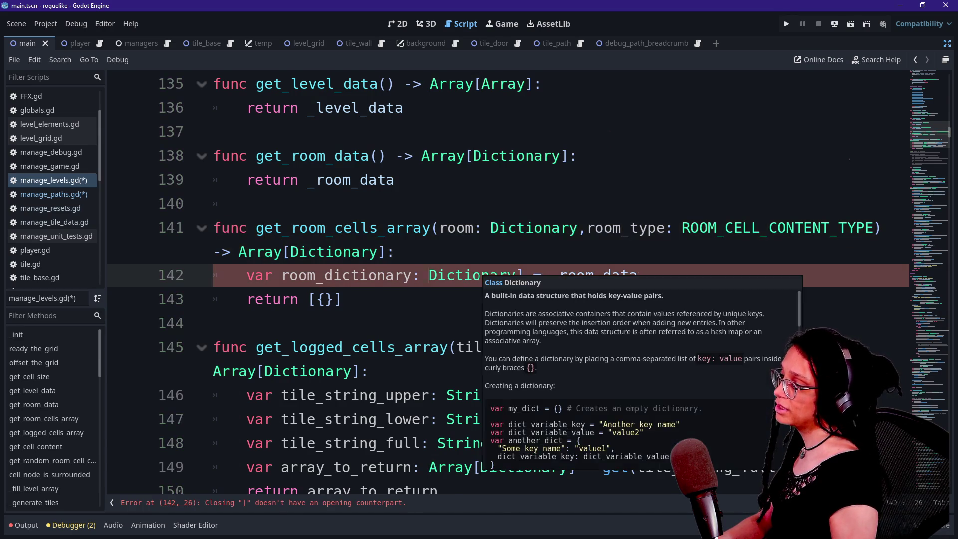
pyautogui.click(537, 276)
pyautogui.press('BackSpace')
pyautogui.click(630, 276)
pyautogui.write('[room]')
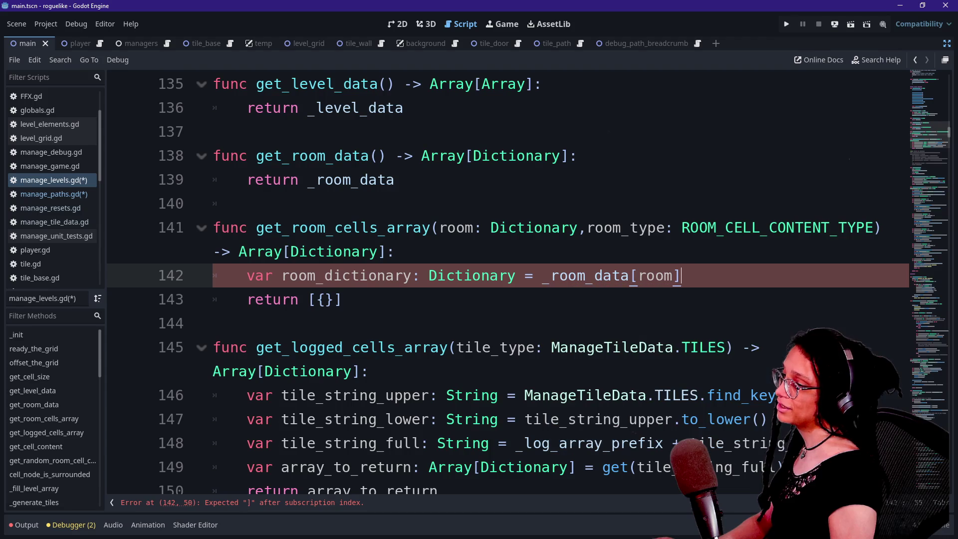
pyautogui.click(396, 252)
# Step: Inspect the Dictionary type, _room_data reference and room index on line 142
pyautogui.click(499, 275)
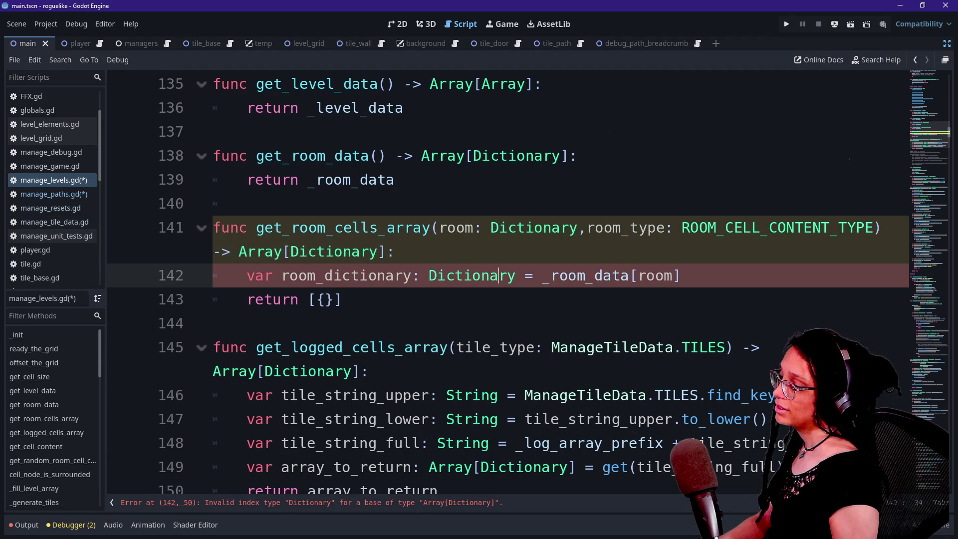
pyautogui.moveTo(499, 275)
pyautogui.press('Down')
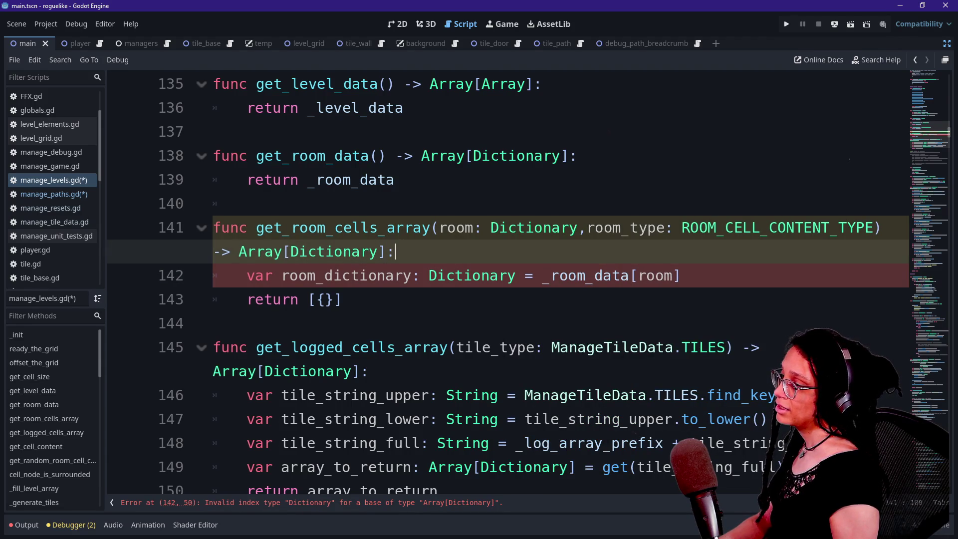
pyautogui.moveTo(456, 278)
pyautogui.click(432, 228)
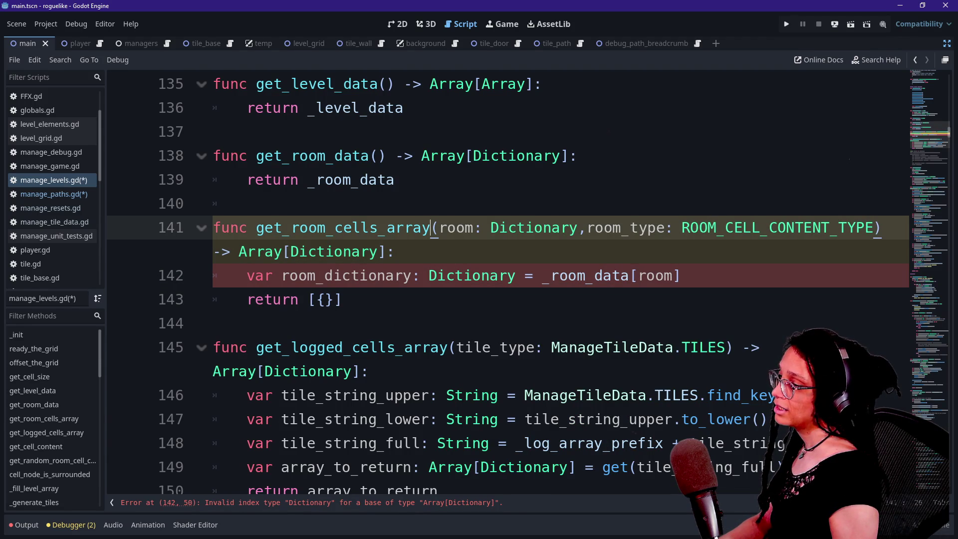
pyautogui.moveTo(588, 276)
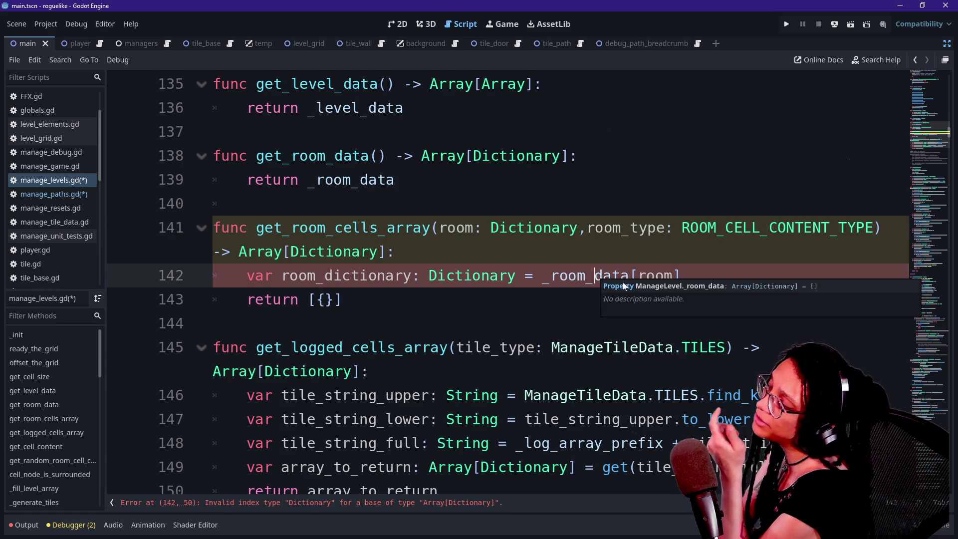
pyautogui.click(595, 323)
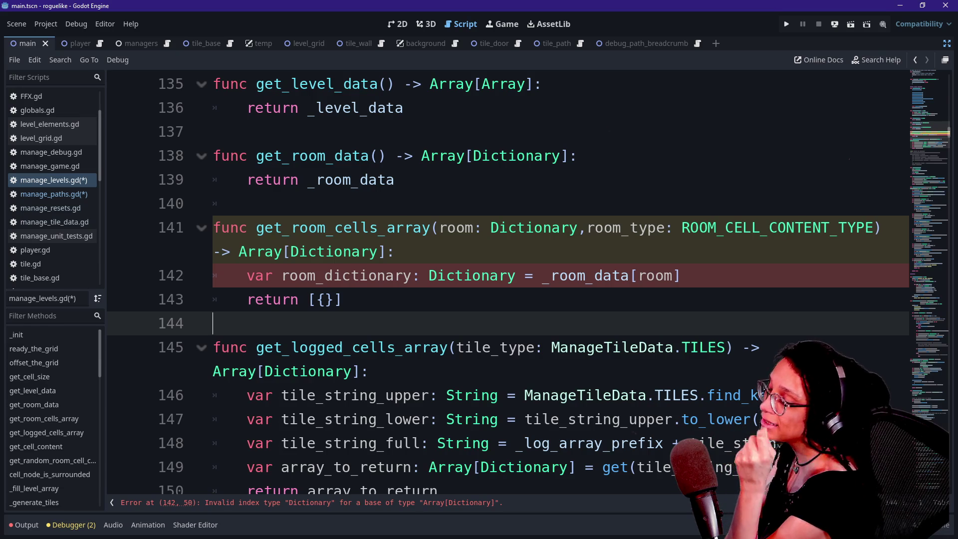
pyautogui.click(585, 275)
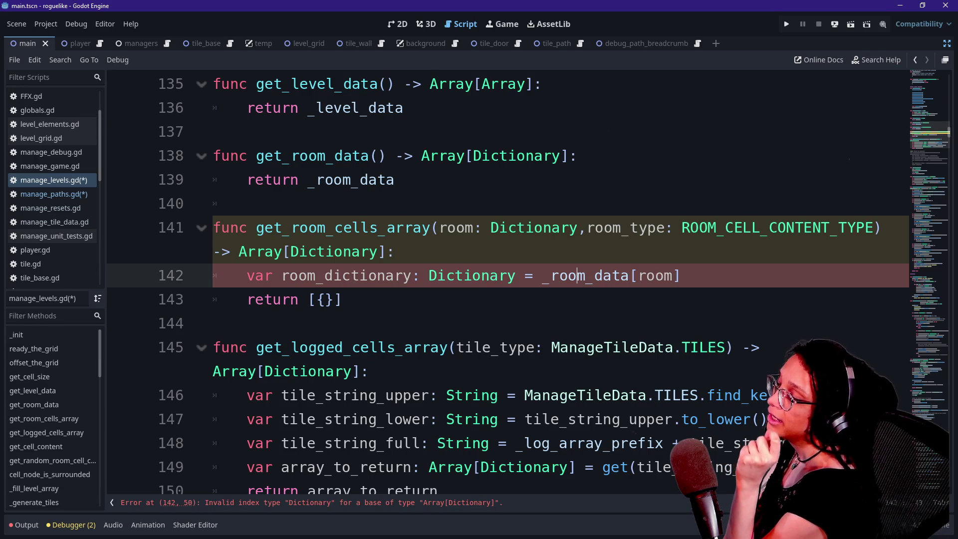
pyautogui.moveTo(585, 275)
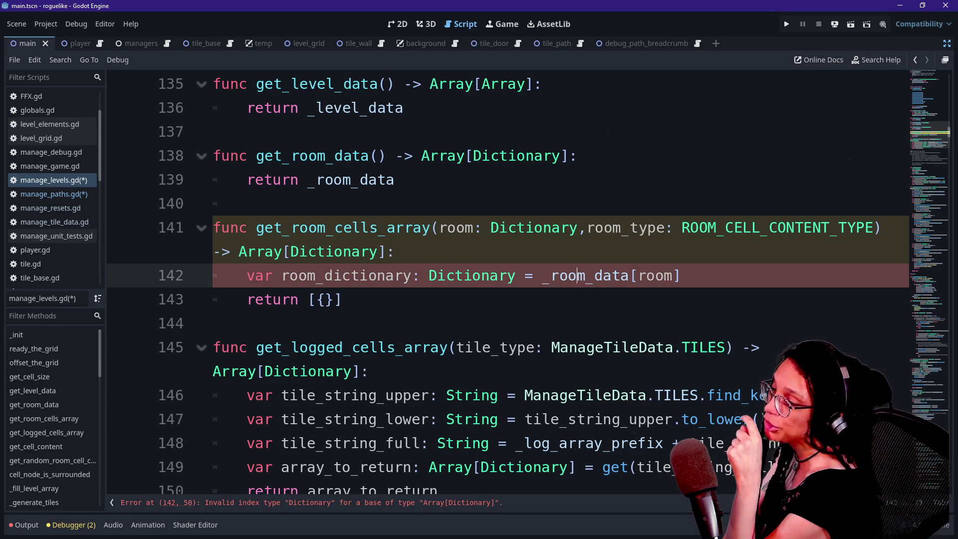
pyautogui.doubleClick(649, 275)
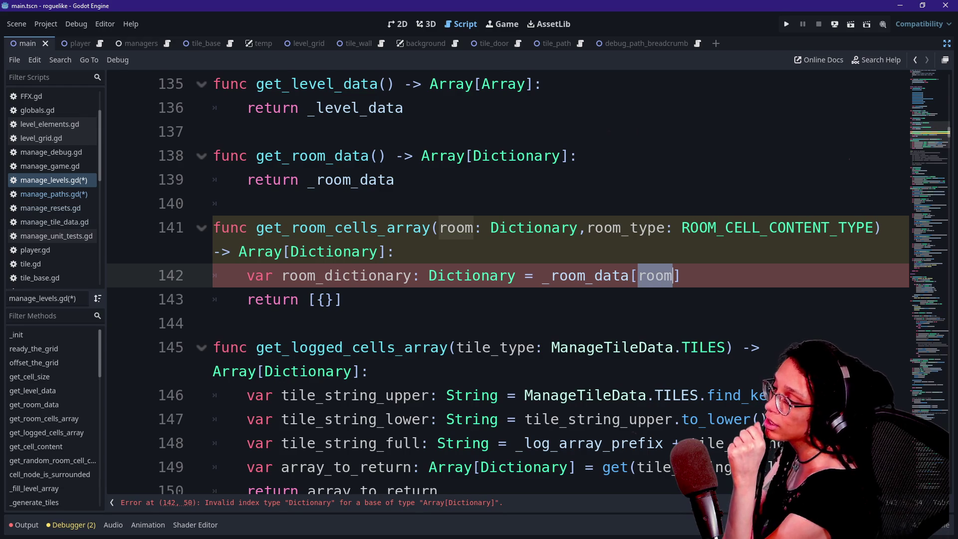
pyautogui.click(396, 252)
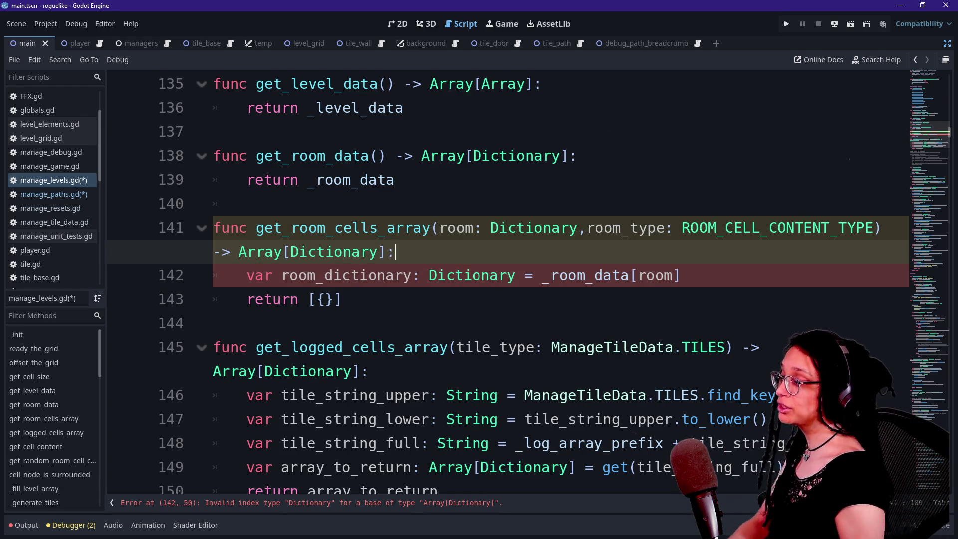
# Step: Insert 'for i_room: Dictionary in _room_data:' after the signature and open an empty body line
pyautogui.press('Return')
pyautogui.write('for i_room')
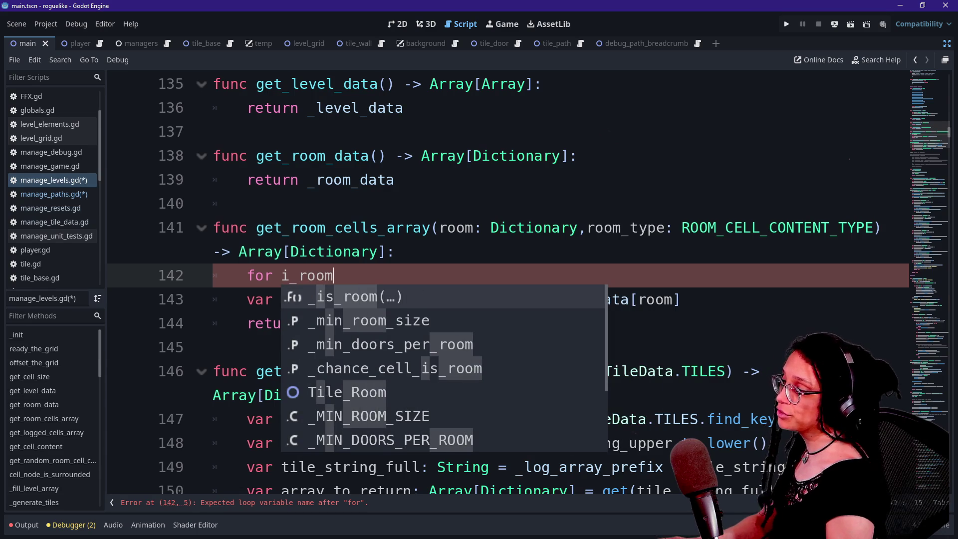
pyautogui.write(': Dictionary in')
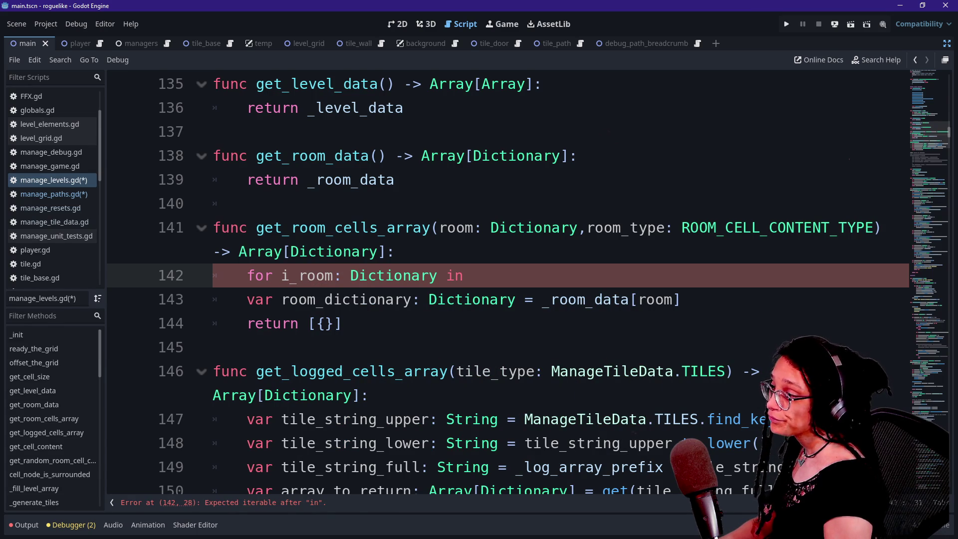
pyautogui.write(' _room')
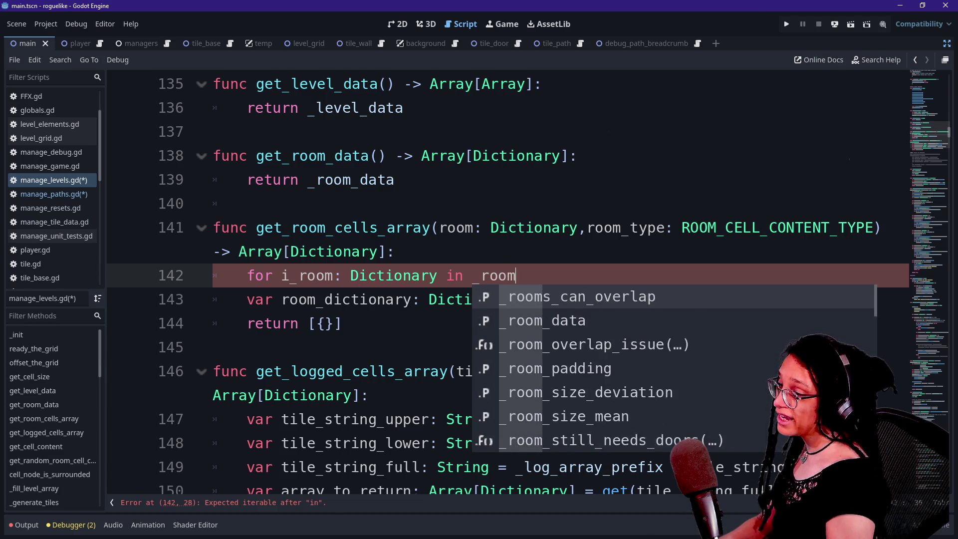
pyautogui.write('_data')
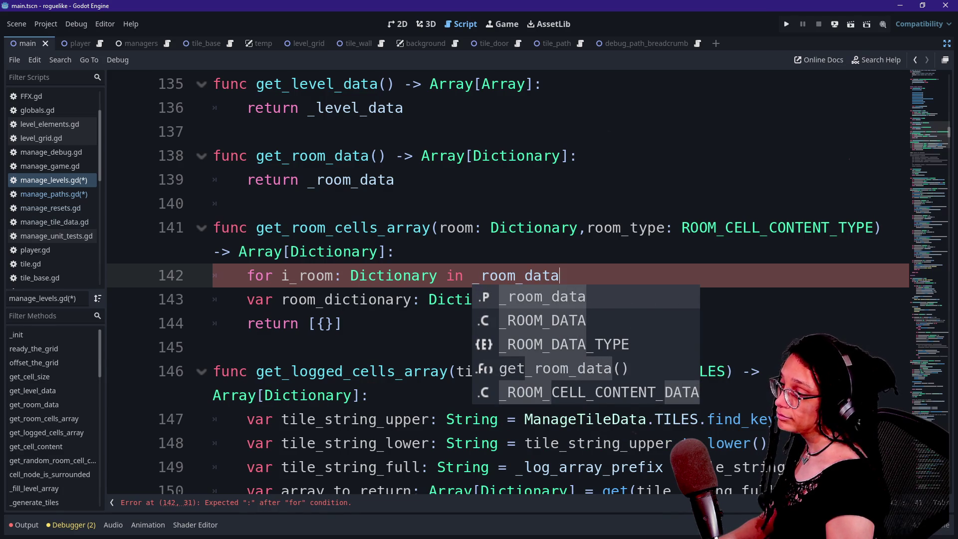
pyautogui.write(':')
pyautogui.press('Return')
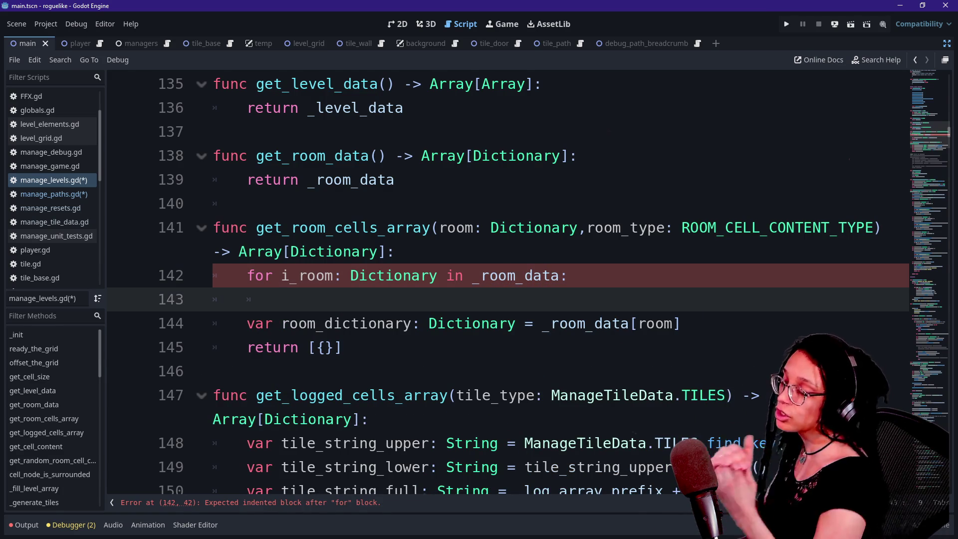
pyautogui.moveTo(512, 330)
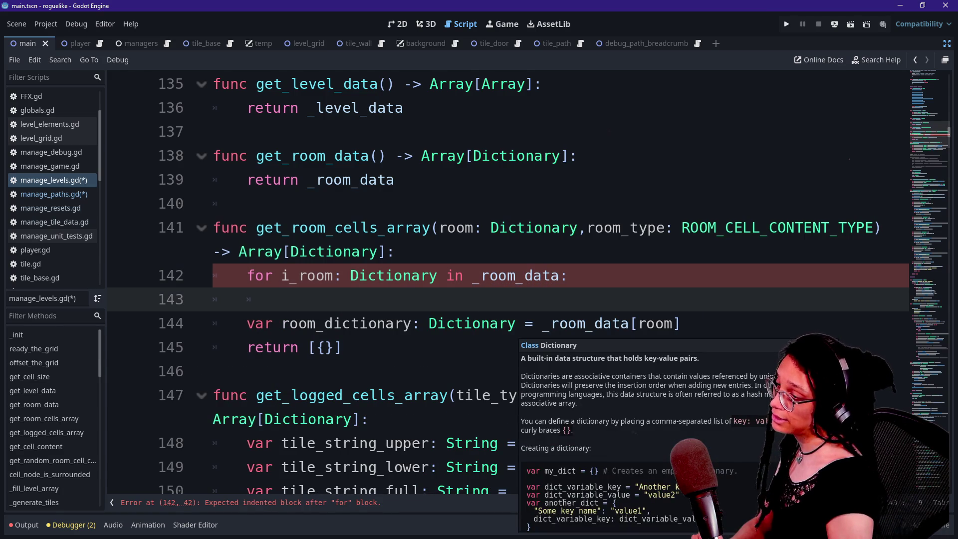
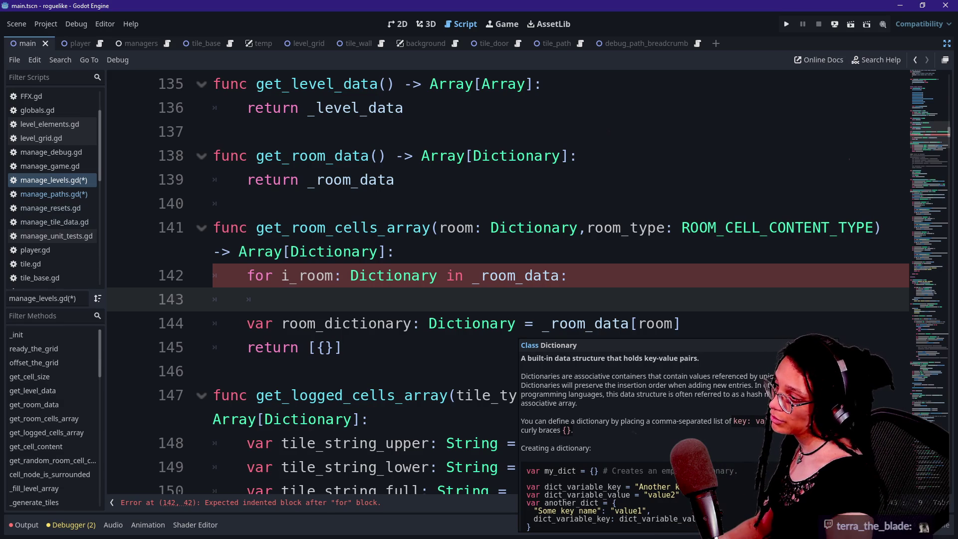
# Step: Erase the half-typed 'room_' and start a 'var room_id:' line above the for-loop
pyautogui.write('roo')
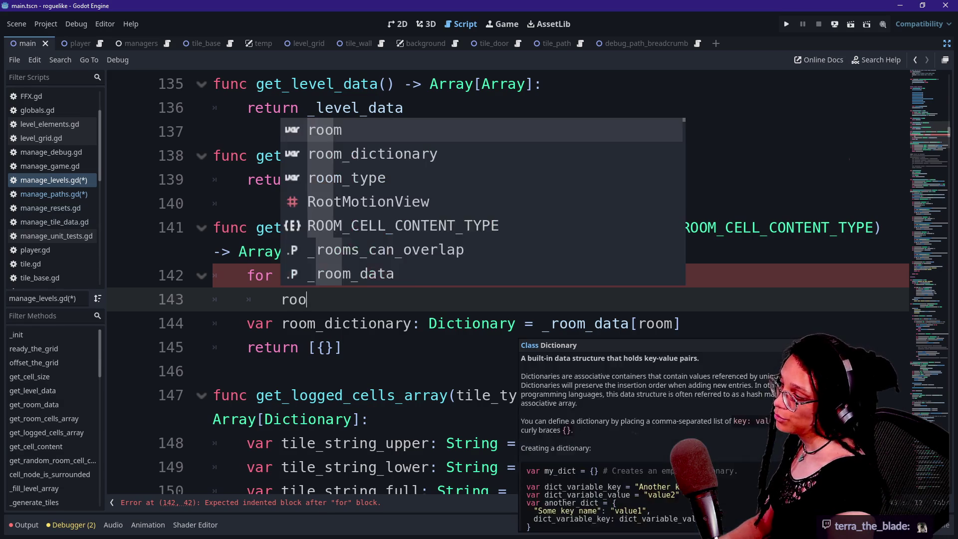
pyautogui.press('BackSpace')
pyautogui.press('BackSpace')
pyautogui.write('oom_')
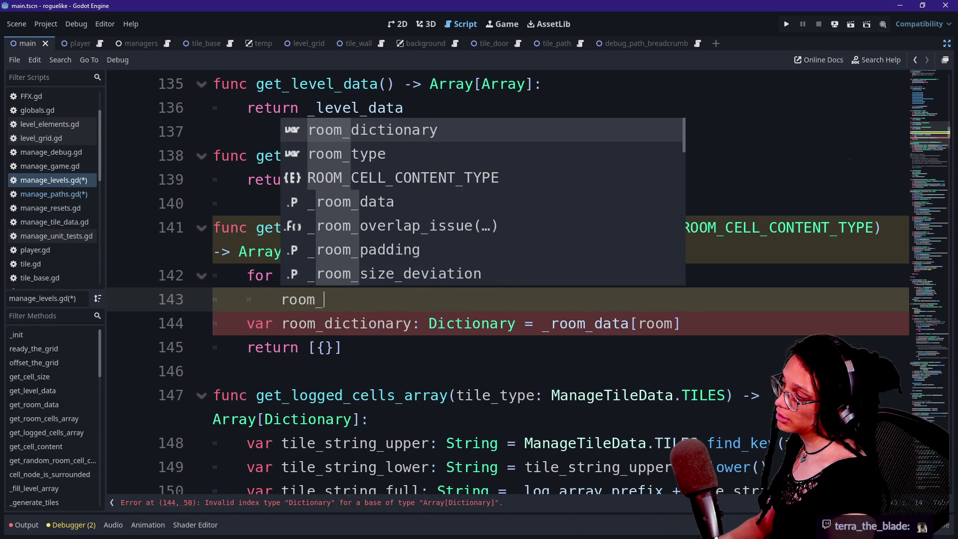
pyautogui.press('BackSpace')
pyautogui.press('BackSpace')
pyautogui.press('BackSpace')
pyautogui.press('BackSpace')
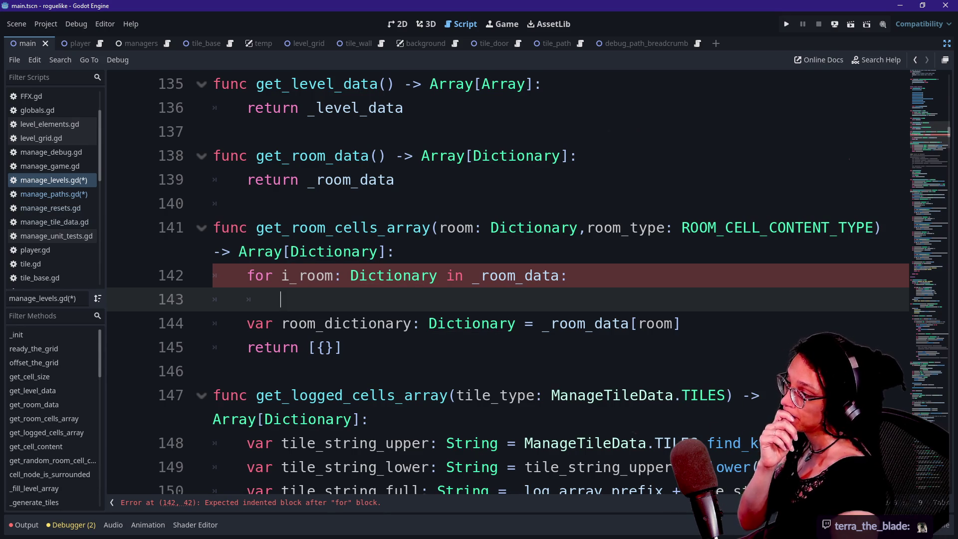
pyautogui.click(396, 251)
pyautogui.press('Return')
pyautogui.write('var room')
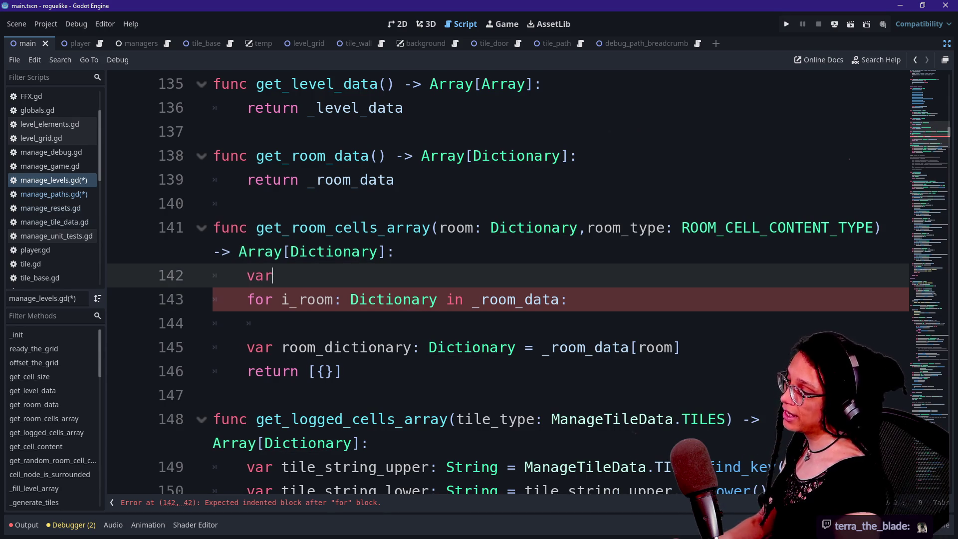
pyautogui.write('_id:')
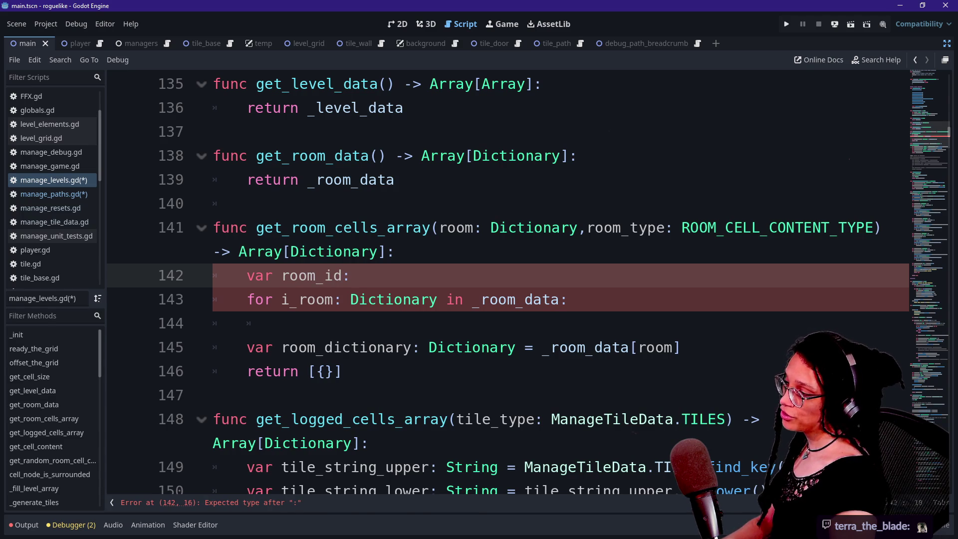
# Step: Continue the declaration as 'int = room[', discarding an accidental _get_room_cell_contents call
pyautogui.write(' int = ')
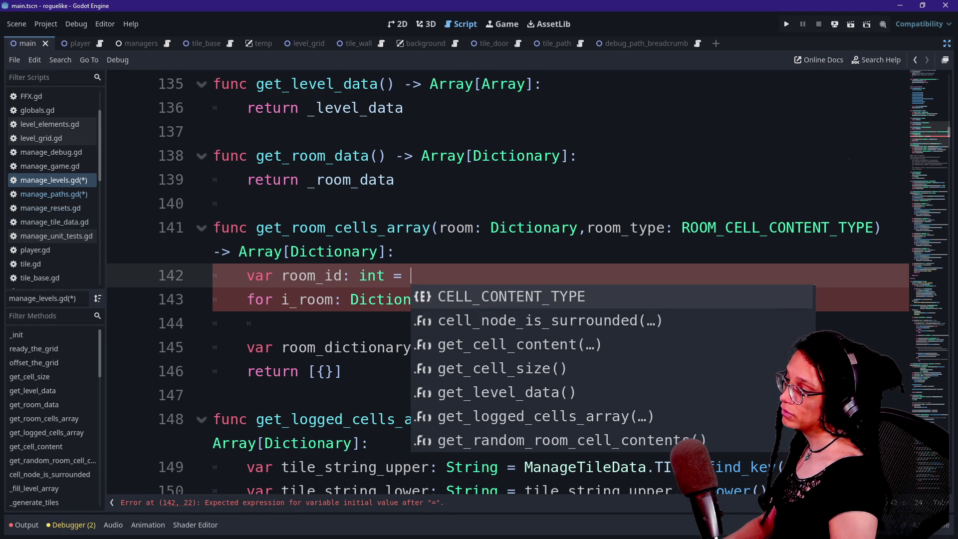
pyautogui.write('_get_ro')
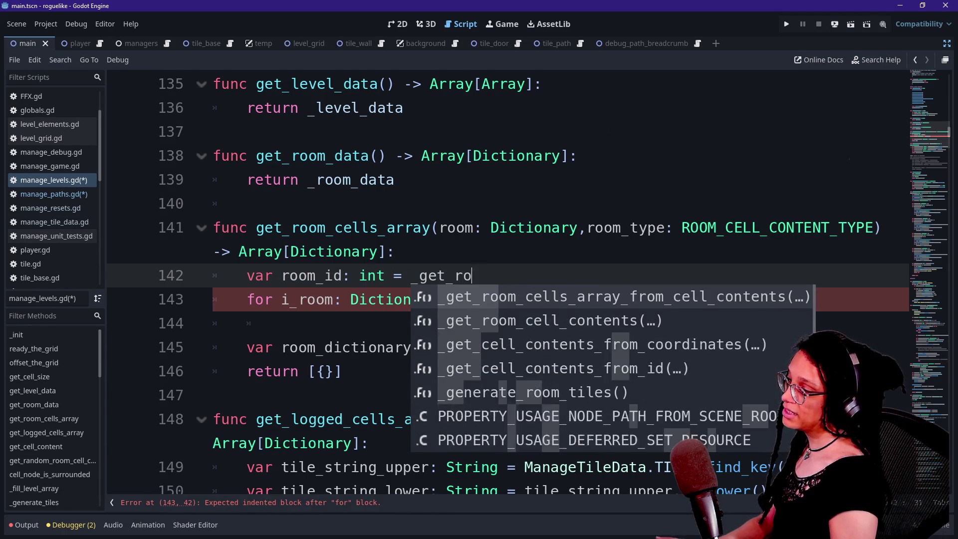
pyautogui.write('om')
pyautogui.press('Down')
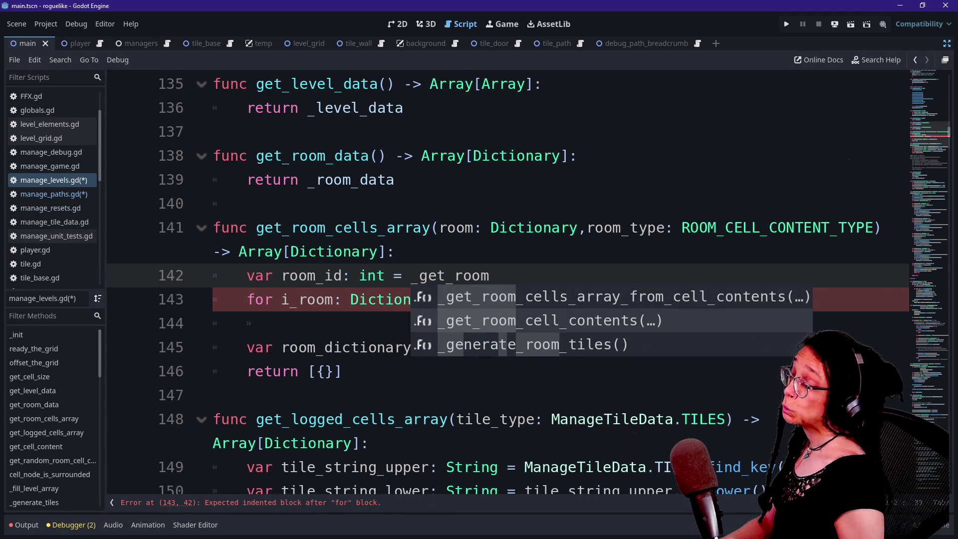
pyautogui.press('Return')
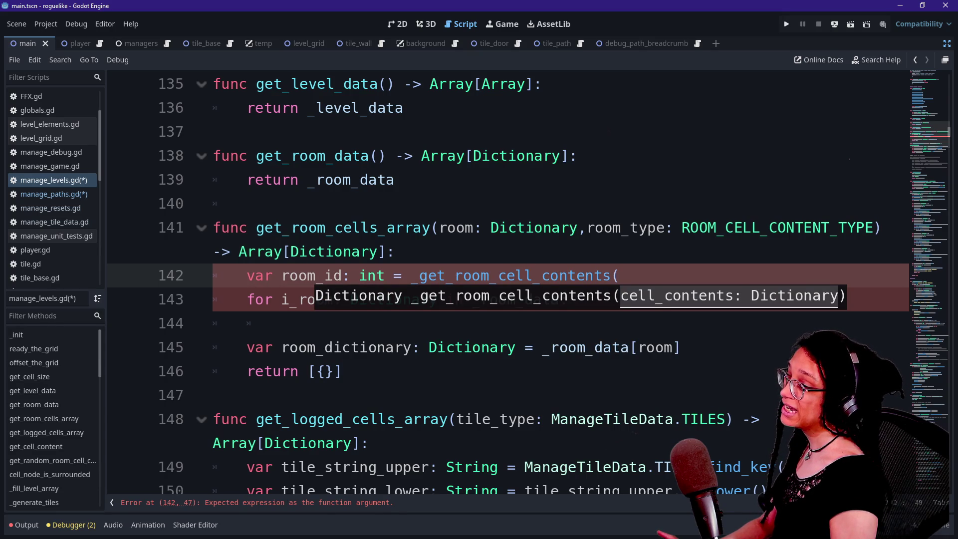
pyautogui.write('===========')
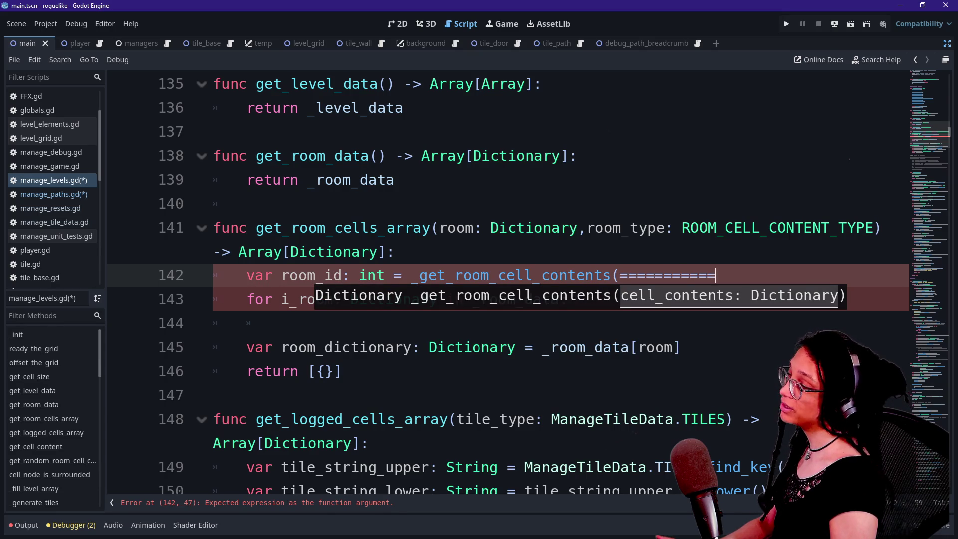
pyautogui.press('BackSpace')
pyautogui.press('BackSpace')
pyautogui.press('BackSpace')
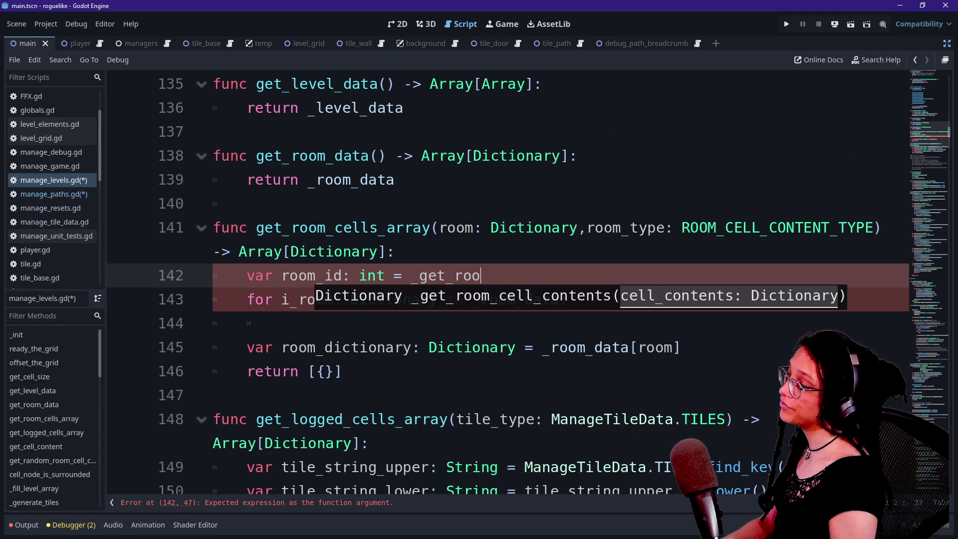
pyautogui.press('BackSpace')
pyautogui.press('BackSpace')
pyautogui.press('BackSpace')
pyautogui.write('roo')
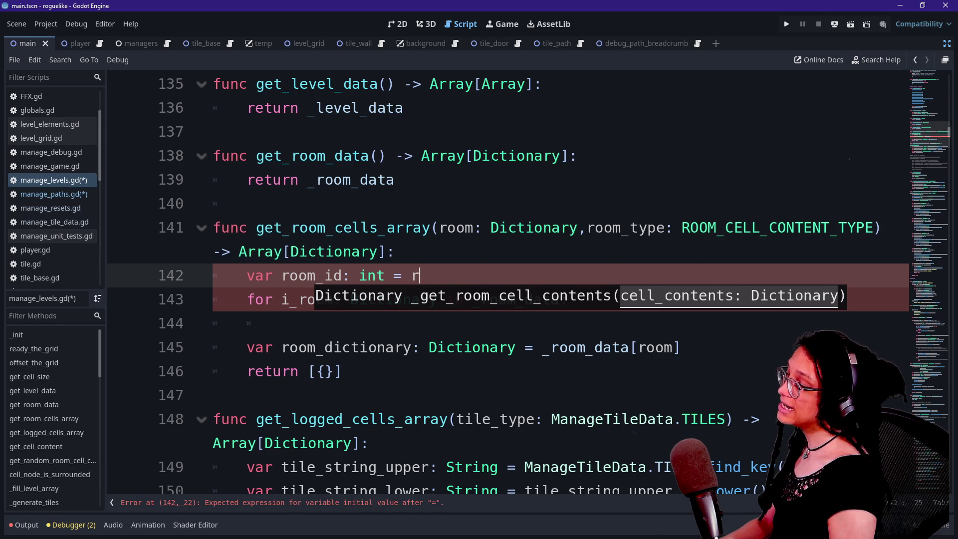
pyautogui.write('m')
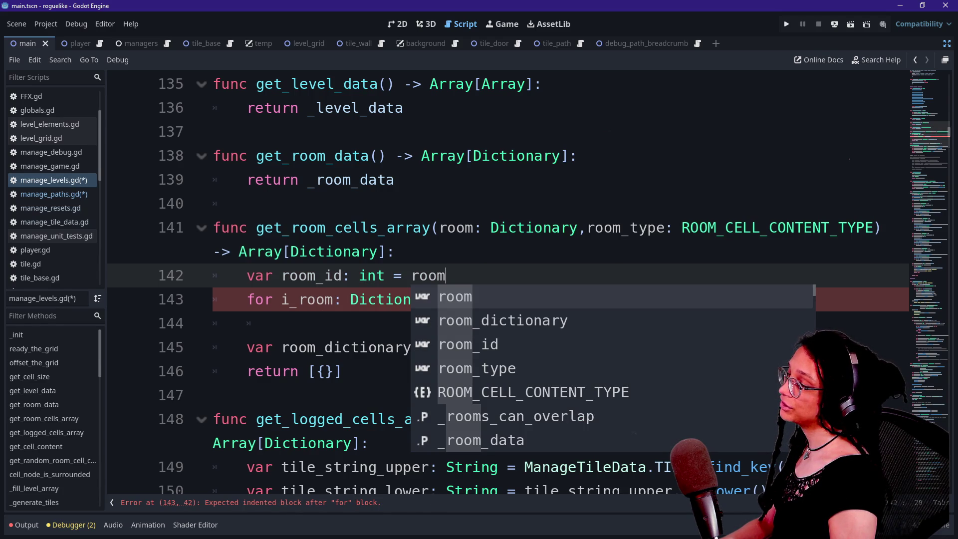
pyautogui.press('BackSpace')
pyautogui.press('BackSpace')
pyautogui.press('BackSpace')
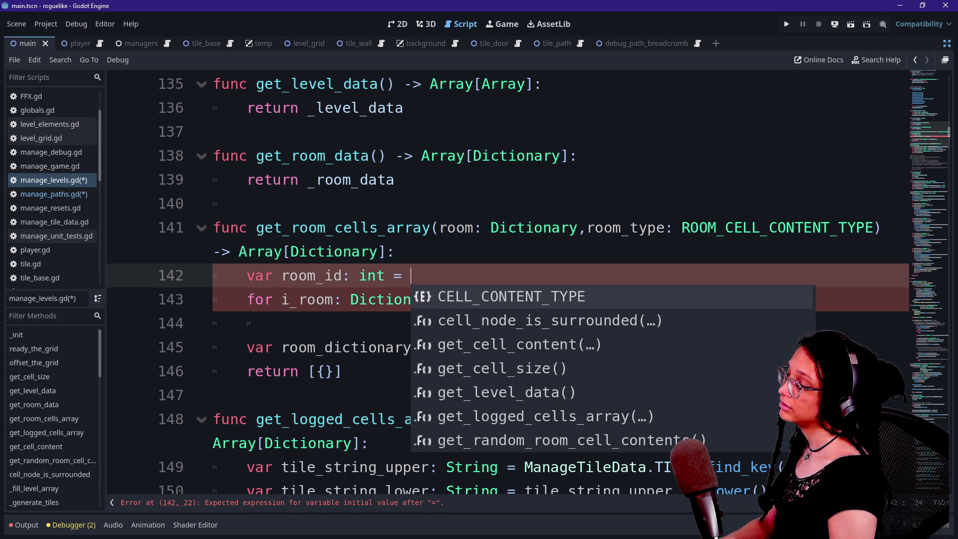
pyautogui.write('room[')
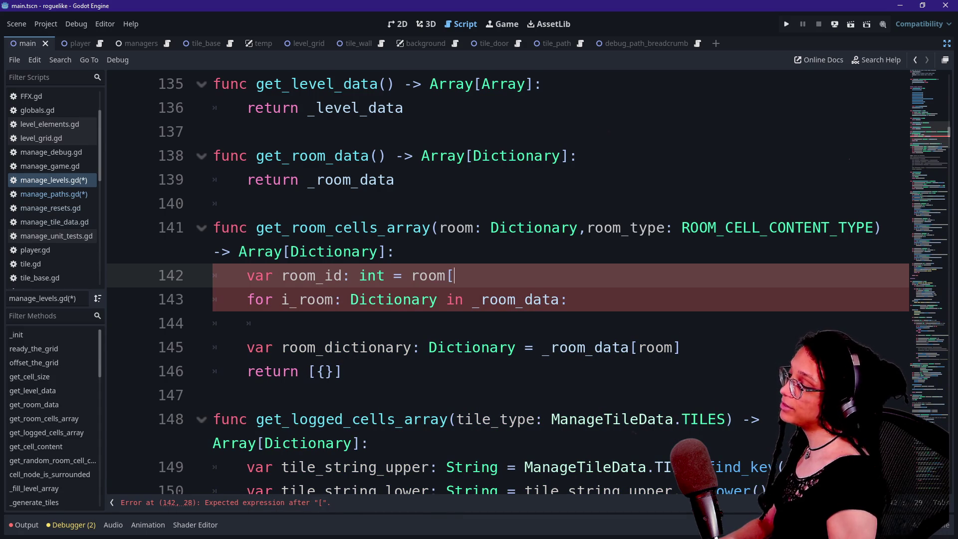
# Step: Add and then remove a 'func get_room_' stub below the function, then return to the script top
pyautogui.click(344, 372)
pyautogui.press('Return')
pyautogui.press('Down')
pyautogui.press('Return')
pyautogui.write('func get_room_')
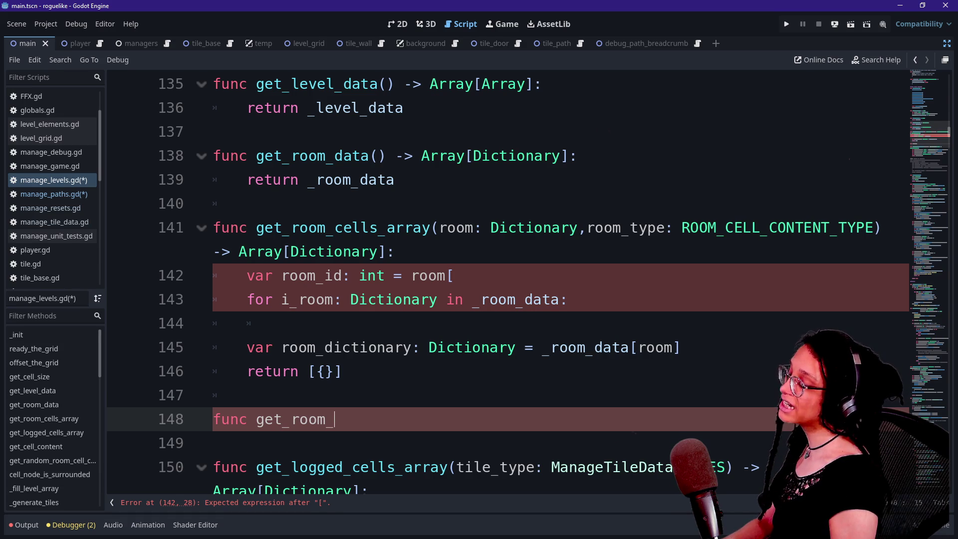
pyautogui.press('BackSpace')
pyautogui.press('BackSpace')
pyautogui.press('BackSpace')
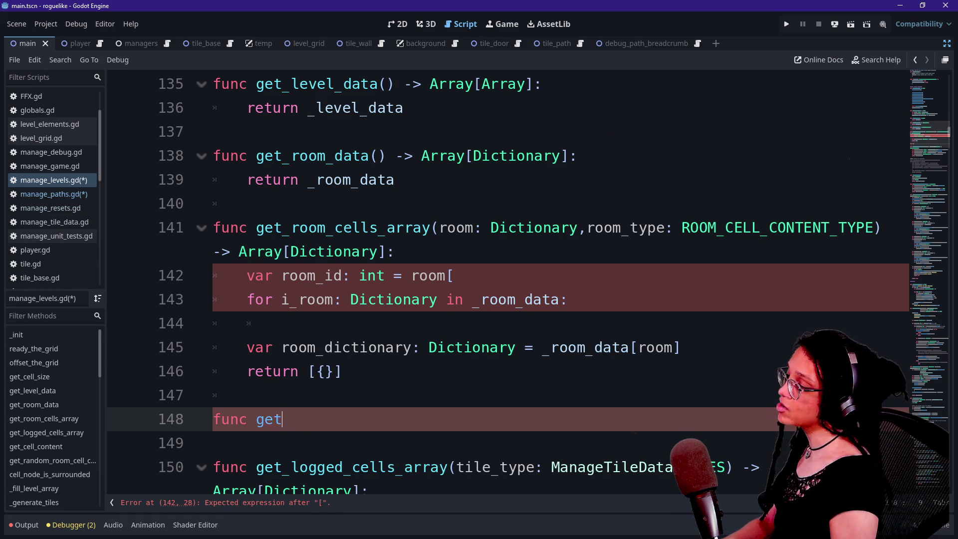
pyautogui.press('BackSpace')
pyautogui.press('BackSpace')
pyautogui.press('BackSpace')
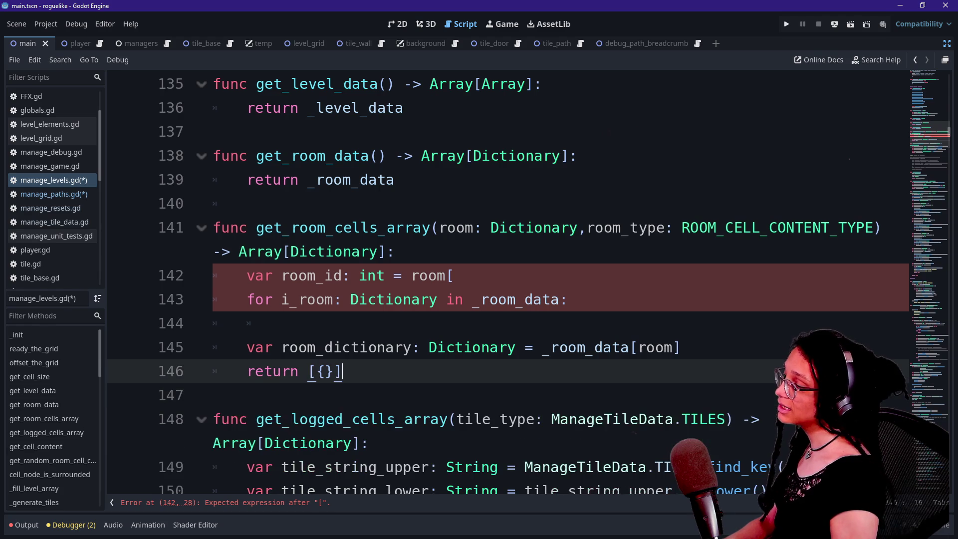
pyautogui.hotkey('ctrl', 'Home')
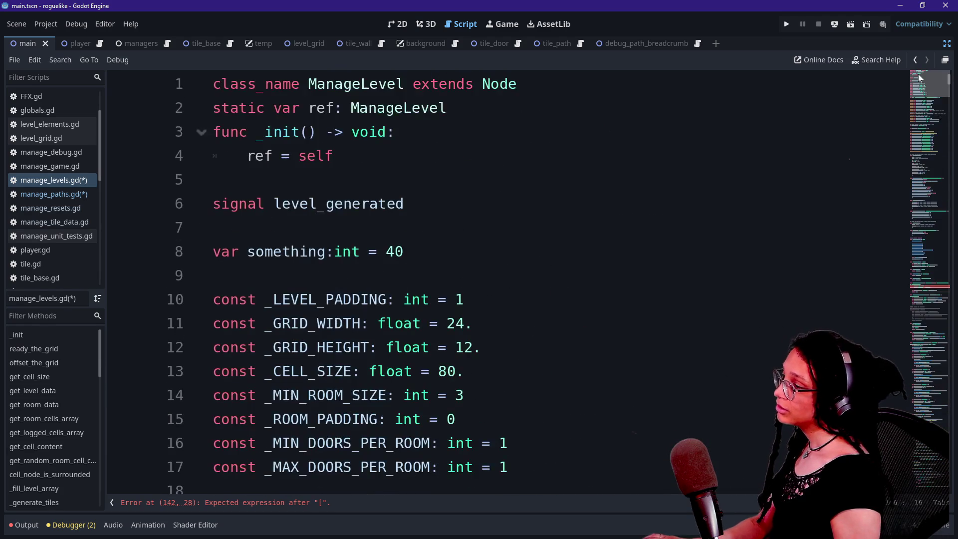
# Step: Search the script for 'darkne' to locate the _ROOM_DATA_TYPE enum
pyautogui.scroll(-4, 499, 285)
pyautogui.scroll(-8, 499, 279)
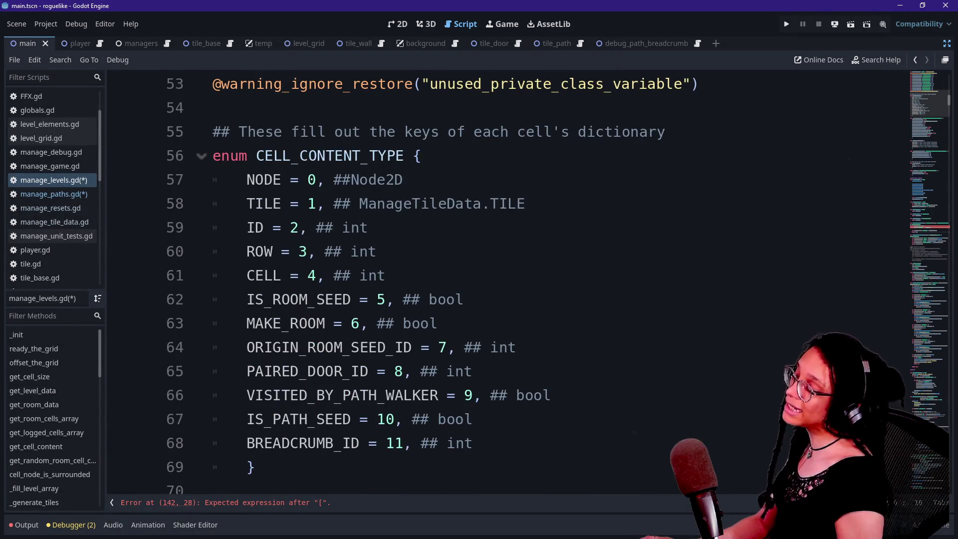
pyautogui.scroll(-3, 499, 279)
pyautogui.scroll(-1, 499, 280)
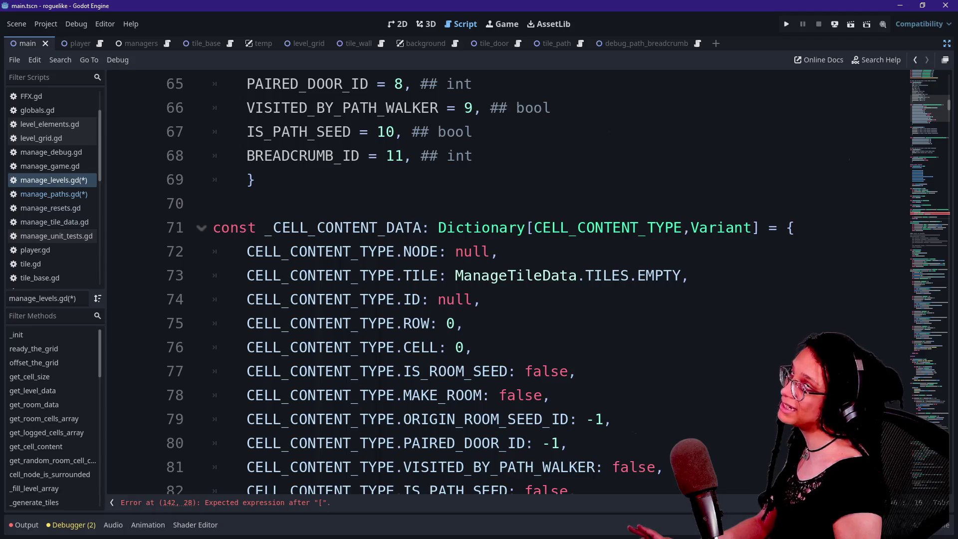
pyautogui.scroll(-1, 500, 279)
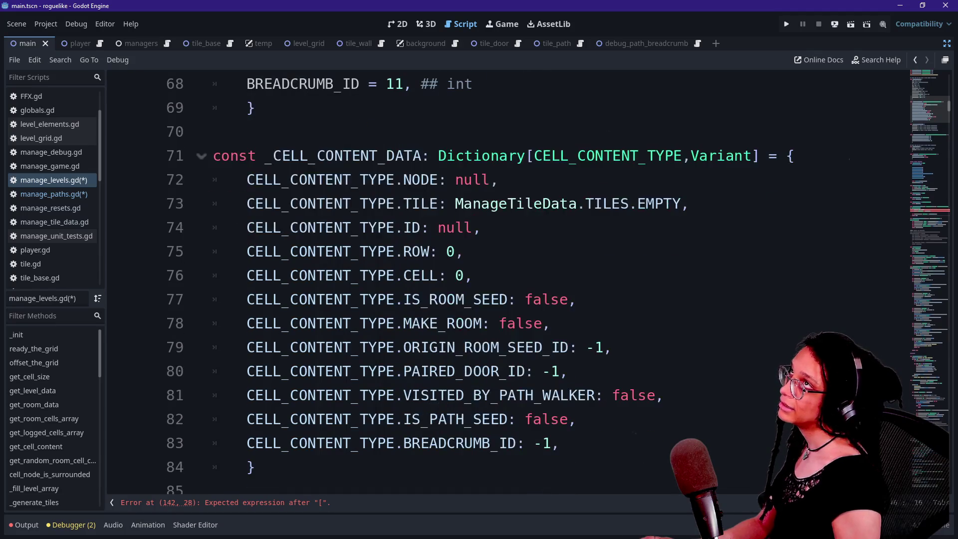
pyautogui.scroll(-4, 499, 279)
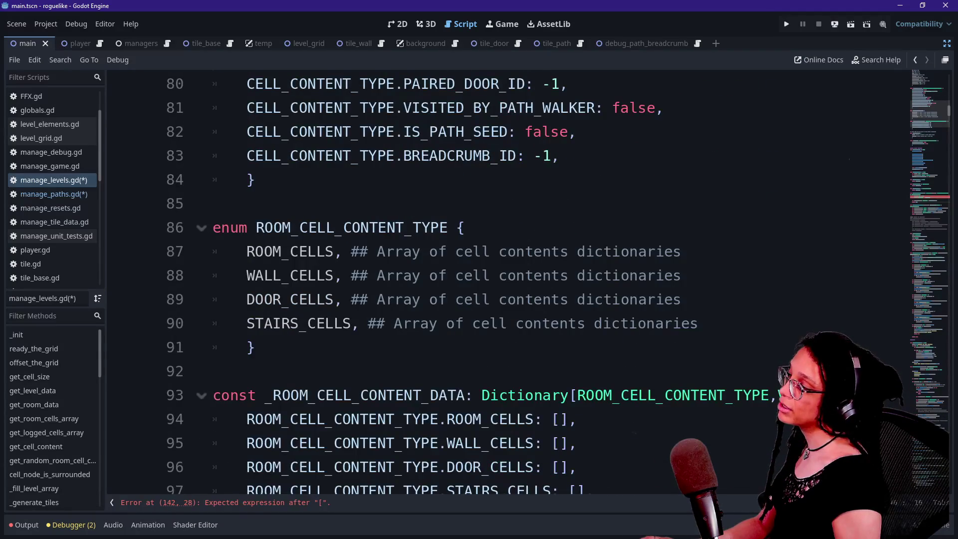
pyautogui.scroll(-1, 499, 279)
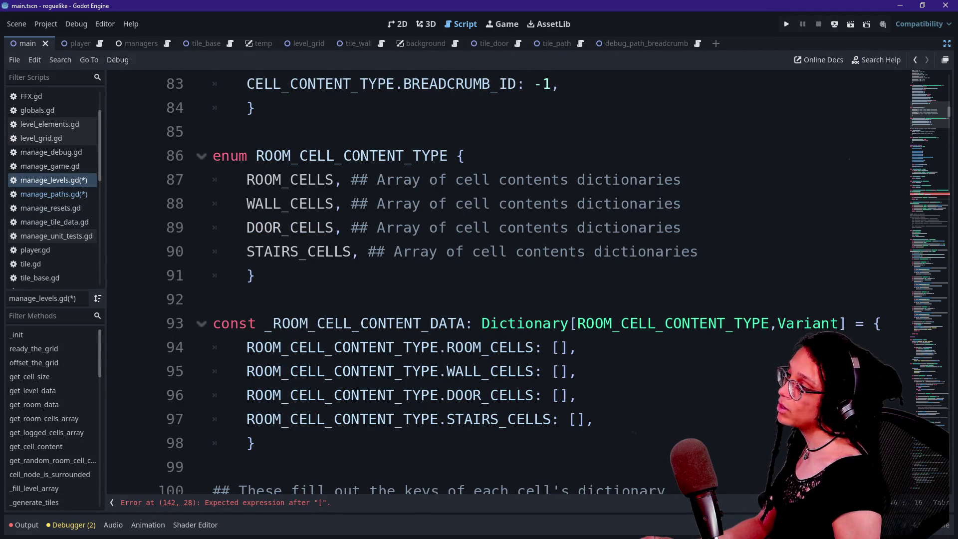
pyautogui.scroll(-1, 499, 280)
pyautogui.scroll(3, 499, 279)
pyautogui.hotkey('ctrl', 'f')
pyautogui.write('ar')
pyautogui.press('BackSpace')
pyautogui.press('BackSpace')
pyautogui.write('darkne')
# Step: Add an 'ID' enum entry below ARRAY with the comment 'int ID for the room'
pyautogui.click(604, 275)
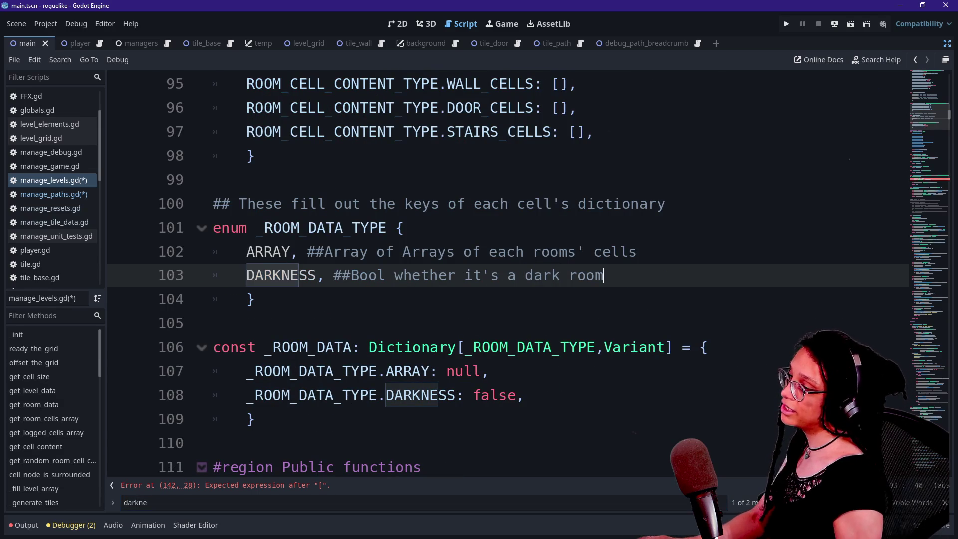
pyautogui.click(637, 252)
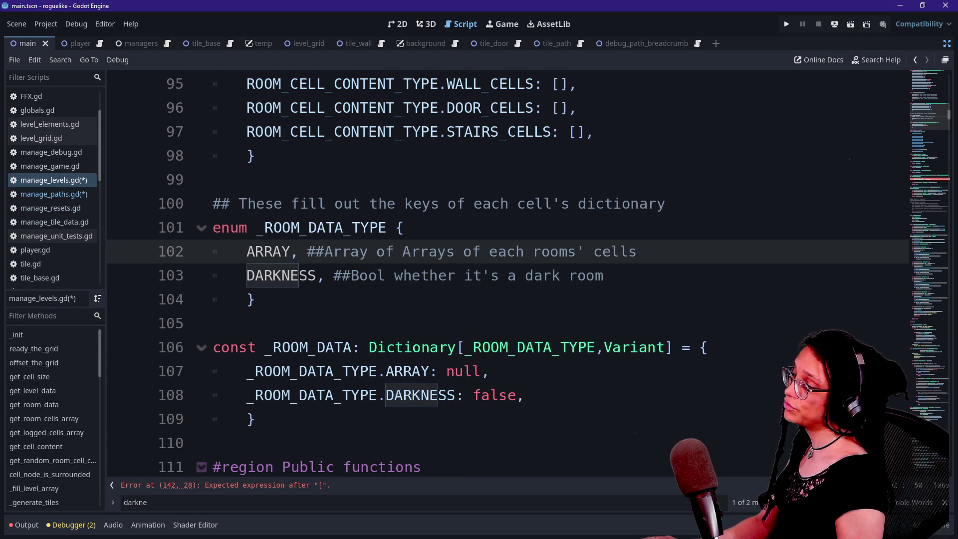
pyautogui.press('Return')
pyautogui.write('ID,')
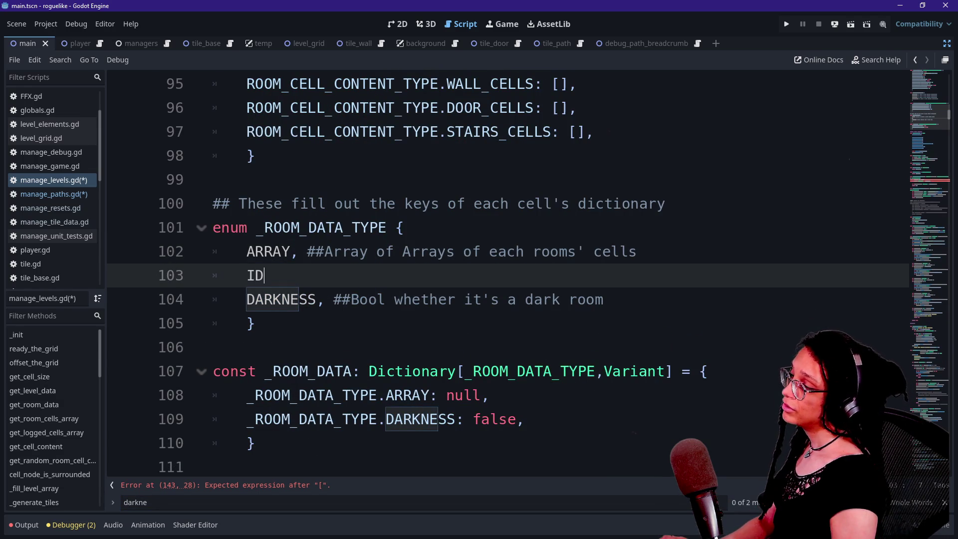
pyautogui.write(' ## ID ')
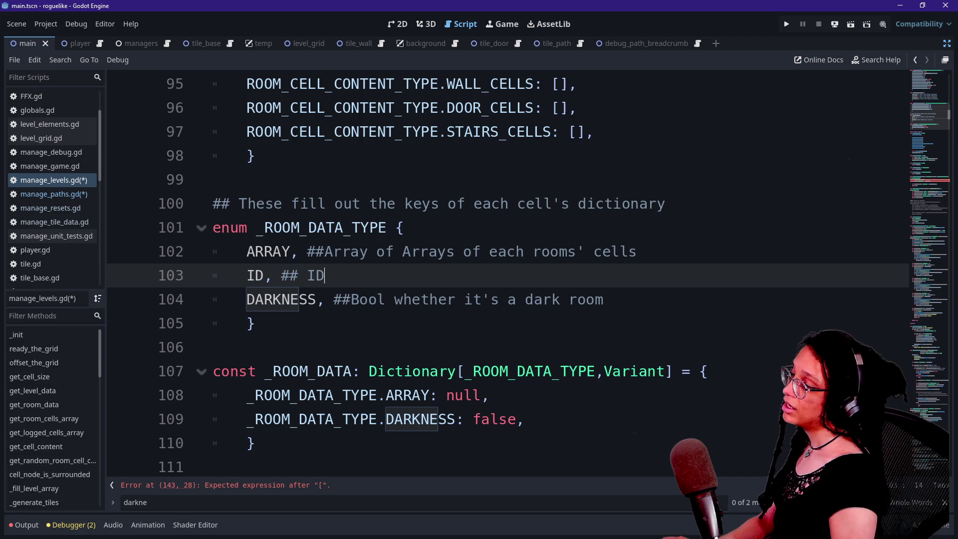
pyautogui.write('for the Ro')
pyautogui.press('BackSpace')
pyautogui.press('BackSpace')
pyautogui.write('room')
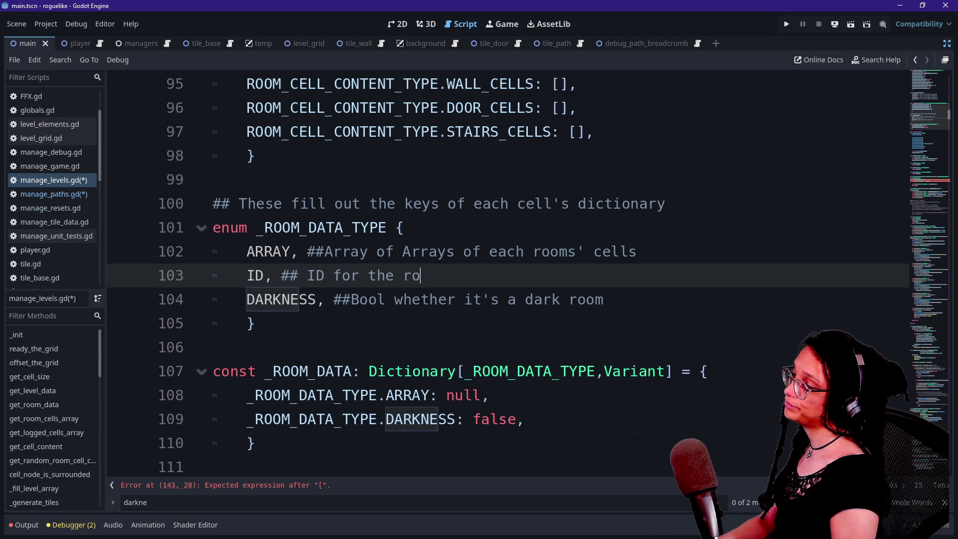
pyautogui.write('int')
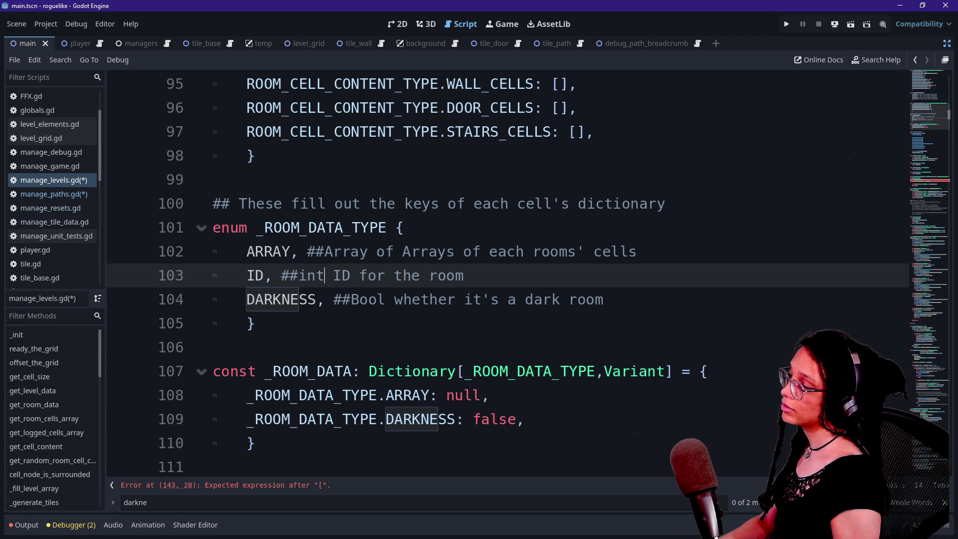
# Step: Change the DARKNESS comment's '##Bool' to '##bool' and save manage_levels.gd
pyautogui.click(360, 299)
pyautogui.press('BackSpace')
pyautogui.write('b')
pyautogui.click(481, 300)
pyautogui.hotkey('ctrl', 's')
pyautogui.hotkey('ctrl', 'f')
# Step: Search for 'log_room' and inspect the _log_room_cell function header
pyautogui.write('log')
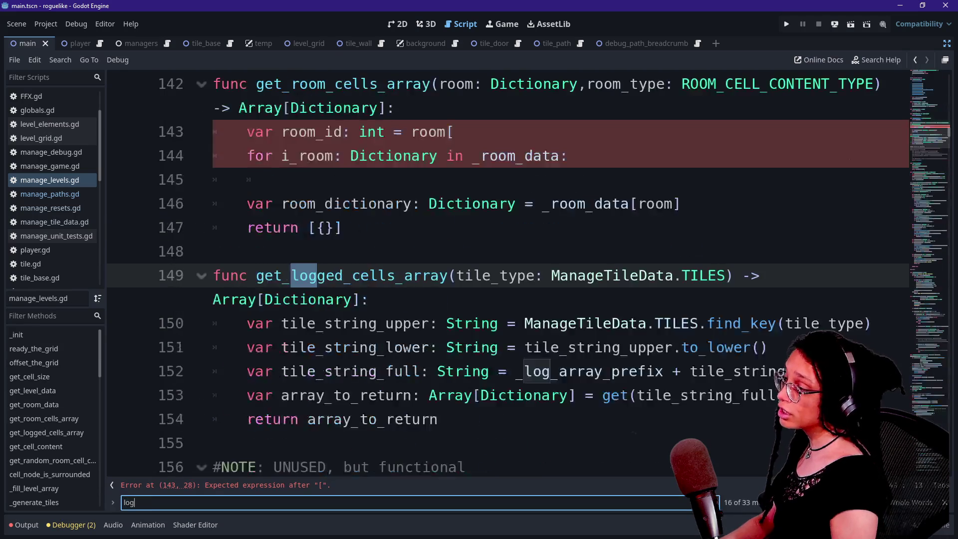
pyautogui.write('_room')
pyautogui.click(334, 323)
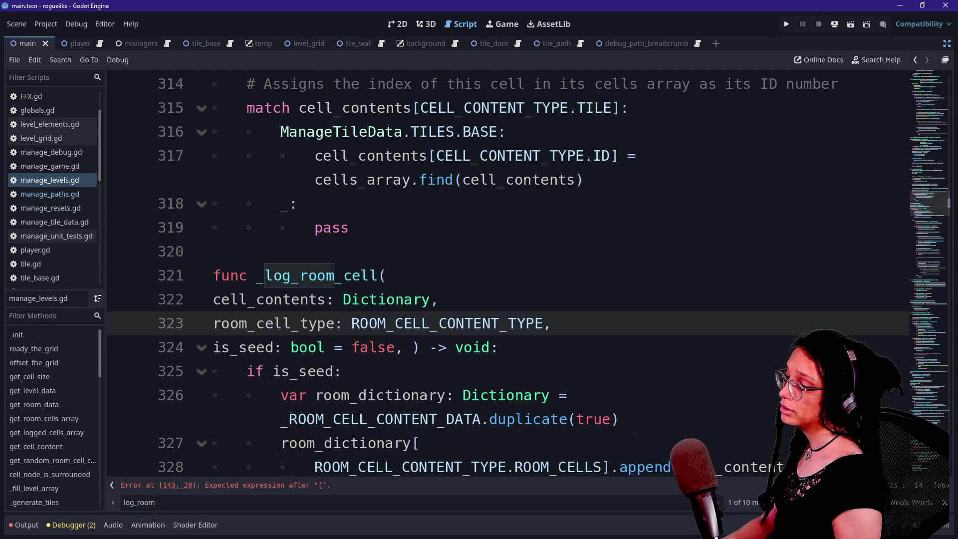
pyautogui.click(249, 251)
pyautogui.doubleClick(325, 276)
pyautogui.click(387, 276)
pyautogui.scroll(-3, 499, 274)
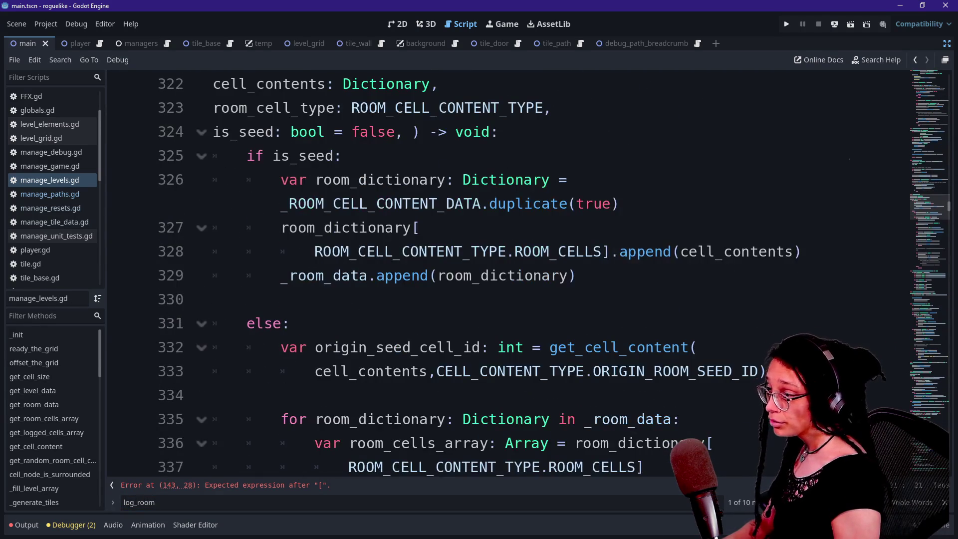
pyautogui.scroll(-1, 499, 274)
# Step: Search for '_room_data' and examine the append line and ROOM_CELLS key on line 328
pyautogui.hotkey('ctrl', 'f')
pyautogui.write('_room_data')
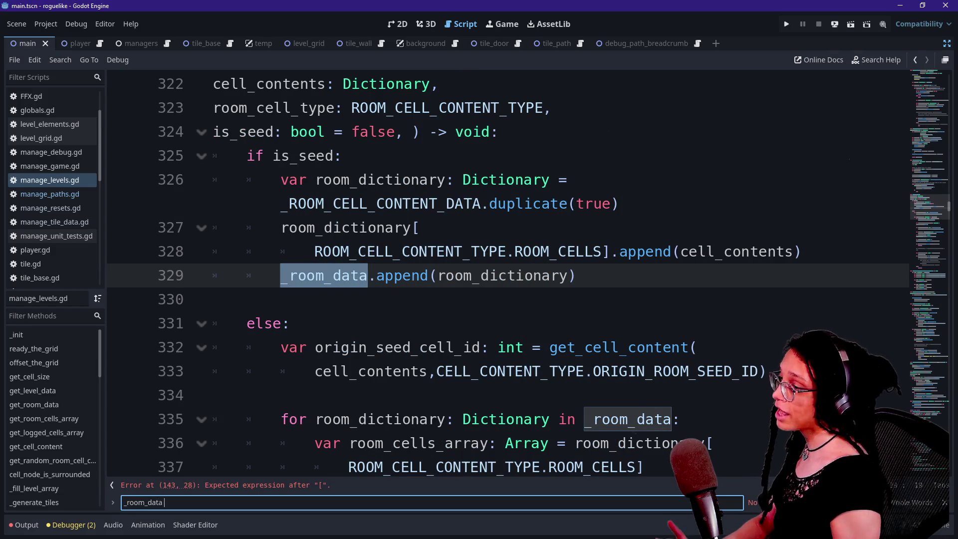
pyautogui.click(566, 275)
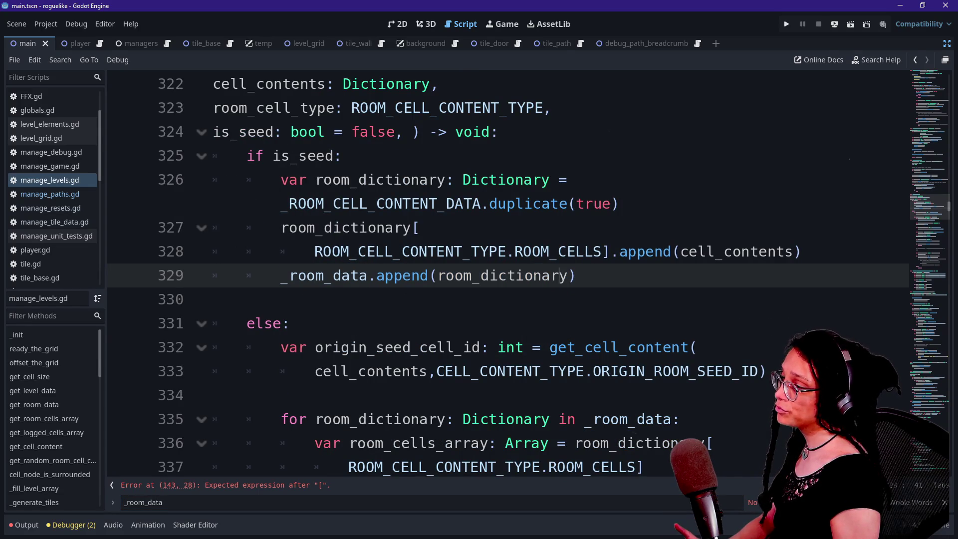
pyautogui.click(550, 251)
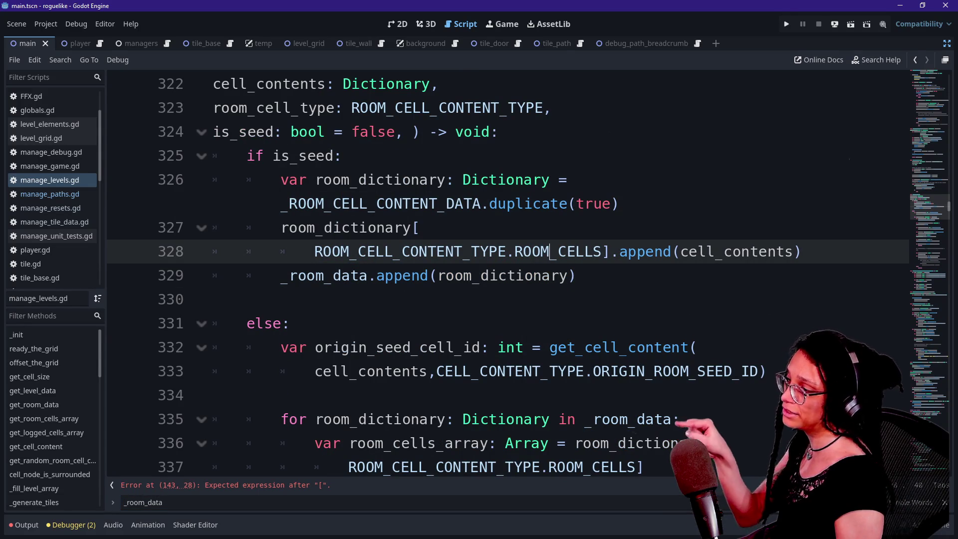
pyautogui.moveTo(315, 251); pyautogui.dragTo(385, 252)
pyautogui.click(480, 275)
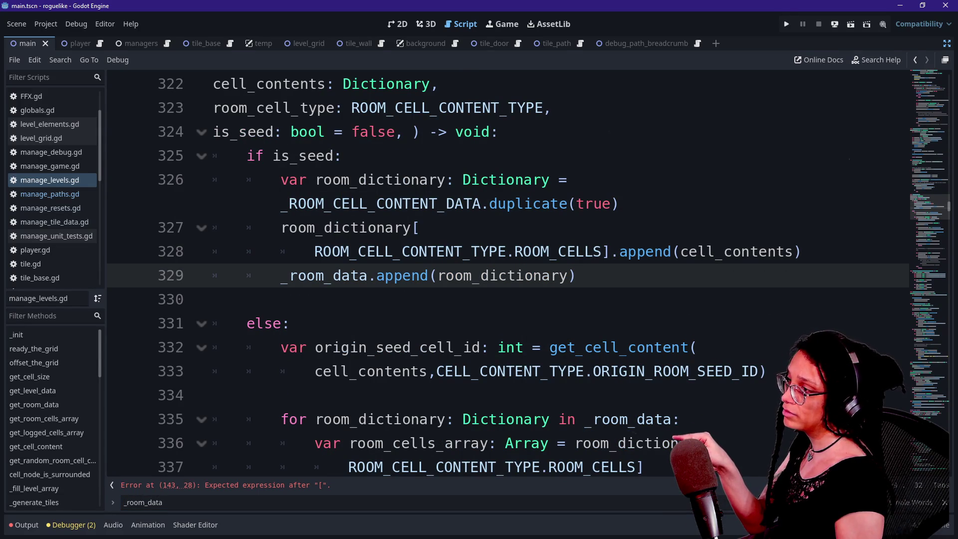
pyautogui.scroll(-1, 554, 269)
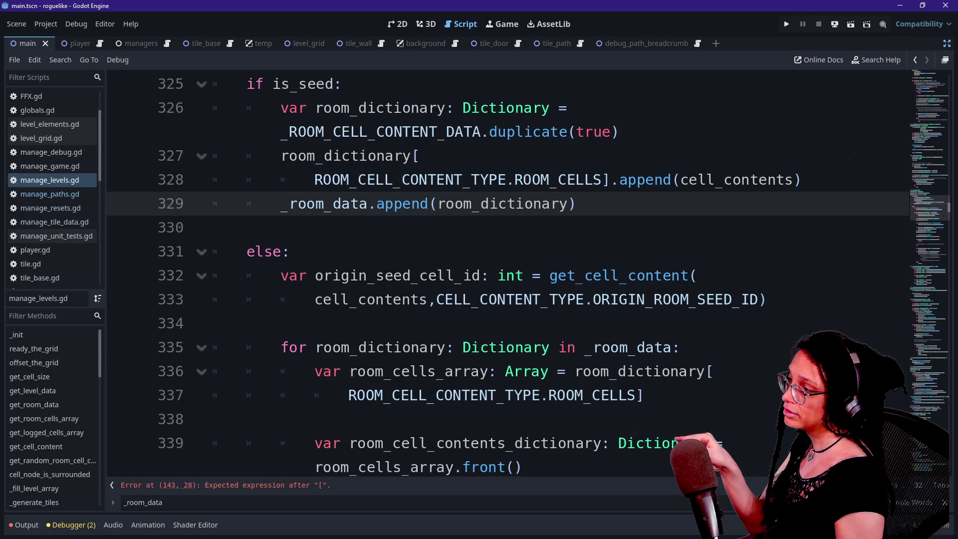
pyautogui.scroll(-2, 554, 269)
pyautogui.scroll(3, 554, 270)
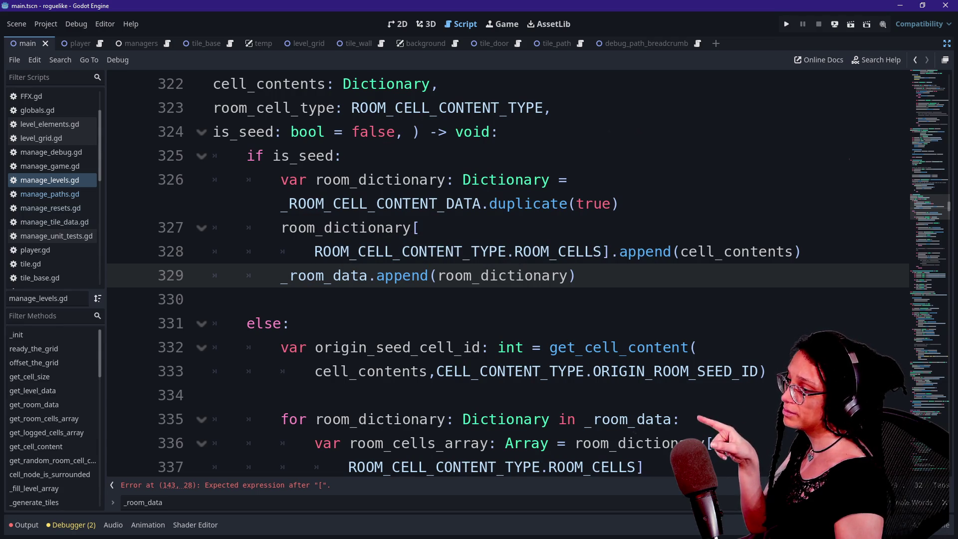
pyautogui.click(479, 252)
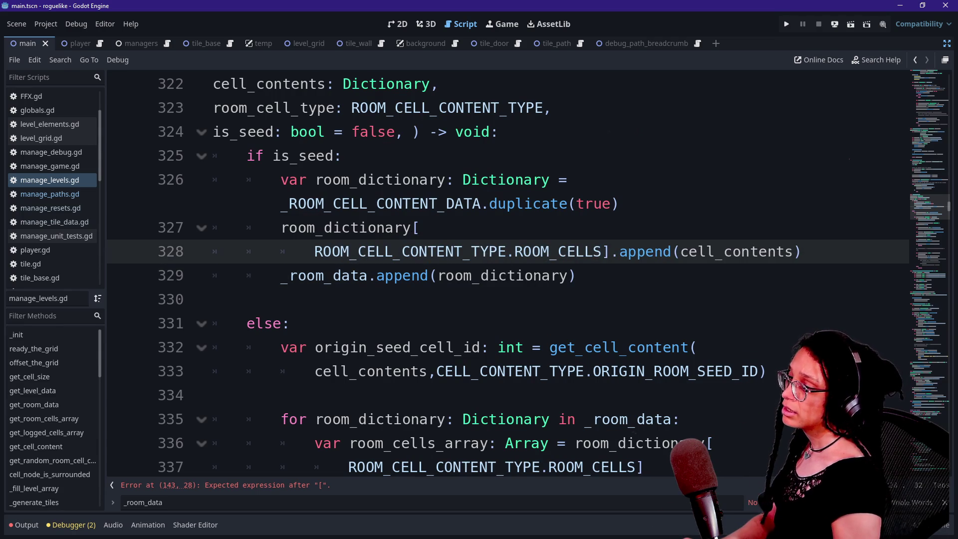
# Step: Search for 'DATA.ARR', 'ROOM_C' and 'darkness' to reach the _ROOM_DATA defaults
pyautogui.hotkey('ctrl', 'f')
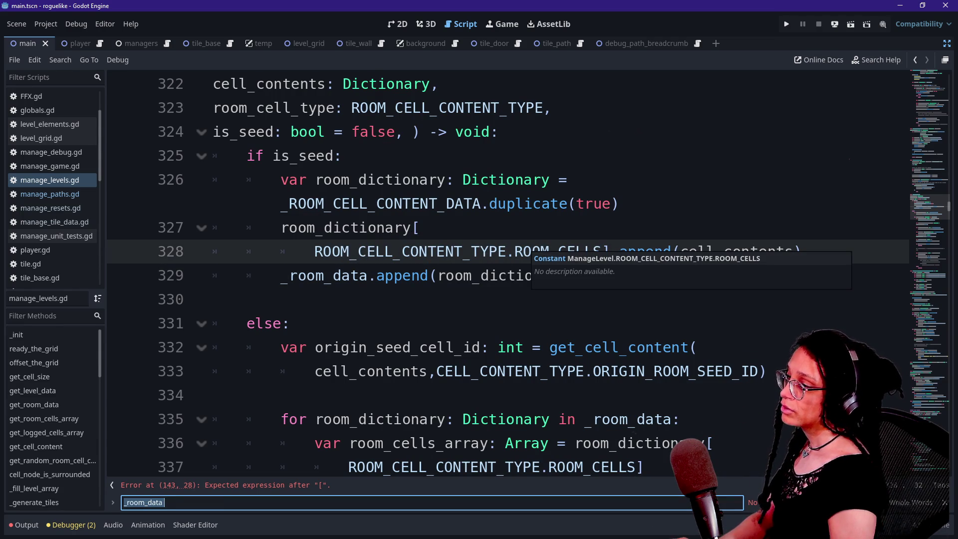
pyautogui.write('content_d')
pyautogui.press('BackSpace')
pyautogui.write('DATA.ARR')
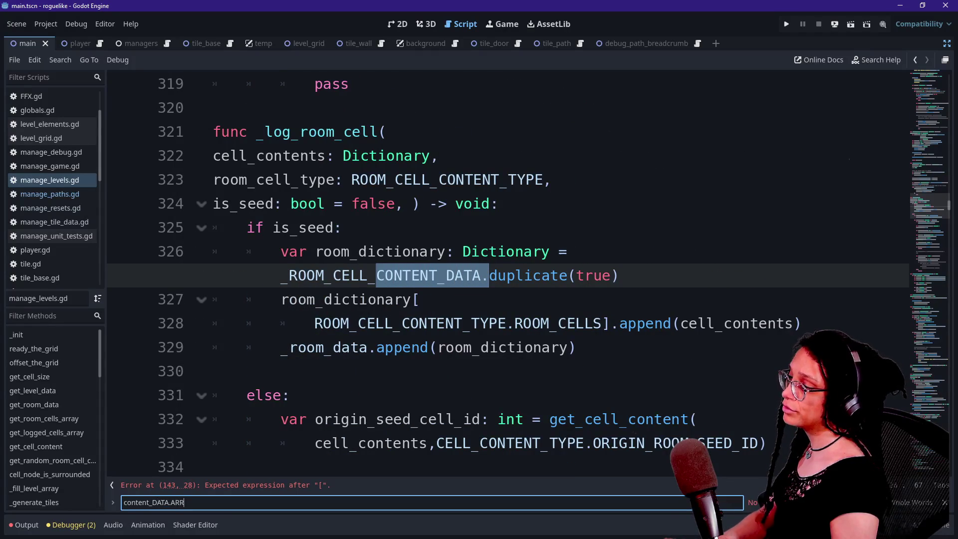
pyautogui.hotkey('ctrl', 'a')
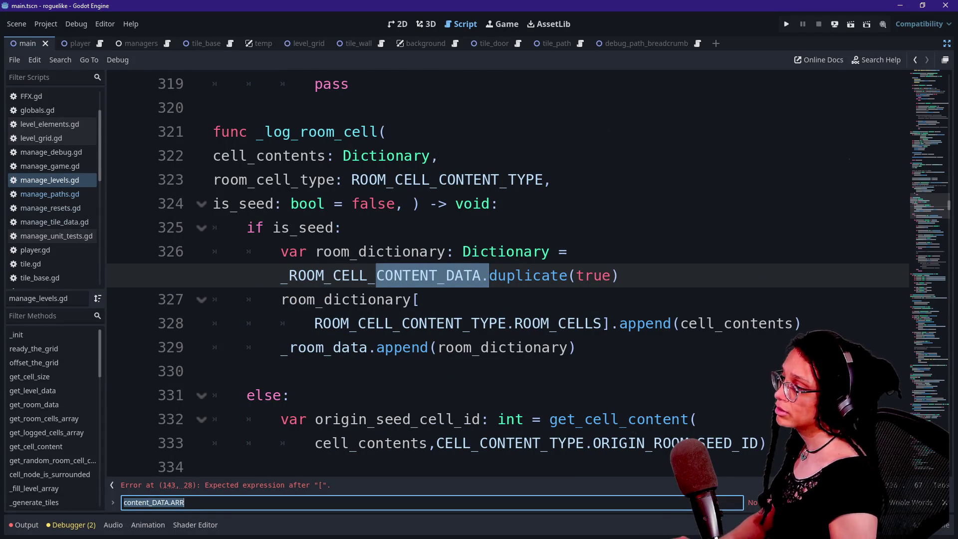
pyautogui.write('ROOM_C')
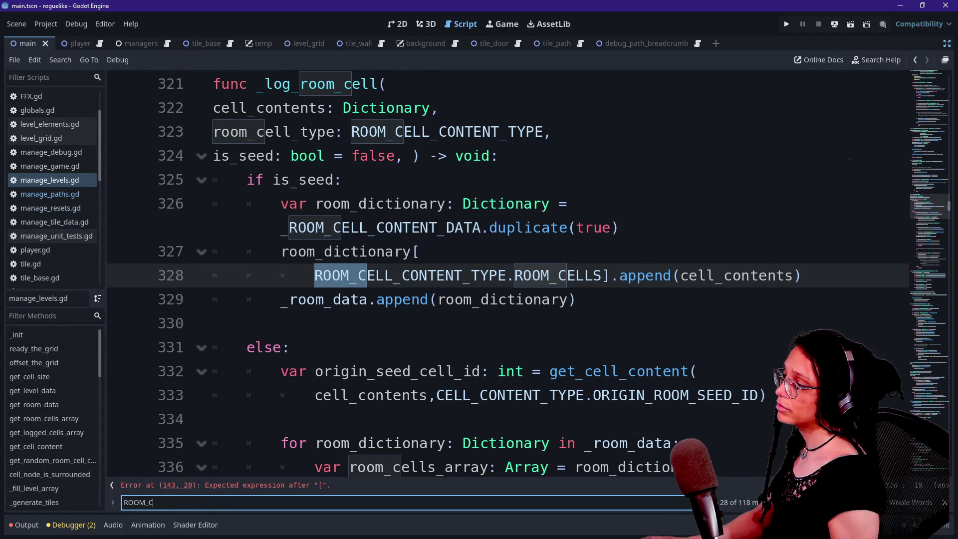
pyautogui.hotkey('shift', 'Return')
pyautogui.write('darkness')
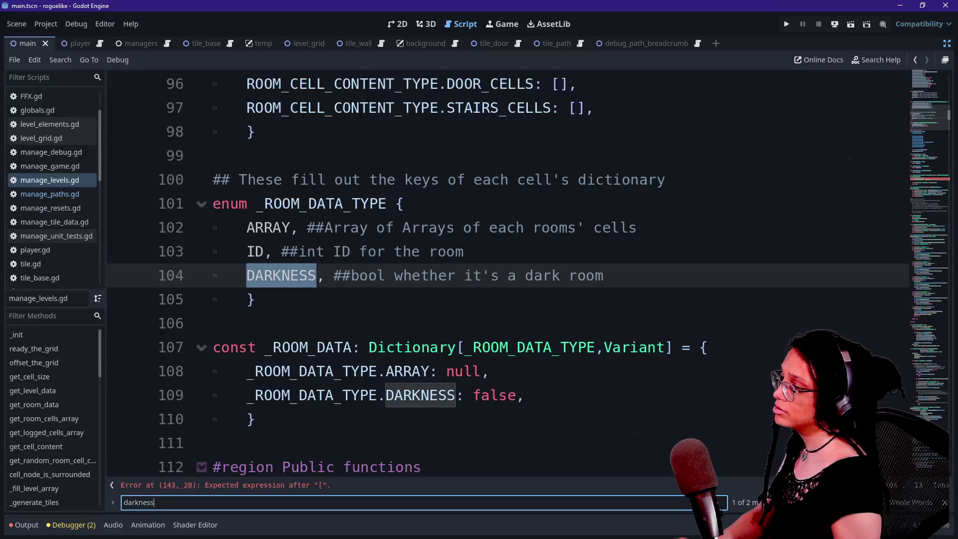
pyautogui.click(247, 252)
pyautogui.hotkey('ctrl', 'f')
pyautogui.write('room_data_')
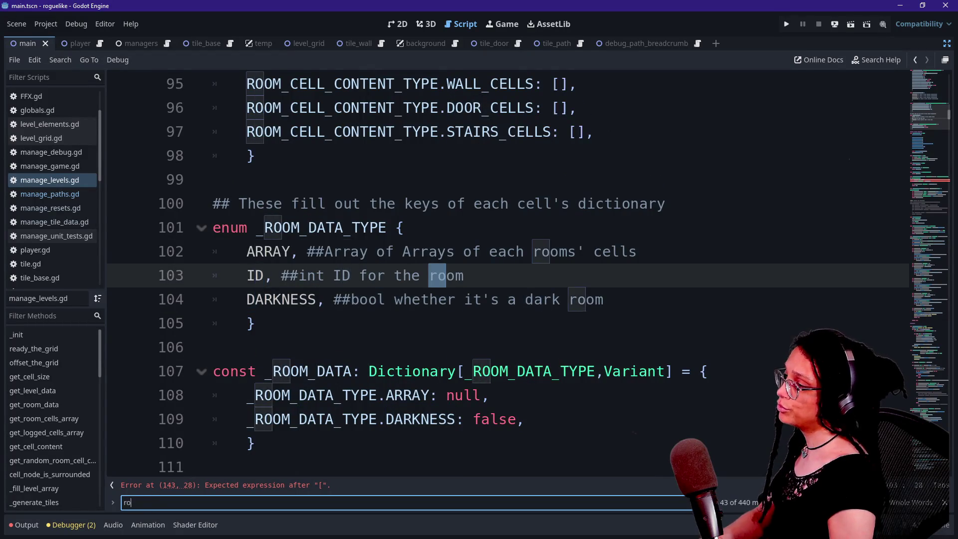
pyautogui.write('type.ARRA')
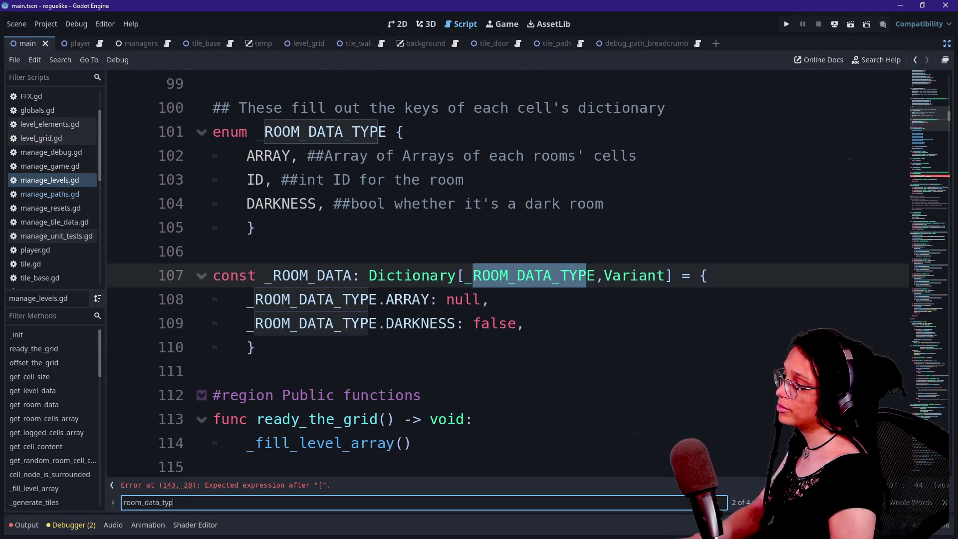
pyautogui.write('Y')
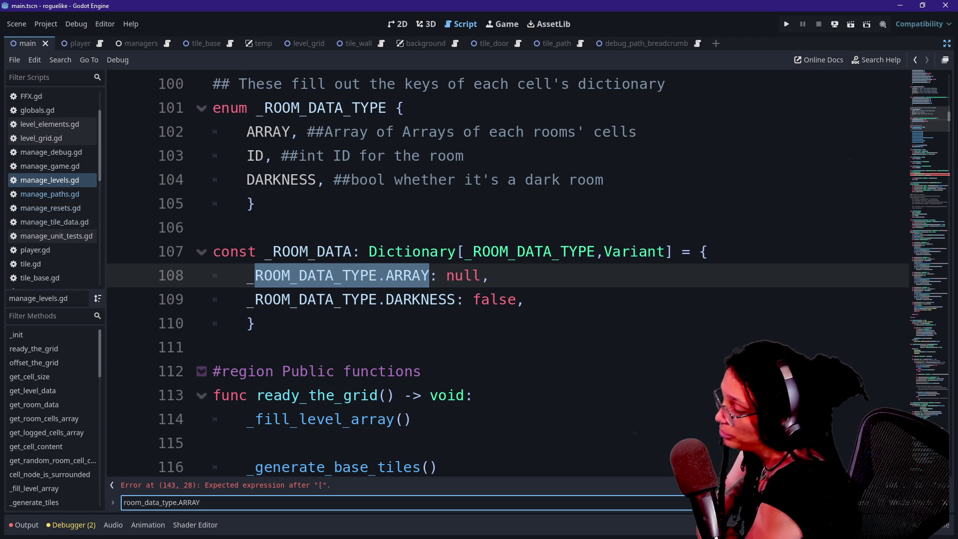
pyautogui.hotkey('ctrl', 'a')
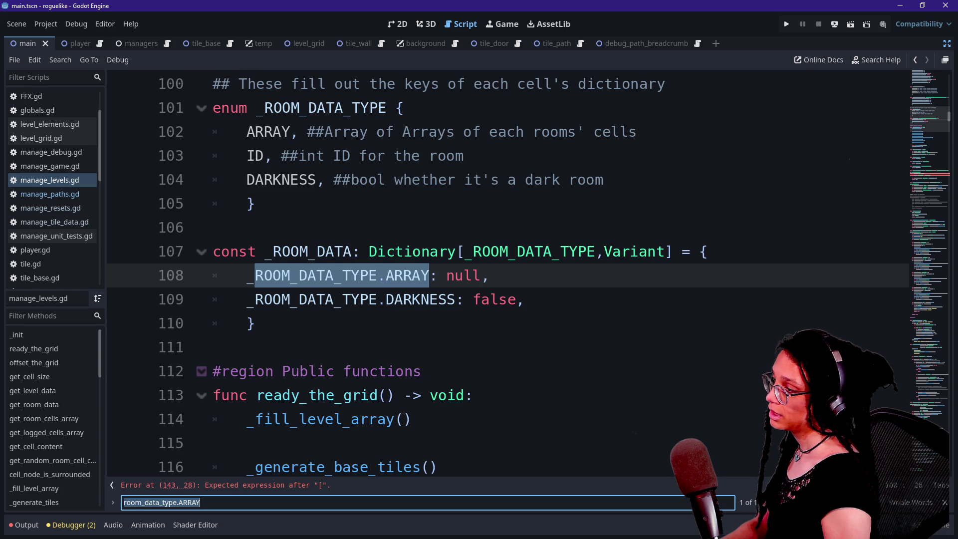
pyautogui.click(490, 275)
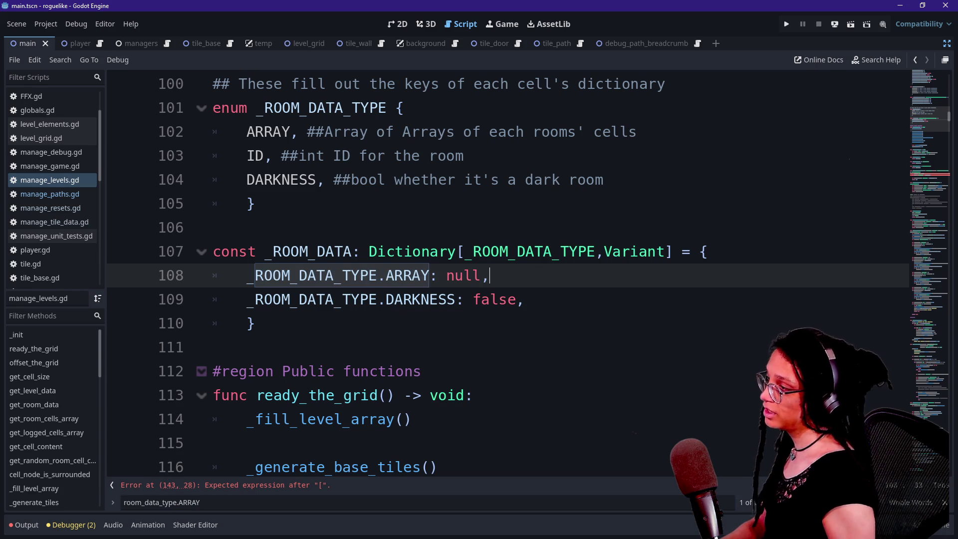
# Step: Insert '_ROOM_DATA.ID: -1,' as a new default between the ARRAY and DARKNESS entries
pyautogui.press('Return')
pyautogui.write('_ROOM_DA')
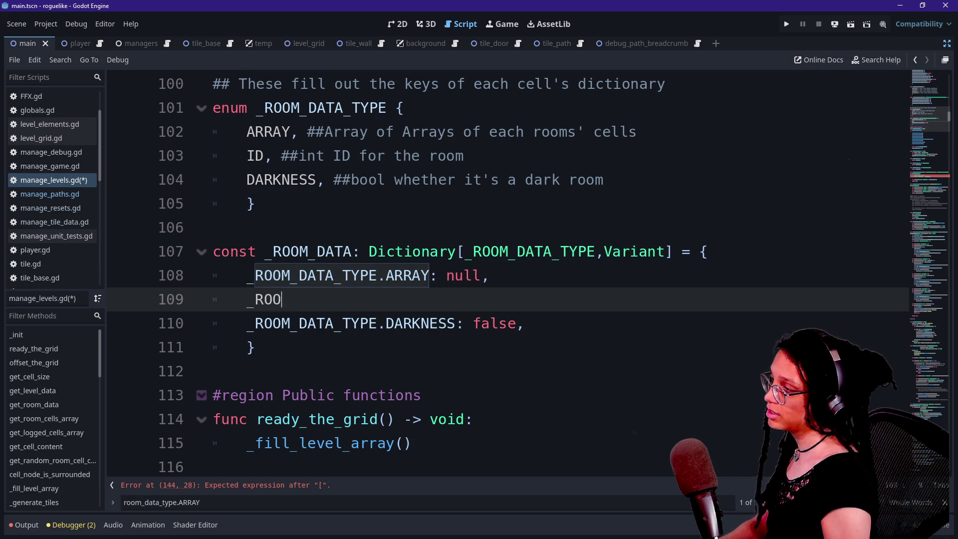
pyautogui.write('TA.ID')
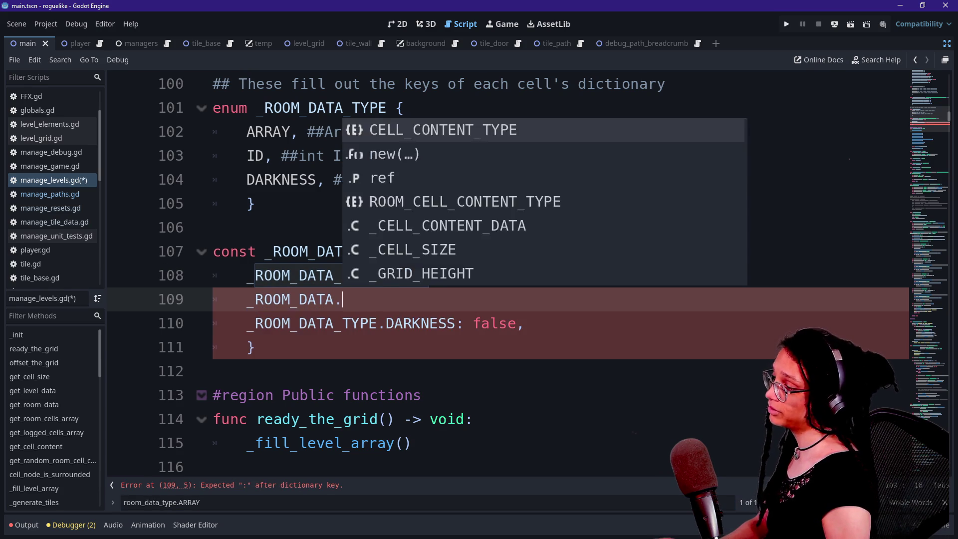
pyautogui.write(': n')
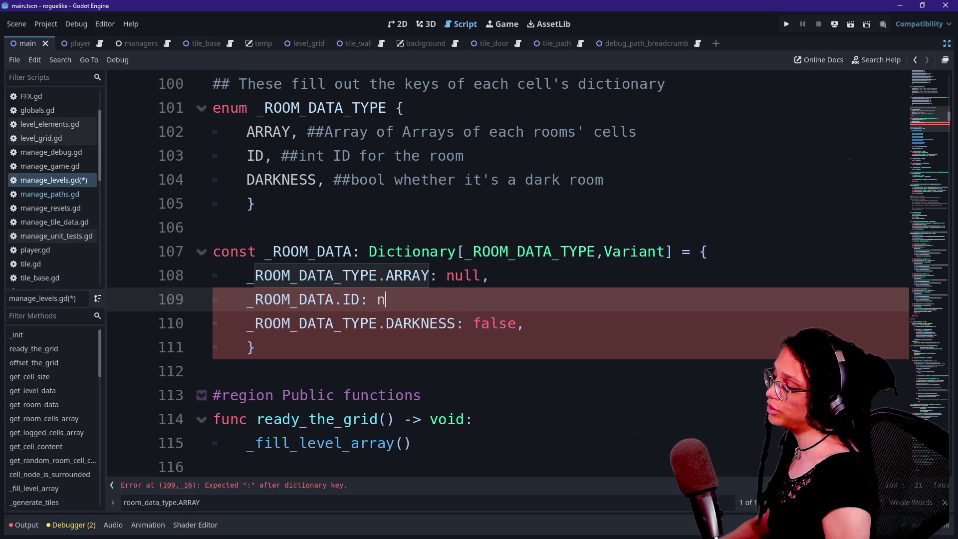
pyautogui.press('BackSpace')
pyautogui.write('0')
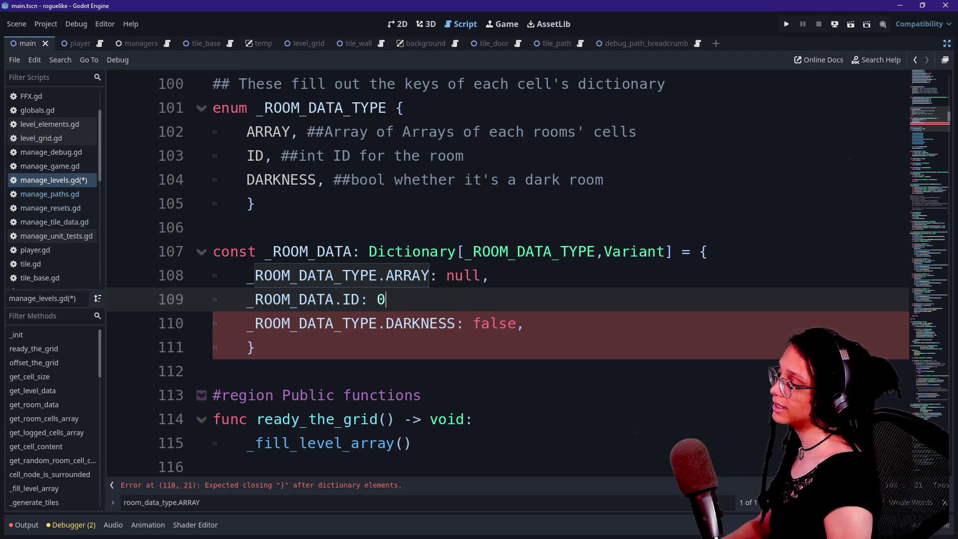
pyautogui.press('BackSpace')
pyautogui.write('-1')
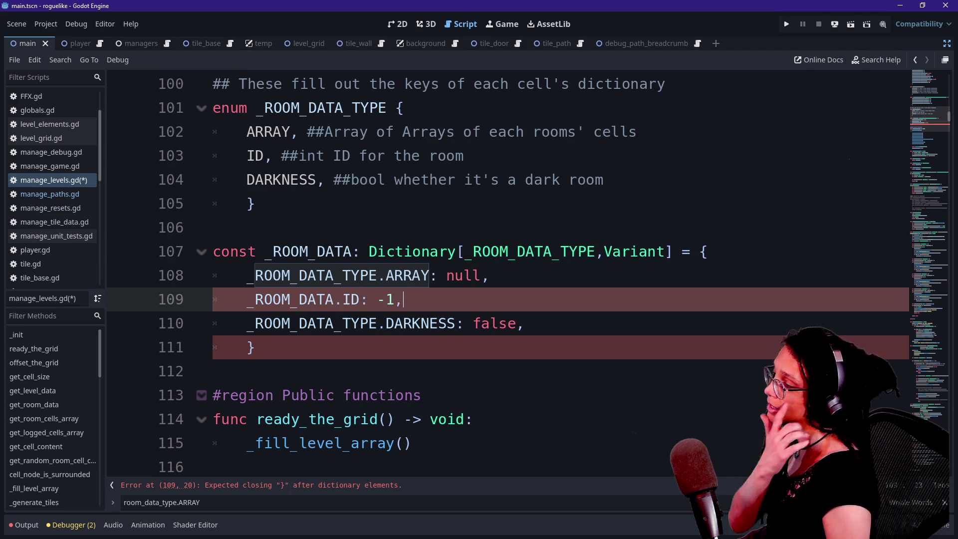
pyautogui.write(',')
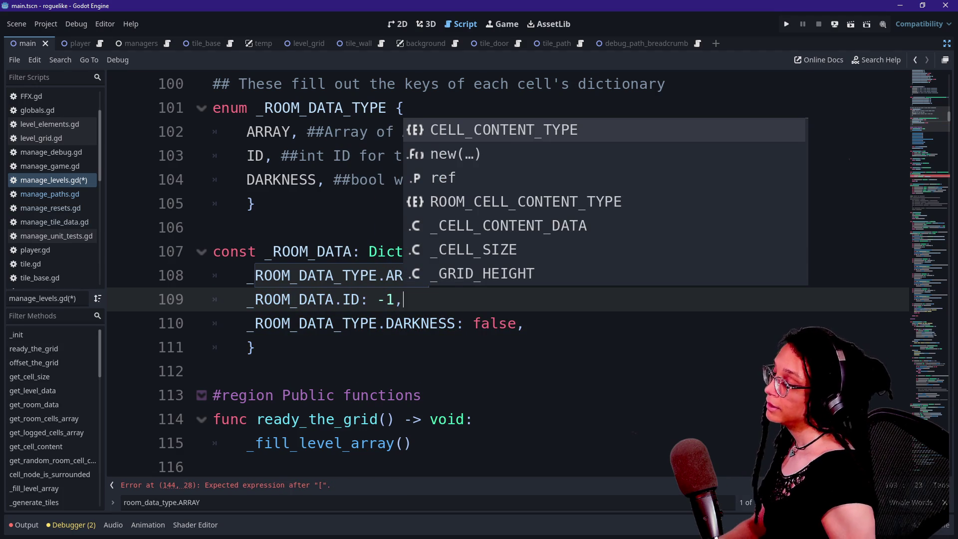
pyautogui.press('Escape')
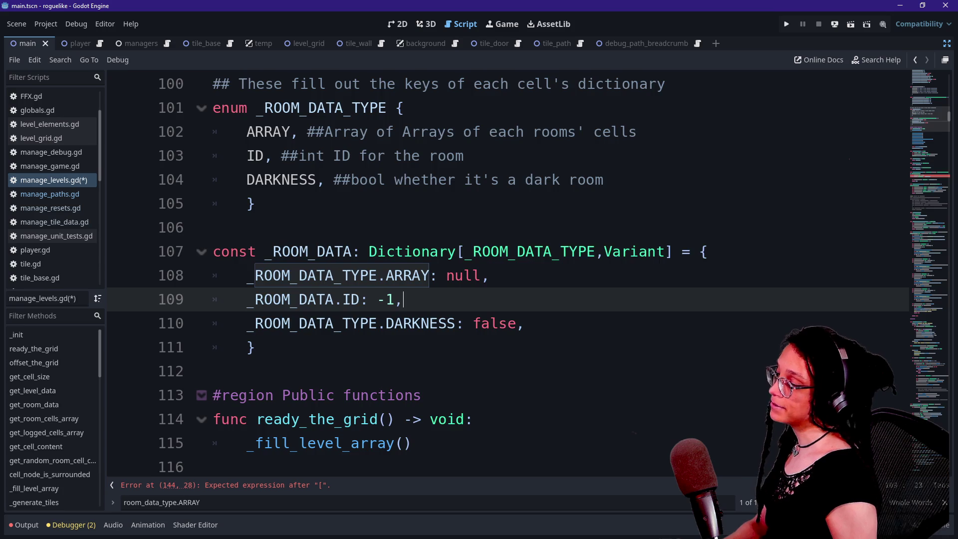
pyautogui.scroll(-2, 499, 275)
pyautogui.scroll(1, 500, 275)
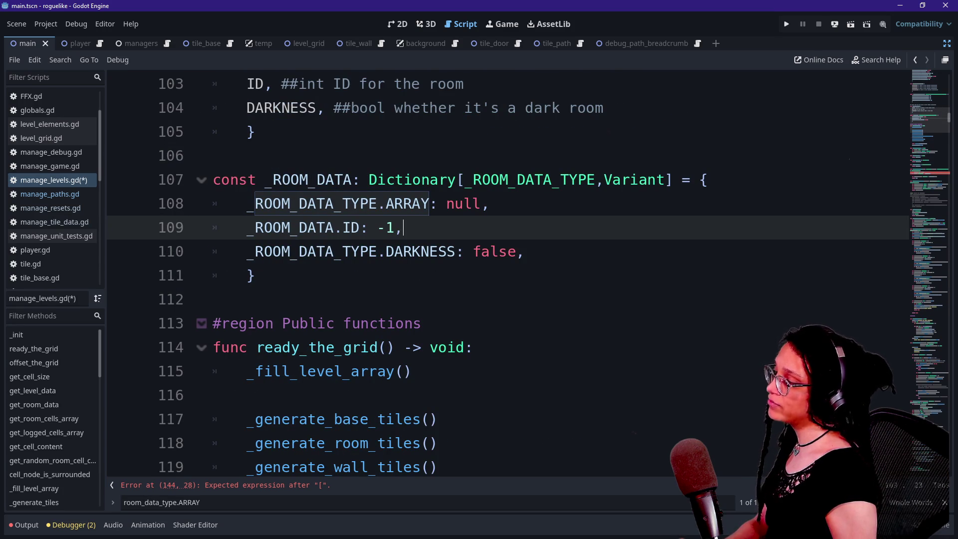
pyautogui.scroll(-3, 499, 275)
pyautogui.scroll(3, 499, 275)
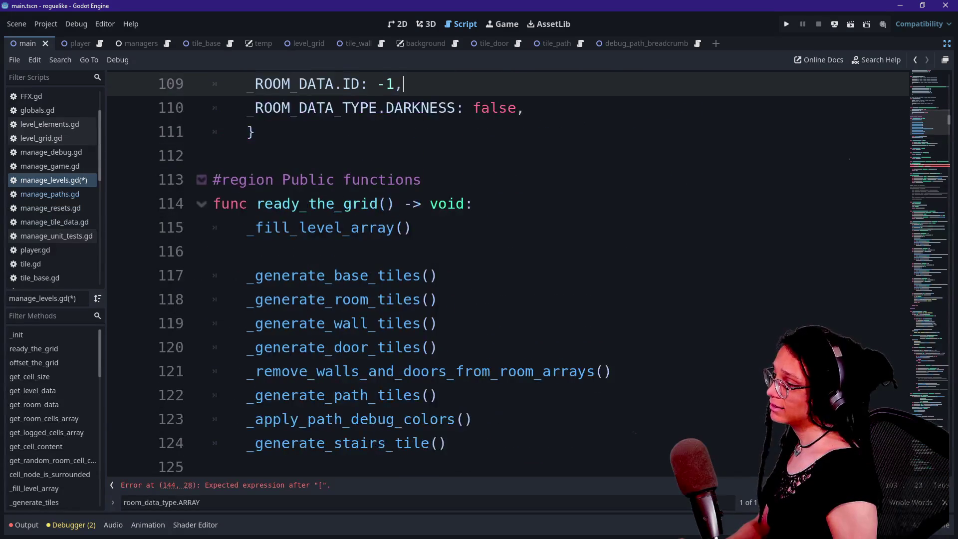
pyautogui.scroll(11, 499, 275)
pyautogui.hotkey('ctrl', 'f')
pyautogui.write('fill')
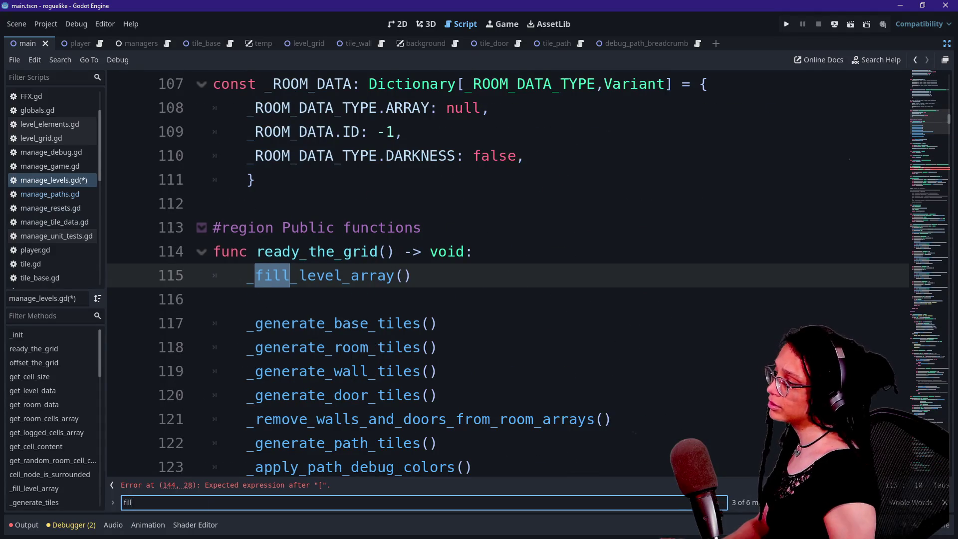
pyautogui.click(34, 488)
pyautogui.scroll(-3, 499, 275)
pyautogui.press('Down')
pyautogui.press('Down')
pyautogui.press('Down')
pyautogui.press('Up')
pyautogui.press('Up')
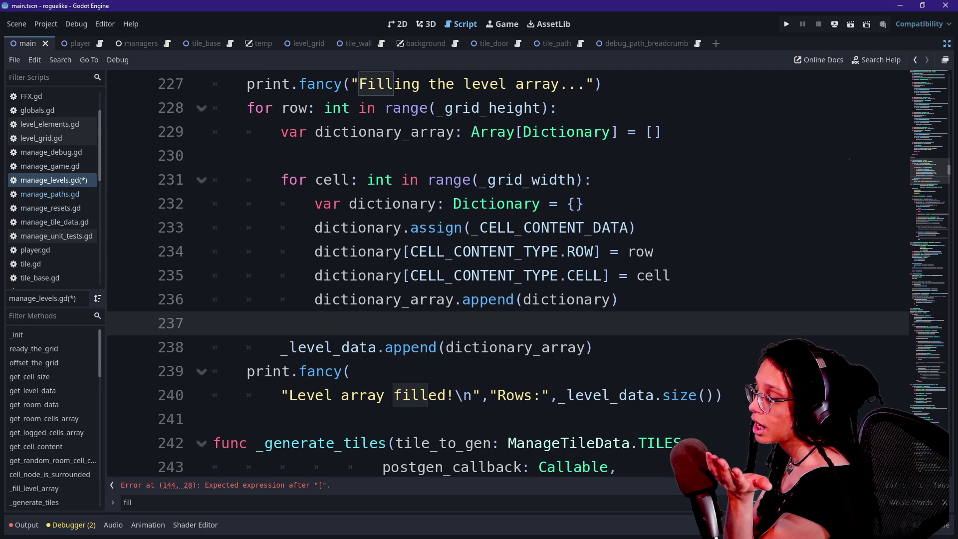
pyautogui.scroll(2, 508, 274)
pyautogui.scroll(-2, 508, 274)
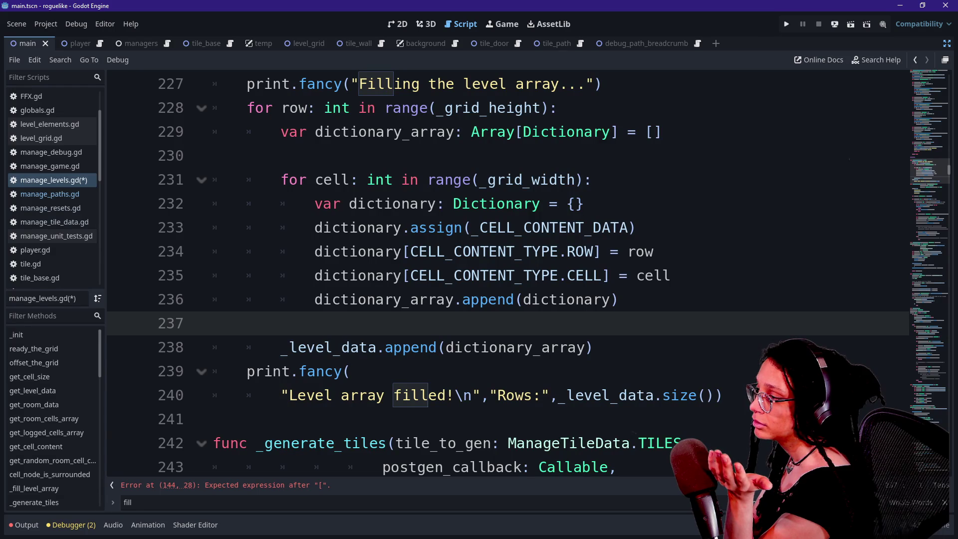
pyautogui.scroll(-3, 508, 275)
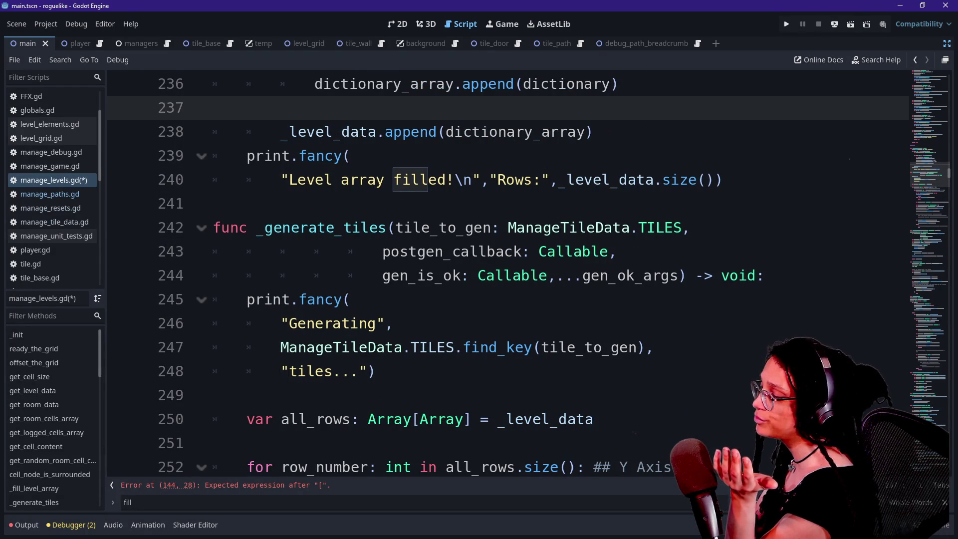
pyautogui.hotkey('ctrl', 'f')
# Step: Search for '_room_data.append' and examine the is_seed condition in _log_room_cell
pyautogui.write('_room_data.pp')
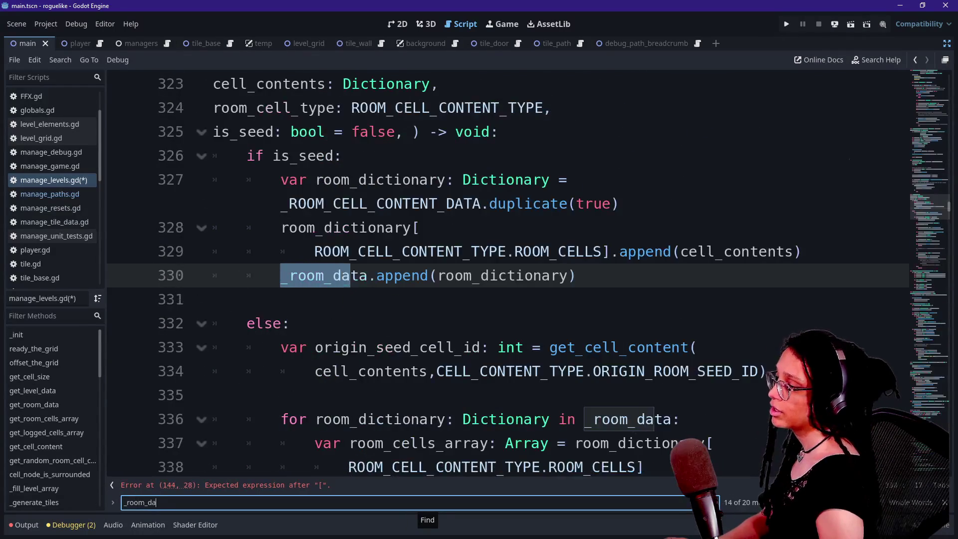
pyautogui.press('BackSpace')
pyautogui.press('BackSpace')
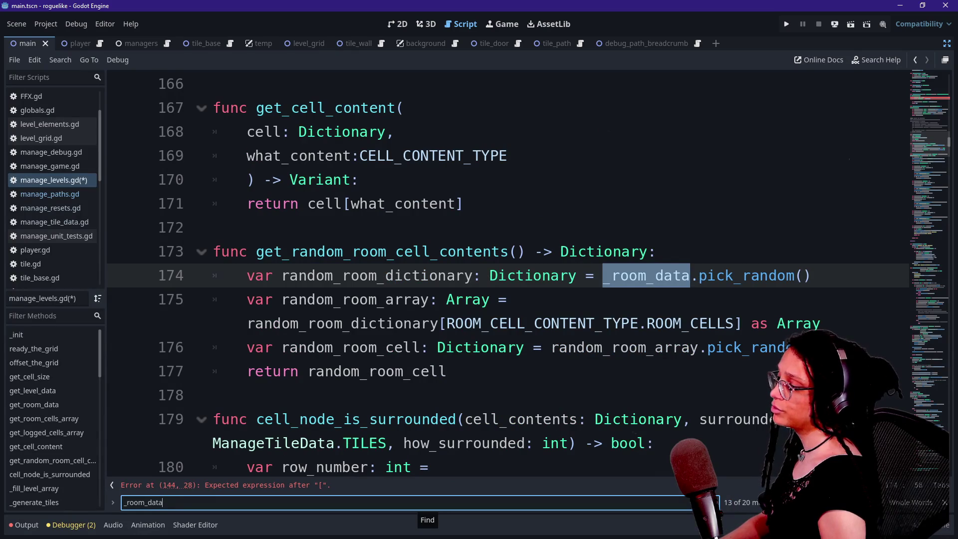
pyautogui.write('.append')
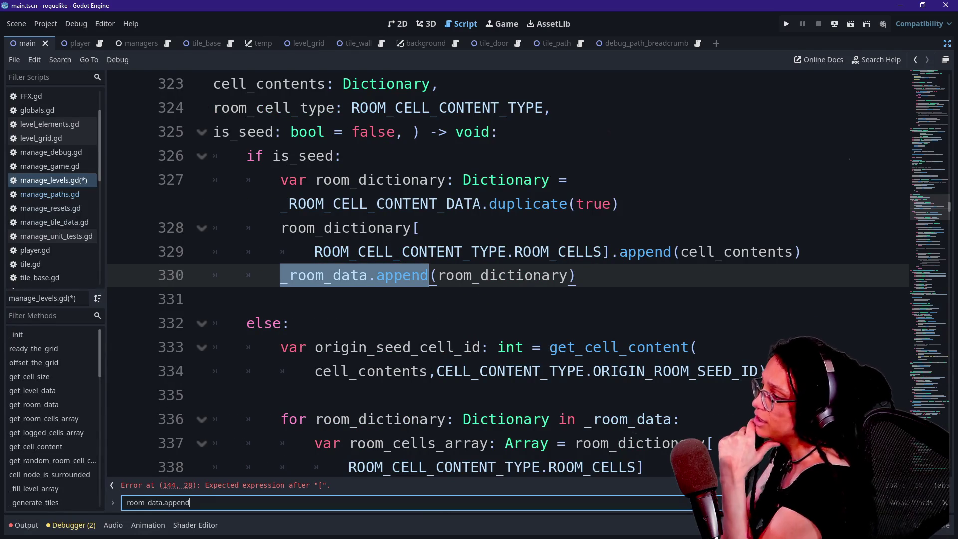
pyautogui.click(342, 156)
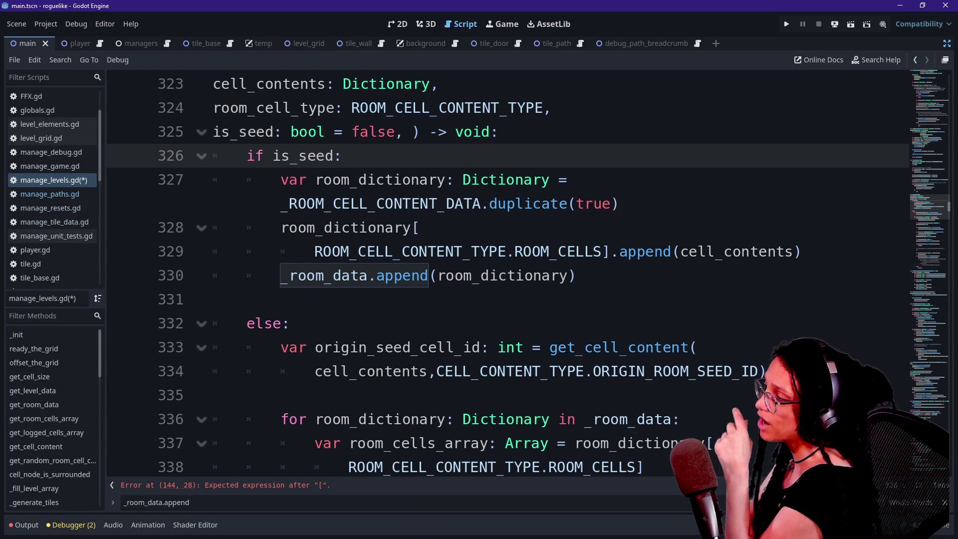
pyautogui.scroll(1, 499, 274)
pyautogui.hotkey('ctrl', 'shift', 'Left')
pyautogui.hotkey('ctrl', 'shift', 'Left')
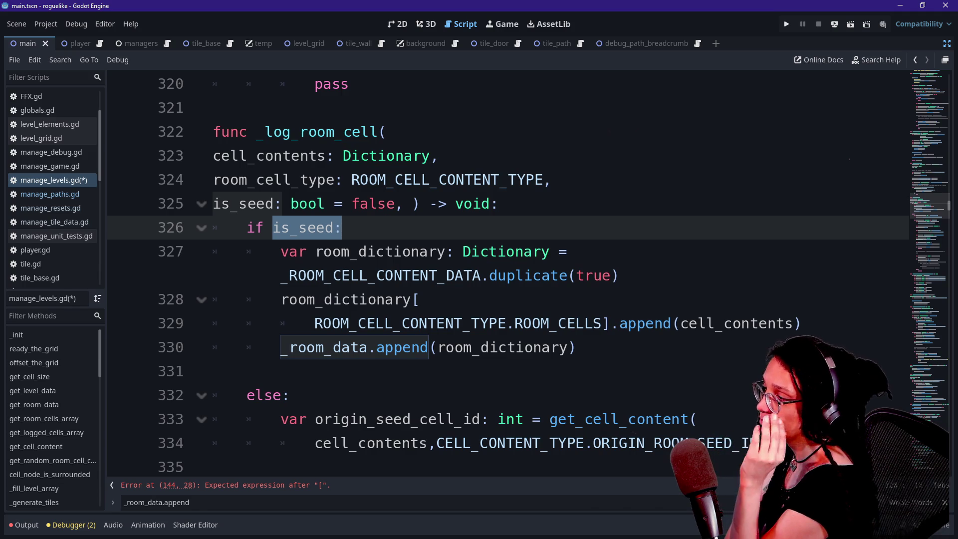
pyautogui.press('Left')
pyautogui.hotkey('shift', 'Right')
pyautogui.hotkey('shift', 'Right')
pyautogui.hotkey('shift', 'Right')
pyautogui.press('Right')
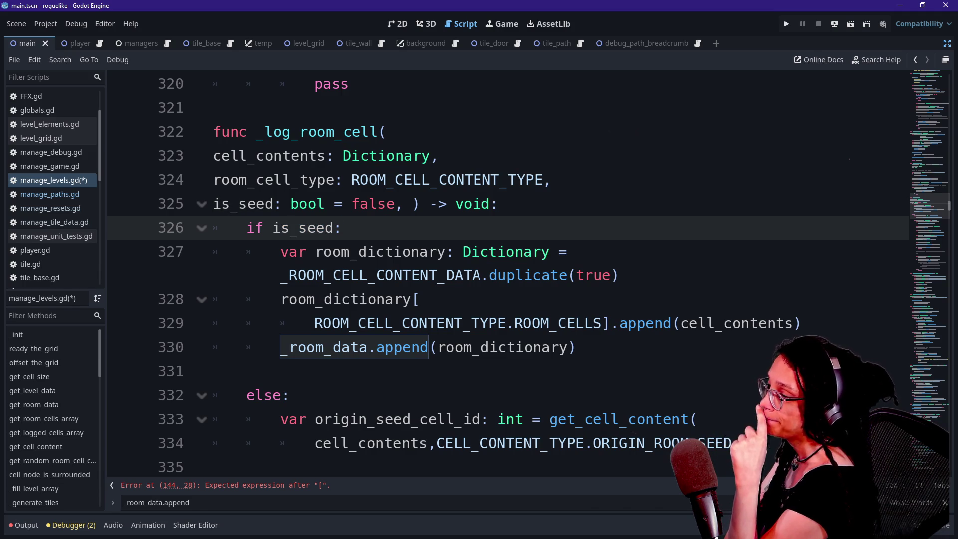
# Step: Inspect the room_dictionary declaration and the _ROOM_CELL_CONTENT_DATA line
pyautogui.click(298, 252)
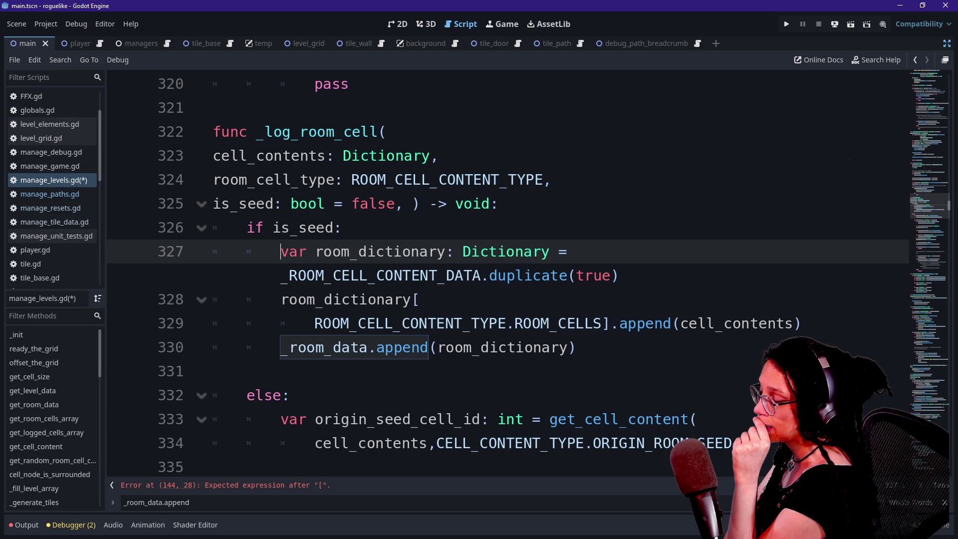
pyautogui.moveTo(281, 252); pyautogui.dragTo(404, 251)
pyautogui.click(394, 275)
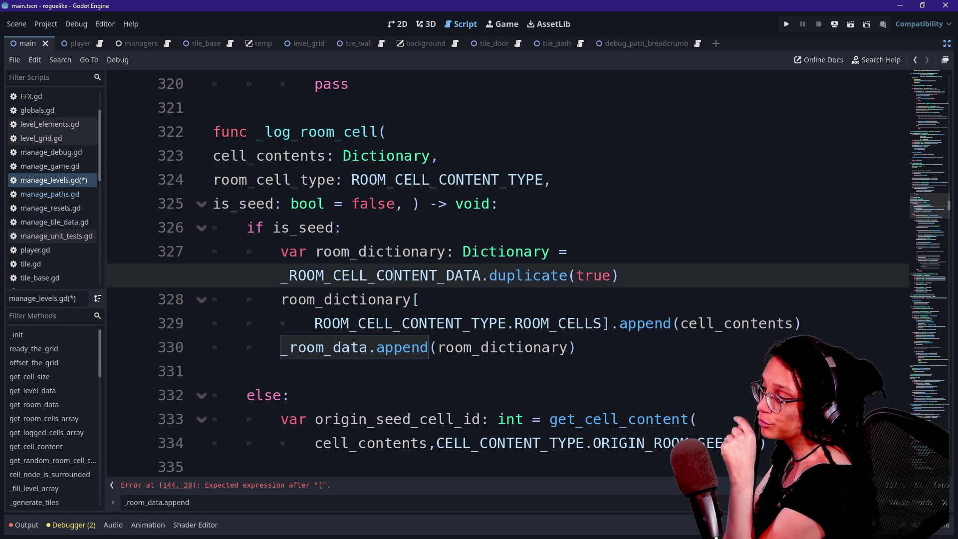
pyautogui.moveTo(282, 275); pyautogui.dragTo(464, 275)
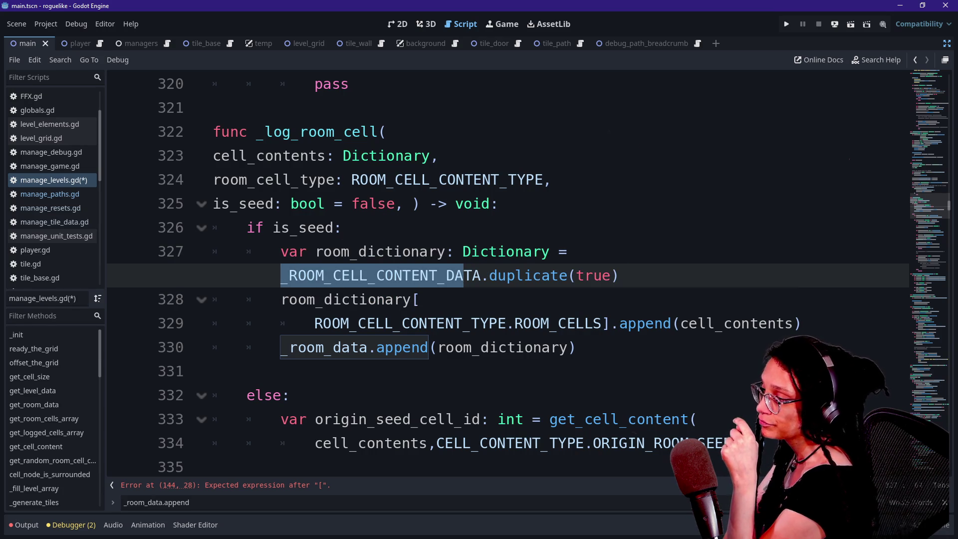
pyautogui.click(367, 324)
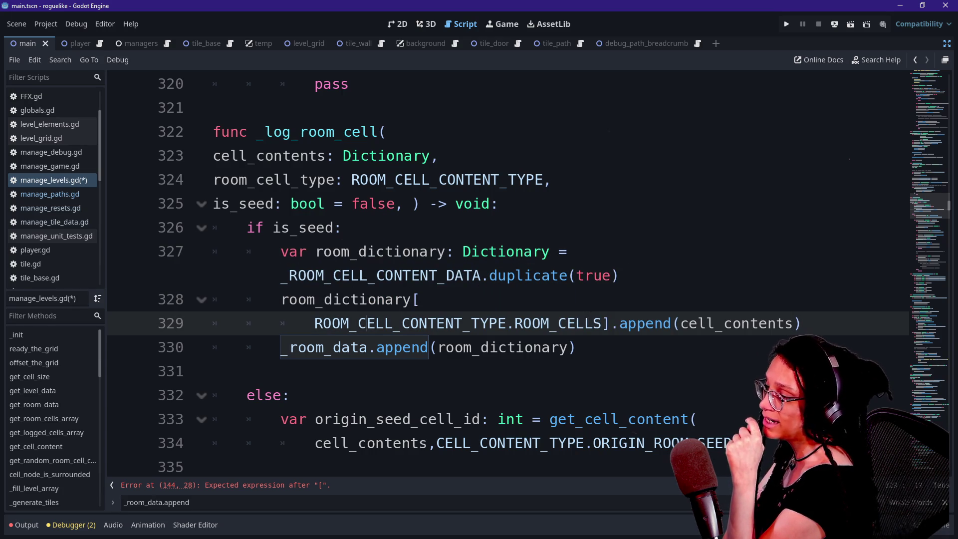
pyautogui.doubleClick(759, 323)
pyautogui.click(759, 323)
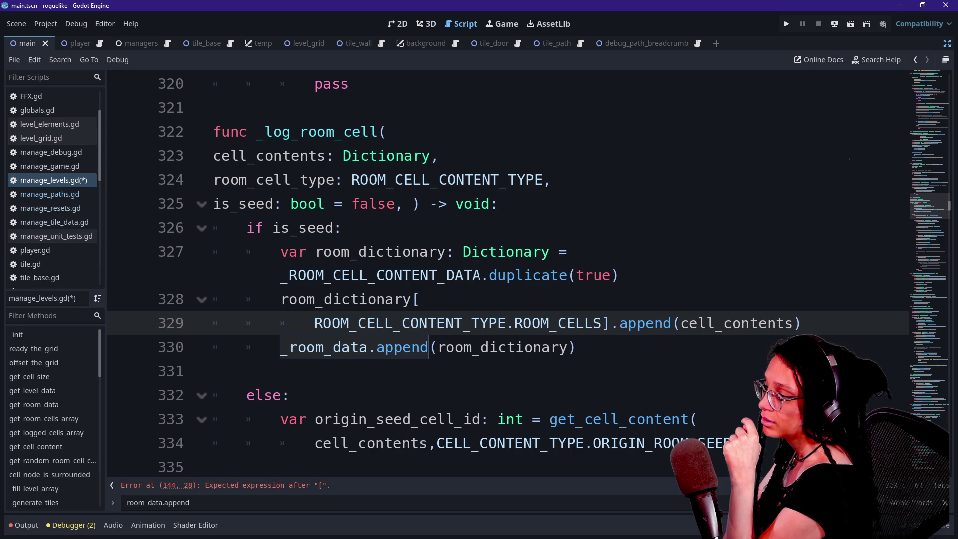
# Step: Examine the ROOM_CELL_CONTENT_TYPE.ROOM_CELLS key lines of room_dictionary
pyautogui.click(331, 299)
pyautogui.moveTo(314, 323); pyautogui.dragTo(446, 324)
pyautogui.click(445, 324)
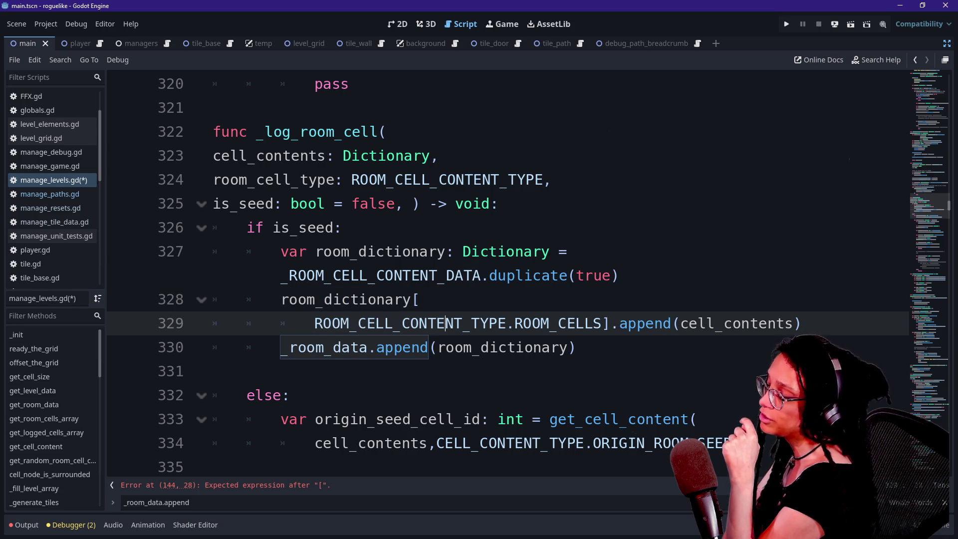
pyautogui.click(321, 299)
pyautogui.moveTo(321, 300); pyautogui.dragTo(446, 323)
pyautogui.click(446, 324)
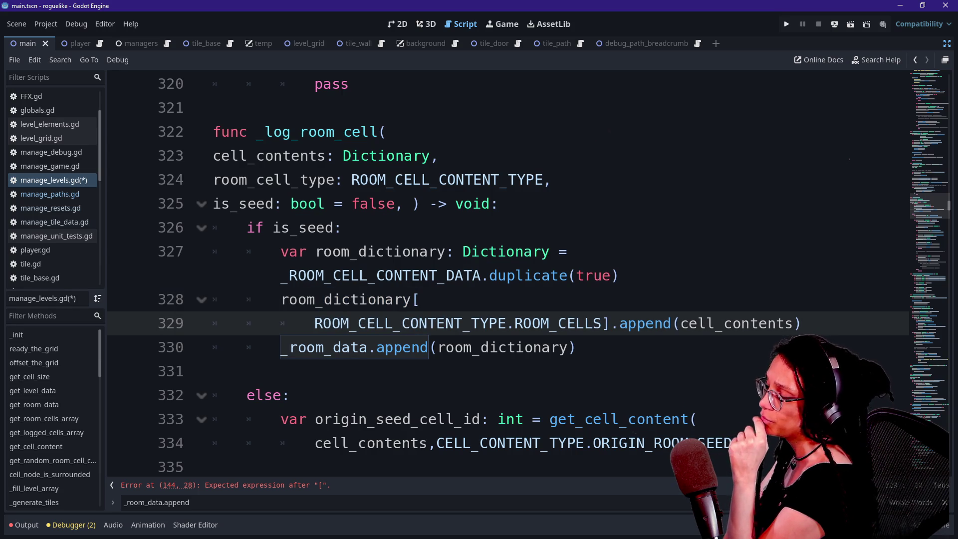
pyautogui.click(506, 324)
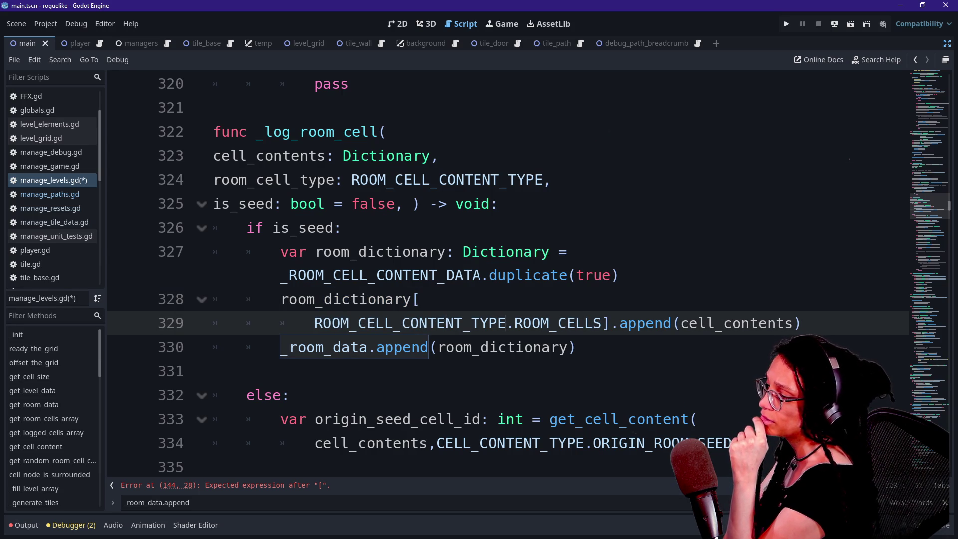
pyautogui.click(515, 323)
pyautogui.moveTo(515, 323)
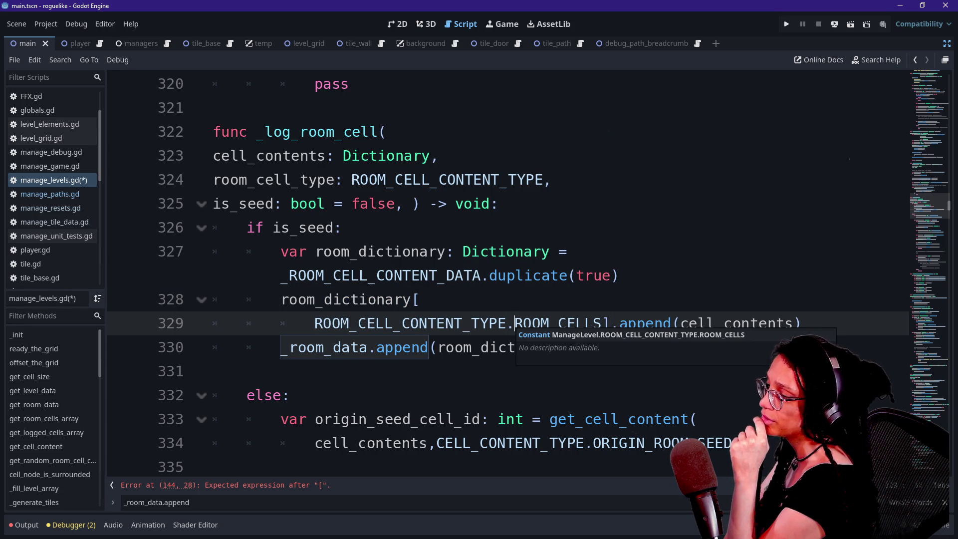
pyautogui.moveTo(367, 299); pyautogui.dragTo(515, 324)
pyautogui.click(515, 324)
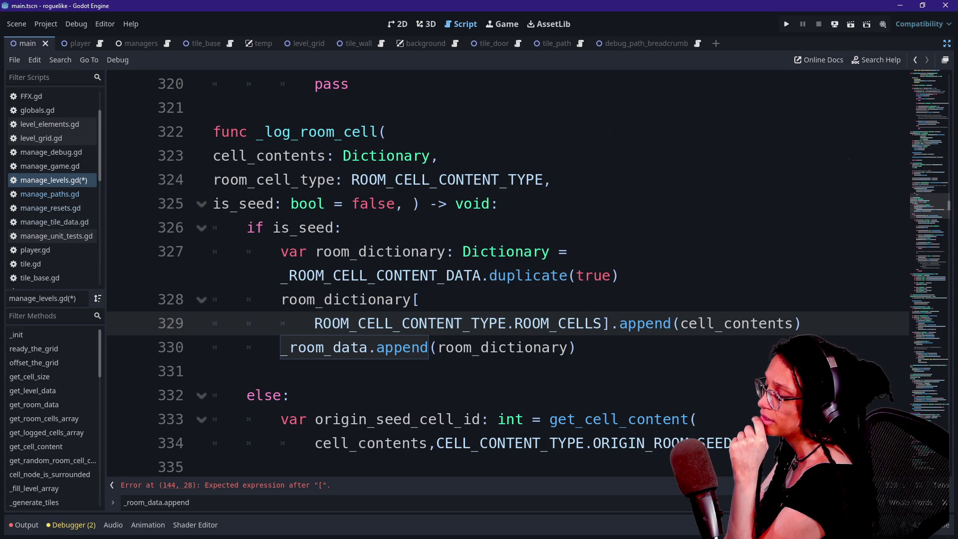
# Step: Review the room_dictionary lines and the _room_data.append call on line 330
pyautogui.click(421, 300)
pyautogui.press('Down')
pyautogui.press('Down')
pyautogui.press('Down')
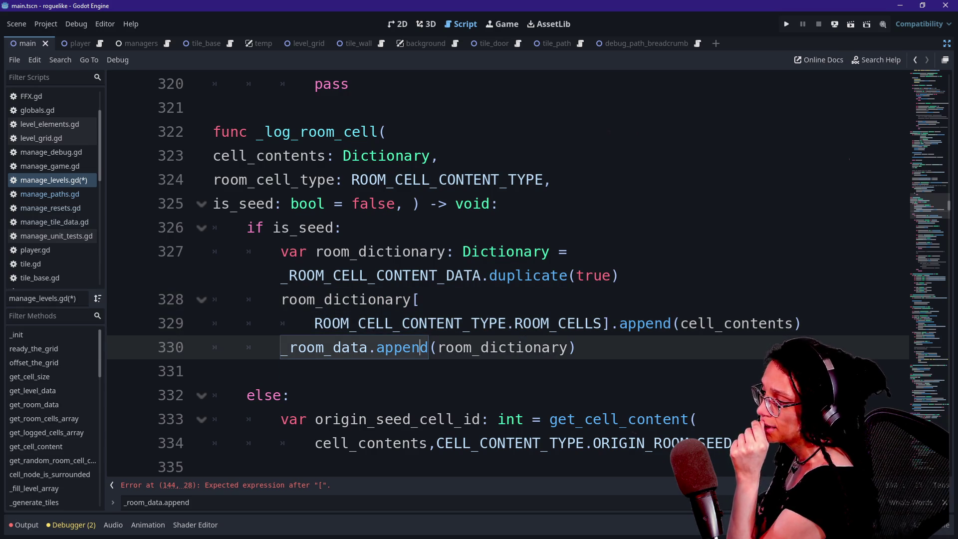
pyautogui.press('Down')
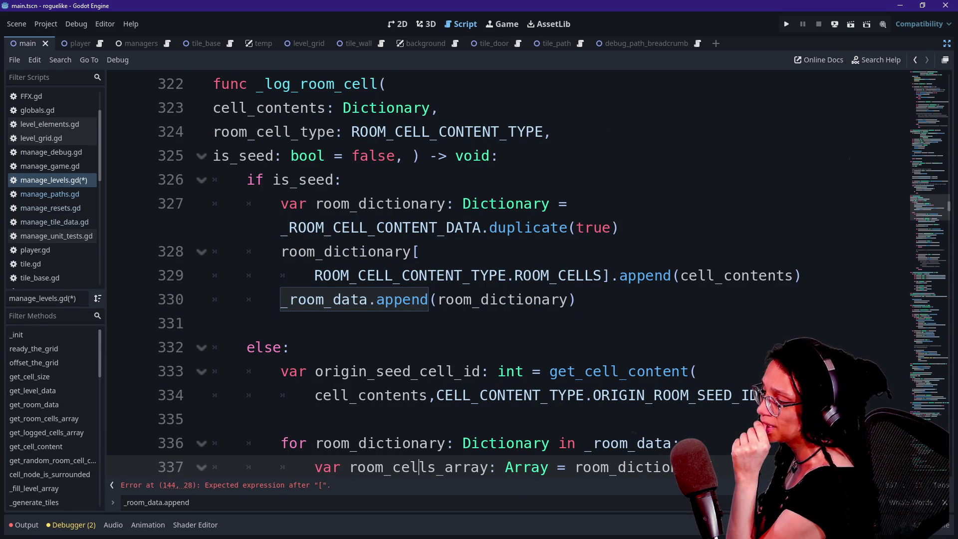
pyautogui.press('Up')
pyautogui.press('Up')
pyautogui.press('Up')
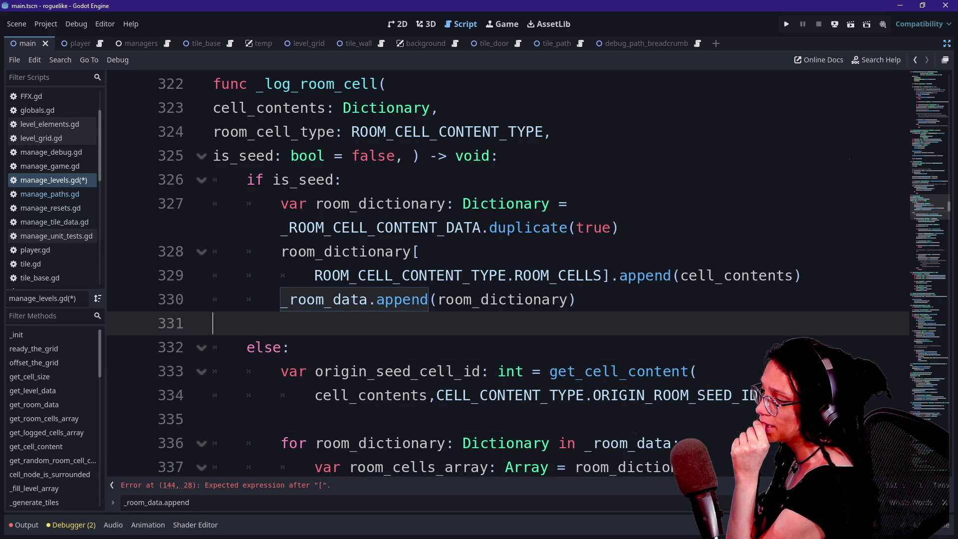
pyautogui.press('Up')
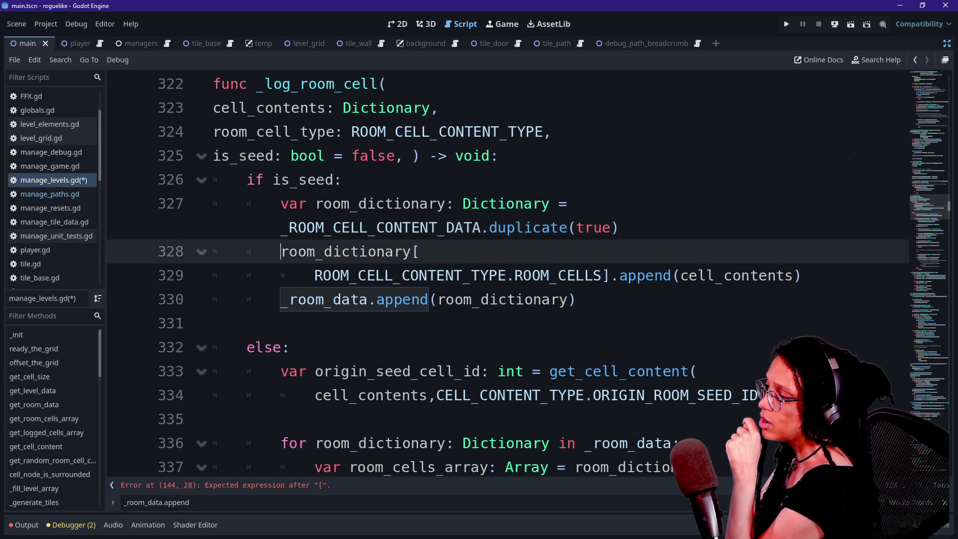
pyautogui.click(404, 251)
pyautogui.moveTo(315, 276)
pyautogui.mouseDown()
pyautogui.moveTo(575, 300)
pyautogui.moveTo(593, 276)
pyautogui.mouseUp()
pyautogui.click(593, 275)
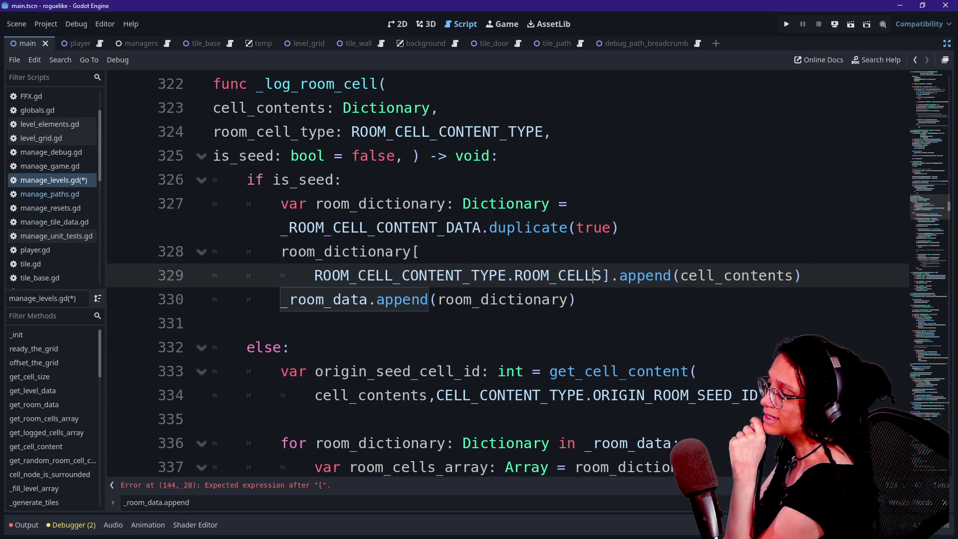
pyautogui.moveTo(290, 299); pyautogui.dragTo(480, 300)
pyautogui.click(481, 299)
pyautogui.click(499, 299)
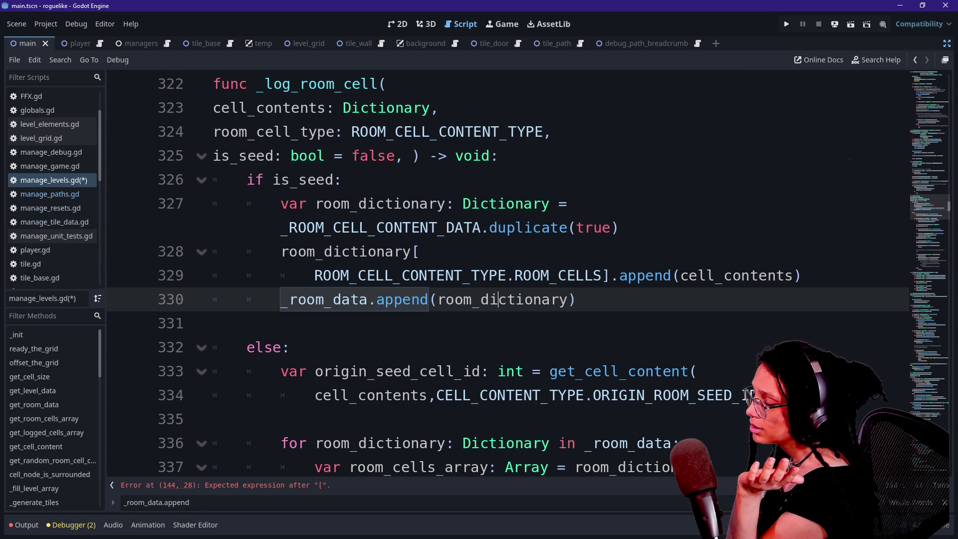
pyautogui.moveTo(498, 299)
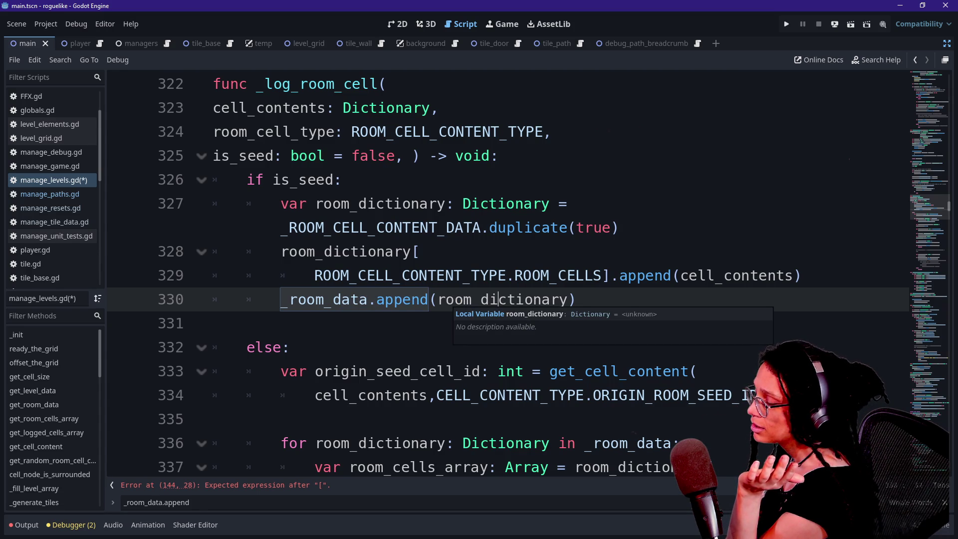
pyautogui.click(430, 300)
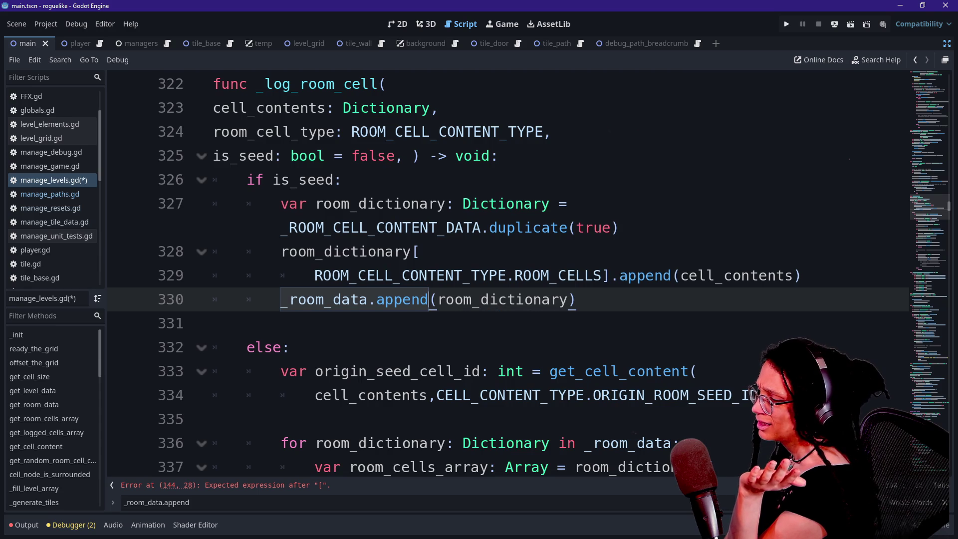
pyautogui.moveTo(430, 300)
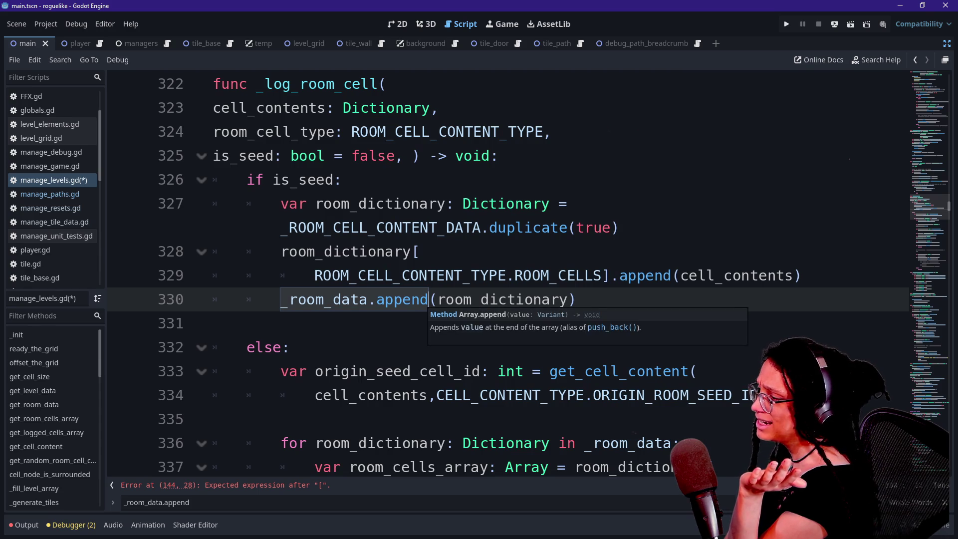
# Step: Insert an empty line at the end of line 329, just before the append
pyautogui.press('Down')
pyautogui.press('Up')
pyautogui.press('Right')
pyautogui.press('Right')
pyautogui.press('Right')
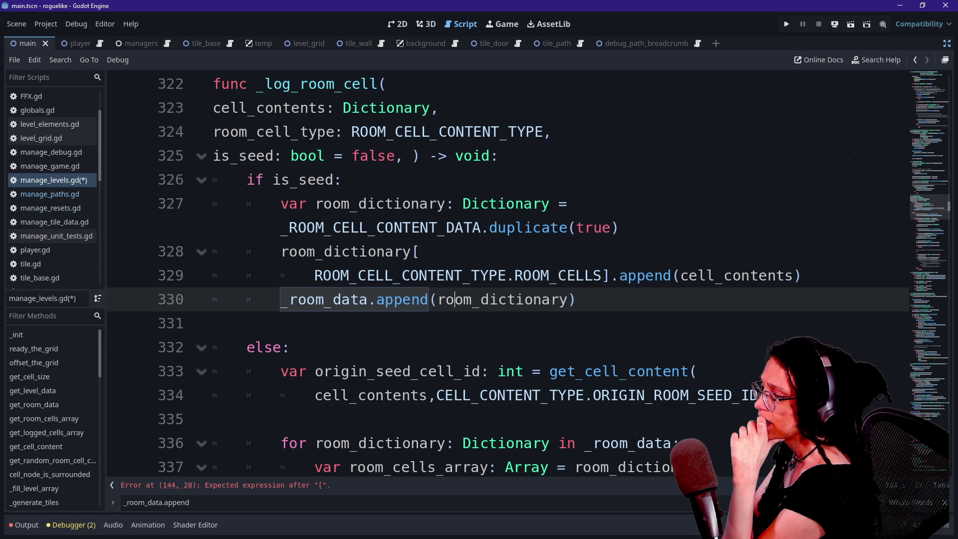
pyautogui.press('Up')
pyautogui.press('End')
pyautogui.press('Return')
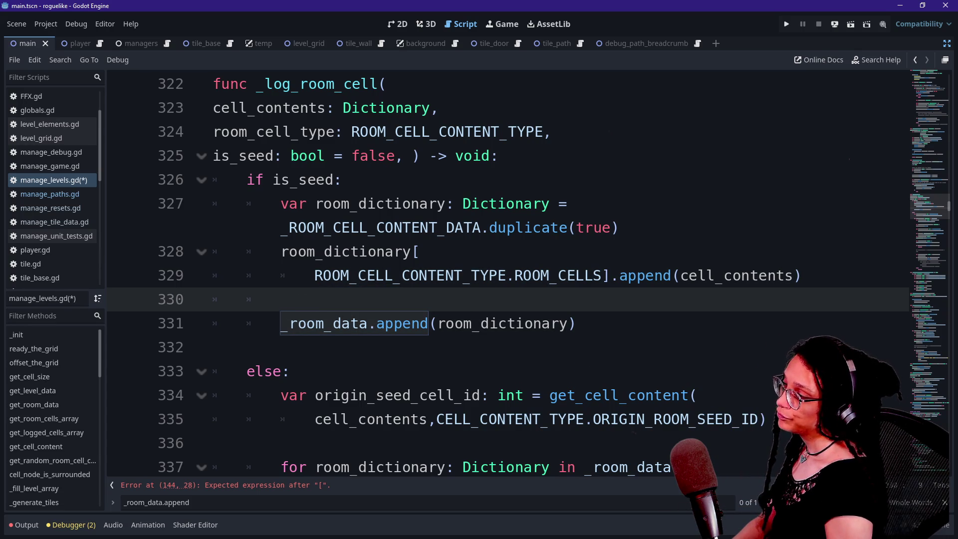
# Step: Add 'var room_id: int = _room_data.size()' above the _room_data.append line
pyautogui.write('_room')
pyautogui.press('BackSpace')
pyautogui.press('BackSpace')
pyautogui.press('BackSpace')
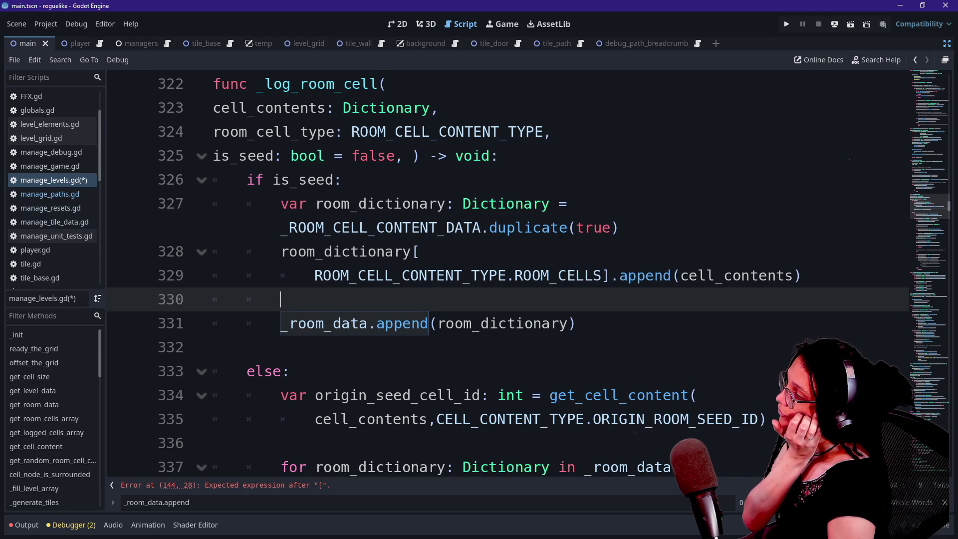
pyautogui.write('_room')
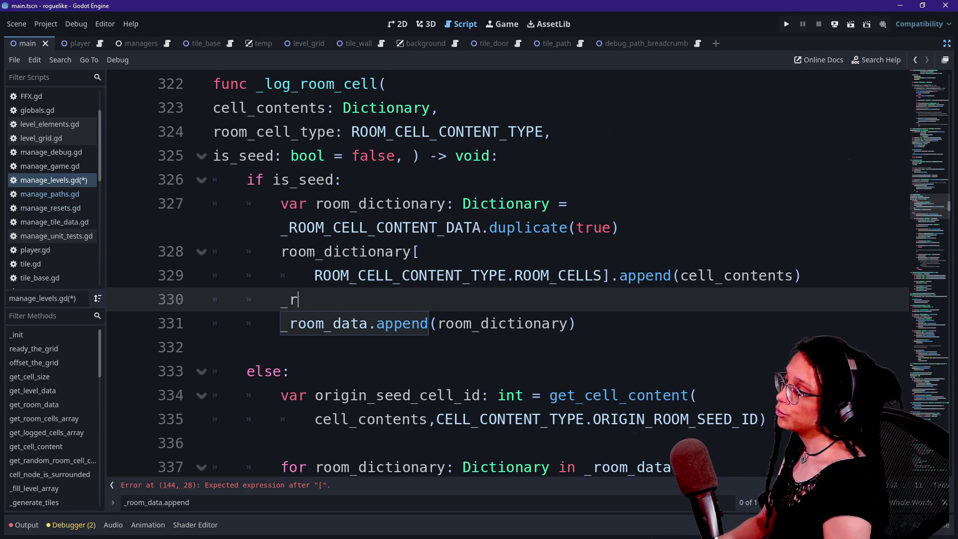
pyautogui.press('BackSpace')
pyautogui.press('BackSpace')
pyautogui.press('BackSpace')
pyautogui.write('var room_i')
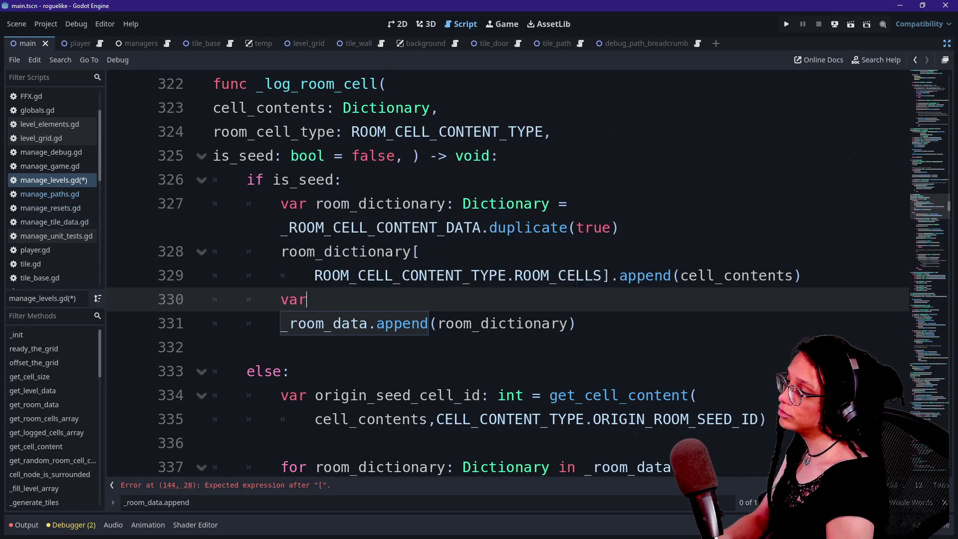
pyautogui.write('d: int = _room_data.size()')
pyautogui.press('Return')
# Step: Begin a room_dictionary[ indexing line, first trying the _ROOM_CELL_CONTENT constant names
pyautogui.write('room_diction')
pyautogui.press('BackSpace')
pyautogui.press('BackSpace')
pyautogui.press('BackSpace')
pyautogui.write('t')
pyautogui.press('Return')
pyautogui.write('[')
pyautogui.press('Return')
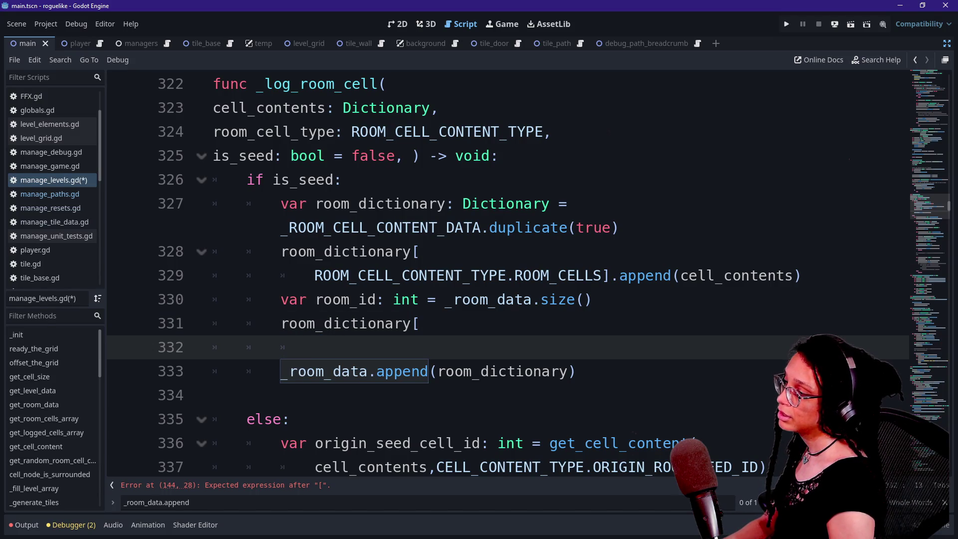
pyautogui.write('ROOM_CELL')
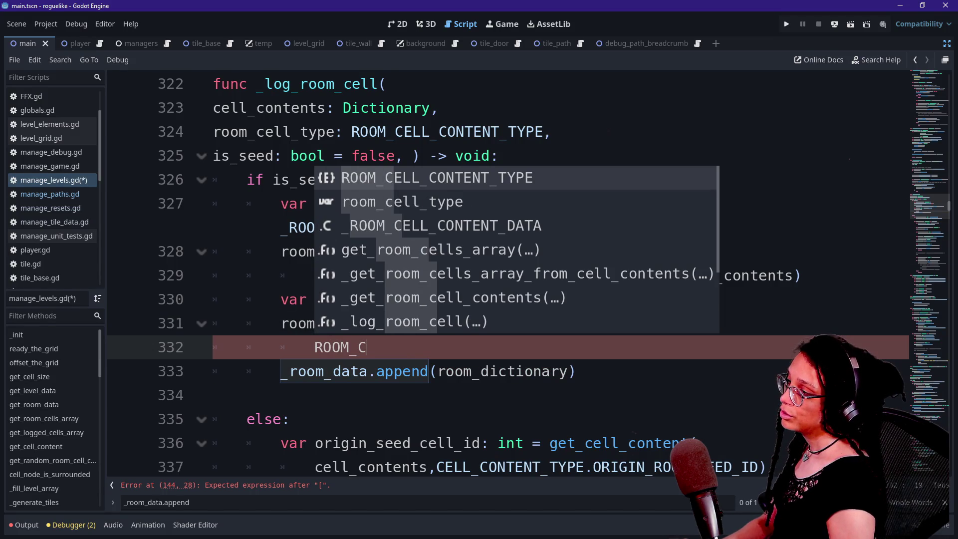
pyautogui.press('Down')
pyautogui.press('Down')
pyautogui.press('Return')
pyautogui.press('BackSpace')
pyautogui.press('BackSpace')
pyautogui.press('BackSpace')
pyautogui.write('TYPE.')
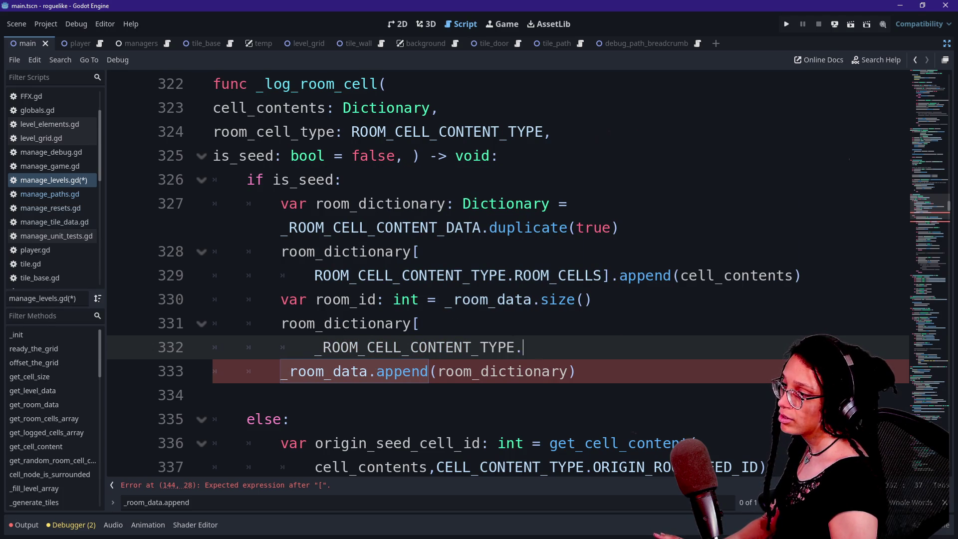
pyautogui.press('BackSpace')
pyautogui.press('BackSpace')
pyautogui.press('BackSpace')
# Step: Complete the key as _ROOM_DATA_TYPE.ID via autocomplete and close the bracket
pyautogui.press('BackSpace')
pyautogui.press('BackSpace')
pyautogui.press('BackSpace')
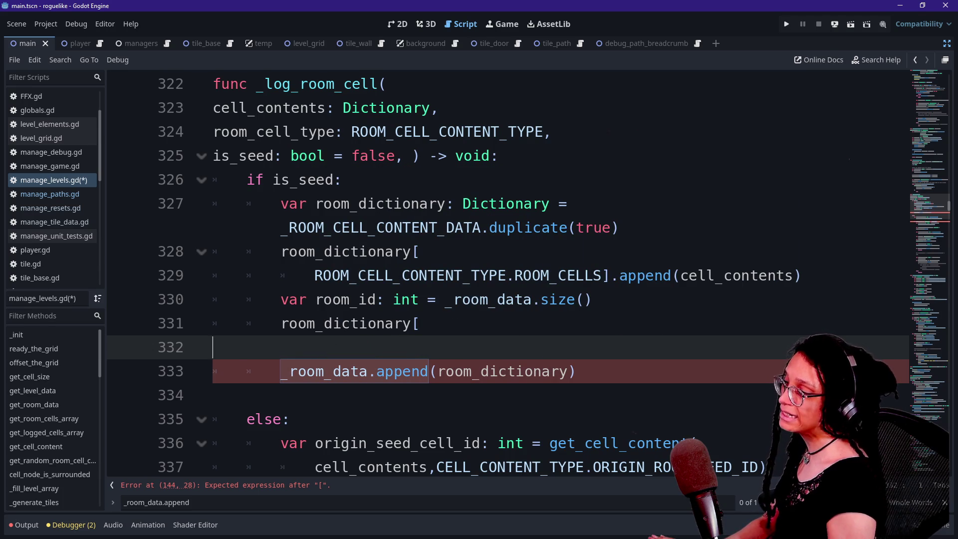
pyautogui.press('Return')
pyautogui.write('_')
pyautogui.write('RO')
pyautogui.press('BackSpace')
pyautogui.press('BackSpace')
pyautogui.press('BackSpace')
pyautogui.press('Tab')
pyautogui.write('ROOM_C')
pyautogui.press('Return')
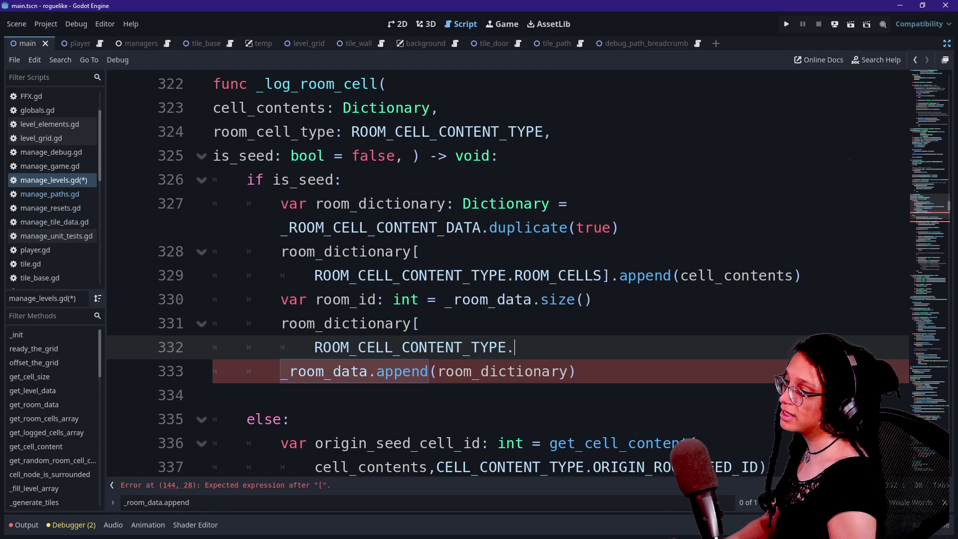
pyautogui.press('BackSpace')
pyautogui.press('BackSpace')
pyautogui.press('BackSpace')
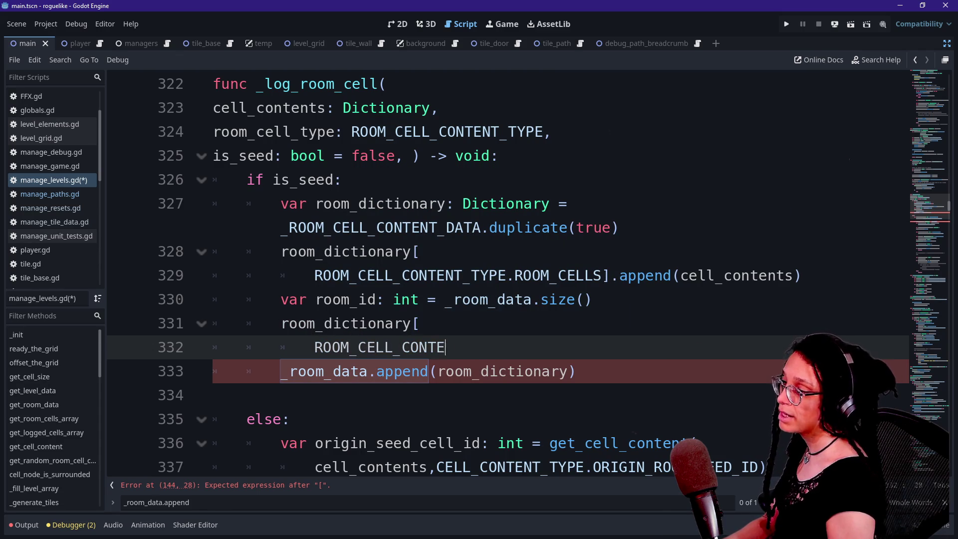
pyautogui.press('BackSpace')
pyautogui.press('BackSpace')
pyautogui.write('DAT')
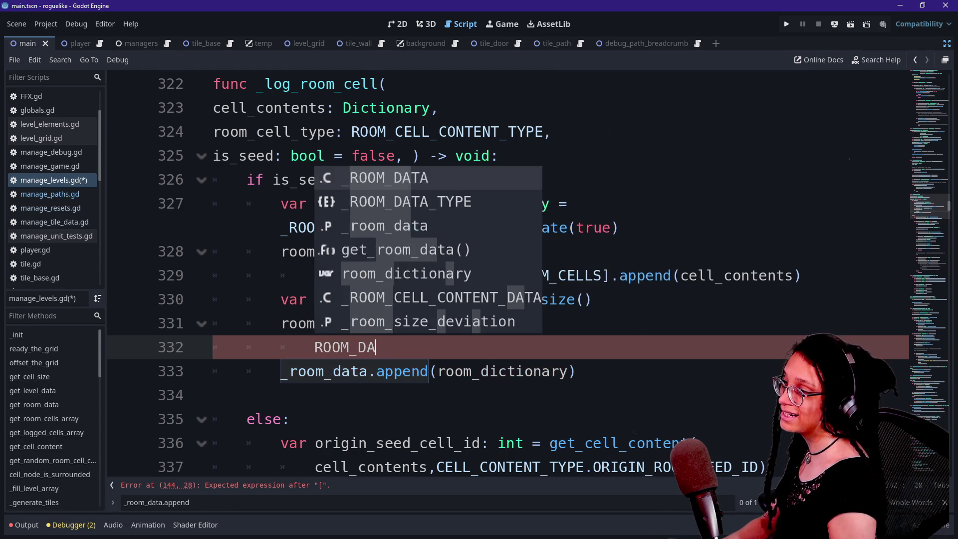
pyautogui.press('Down')
pyautogui.press('Return')
pyautogui.write('.')
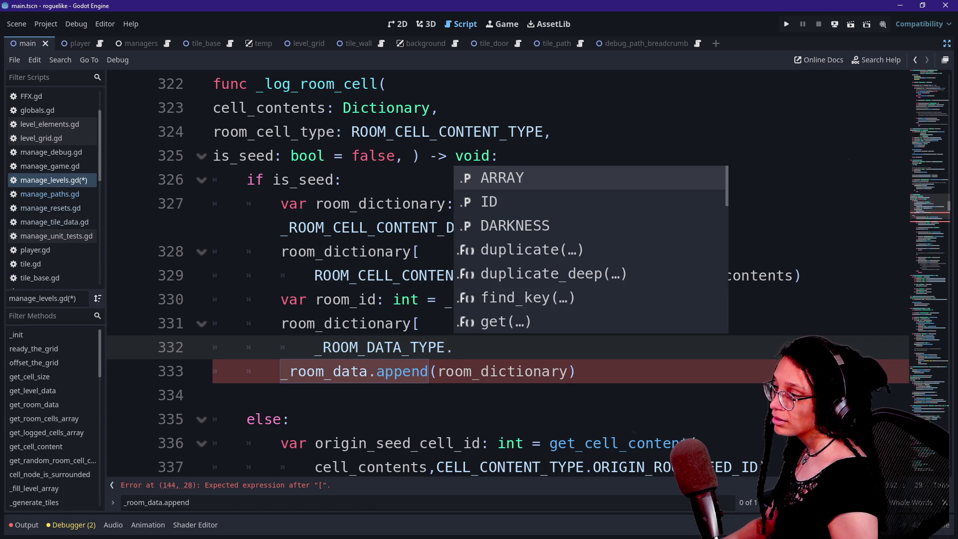
pyautogui.press('Down')
pyautogui.press('Return')
pyautogui.write(')')
pyautogui.press('BackSpace')
pyautogui.write(']')
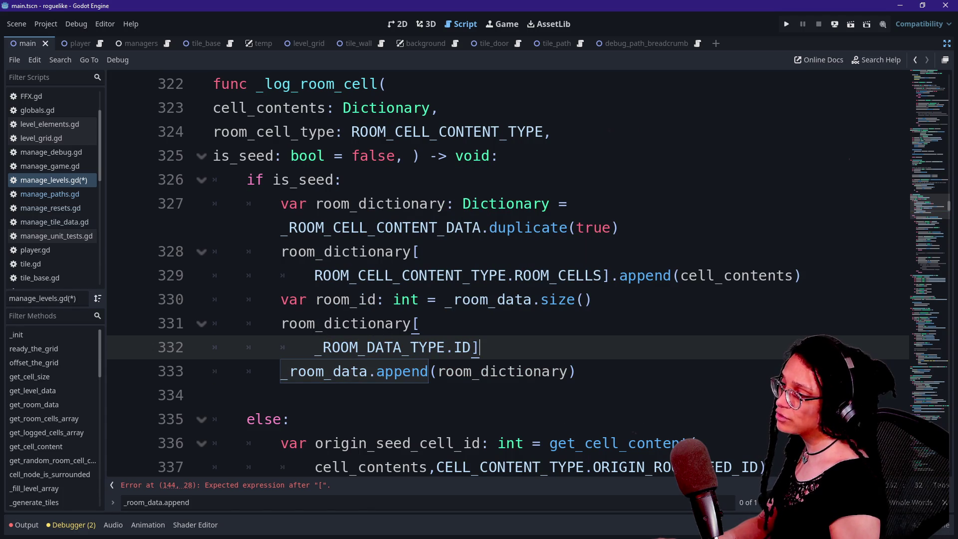
# Step: Select the room_dictionary lines and inspect the _ROOM_CELL_CONTENT_DATA name
pyautogui.moveTo(314, 276); pyautogui.dragTo(463, 275)
pyautogui.moveTo(281, 252); pyautogui.dragTo(801, 275)
pyautogui.click(429, 299)
pyautogui.click(420, 252)
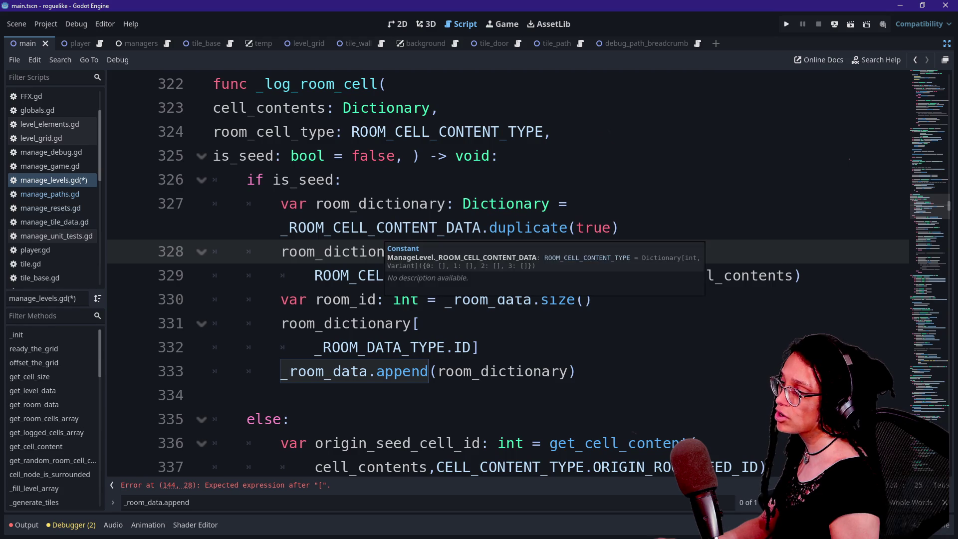
pyautogui.moveTo(394, 228); pyautogui.dragTo(464, 228)
pyautogui.click(473, 228)
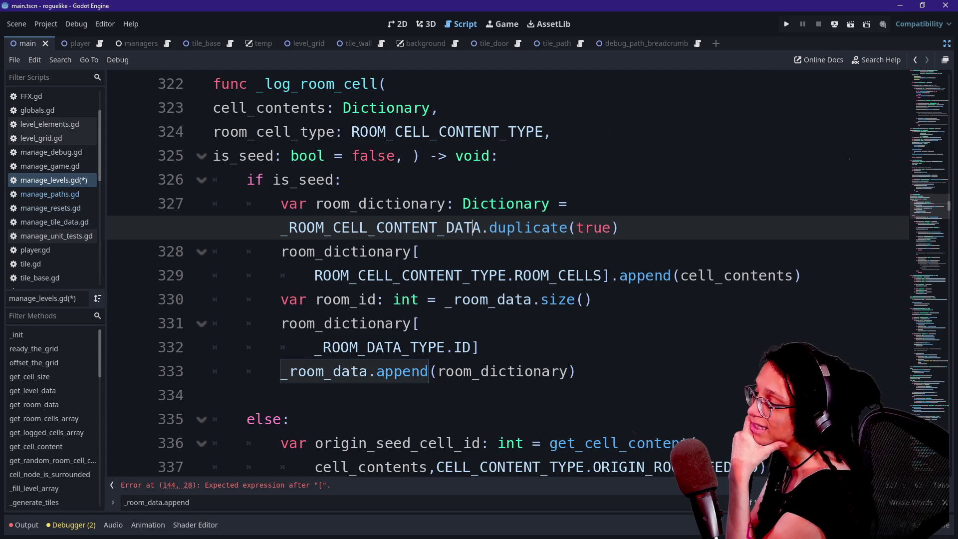
# Step: Jump to the script top and scroll to the ROOM_CELL_CONTENT_TYPE enum and _ROOM_DATA constant
pyautogui.hotkey('ctrl', 'Home')
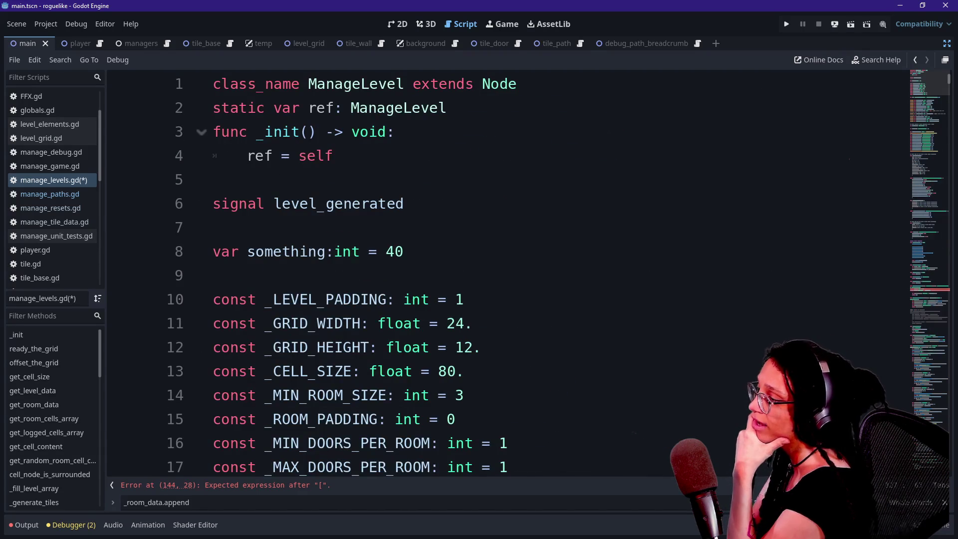
pyautogui.scroll(-3, 499, 274)
pyautogui.scroll(-14, 500, 275)
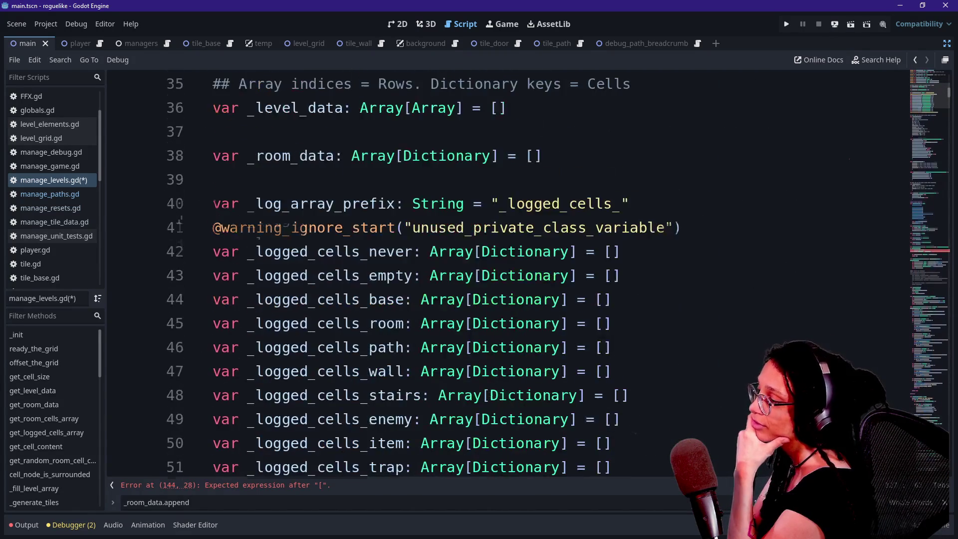
pyautogui.scroll(-10, 499, 274)
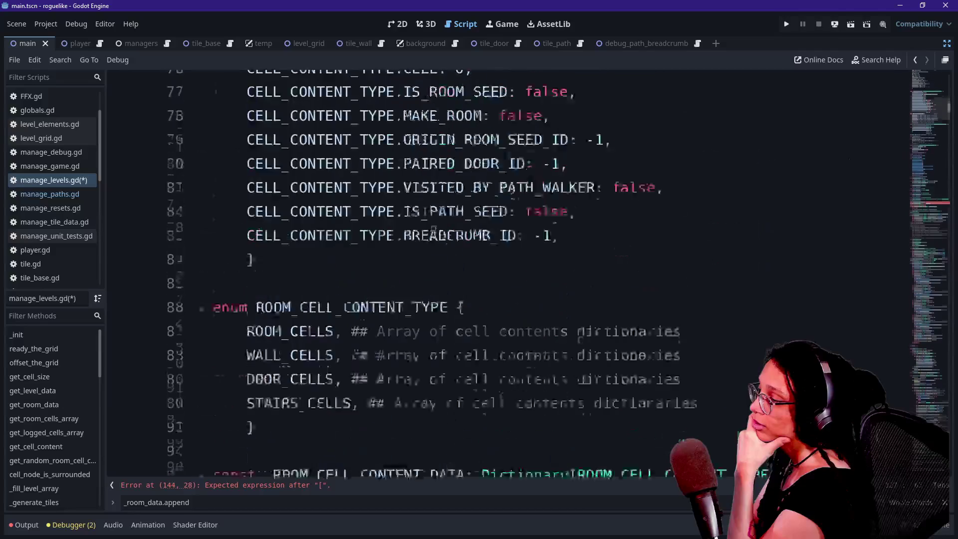
pyautogui.click(682, 204)
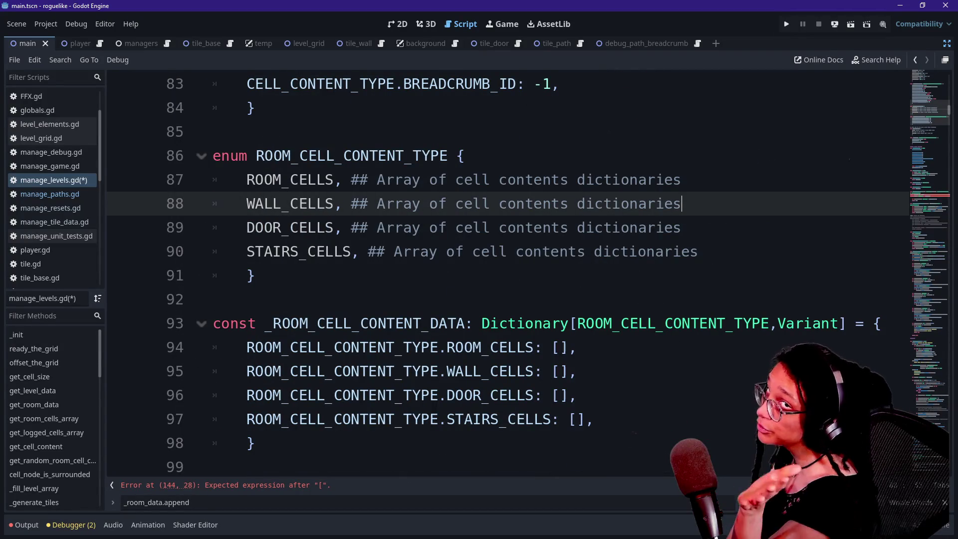
pyautogui.moveTo(213, 156); pyautogui.dragTo(256, 275)
pyautogui.click(256, 275)
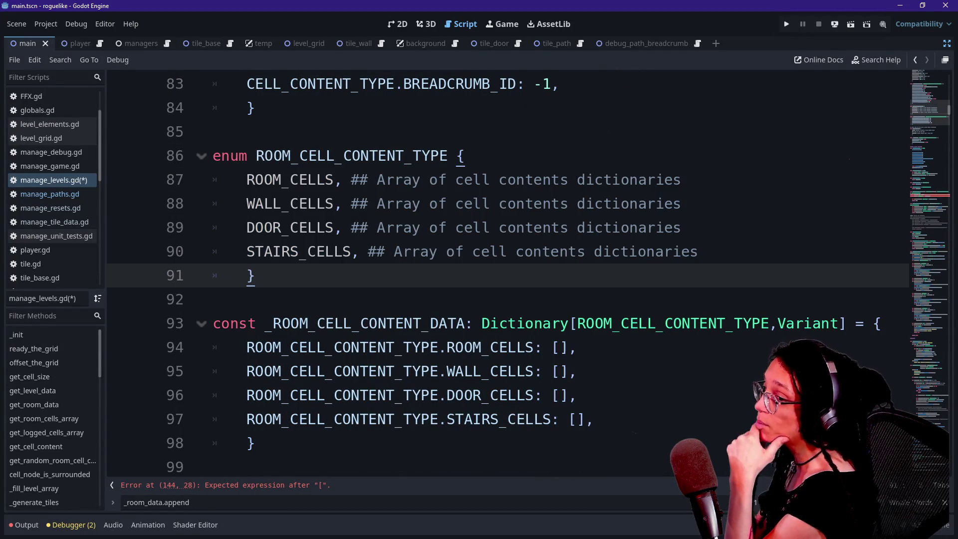
pyautogui.press('Down')
pyautogui.press('Down')
pyautogui.press('Down')
pyautogui.press('Up')
pyautogui.press('Up')
pyautogui.press('Up')
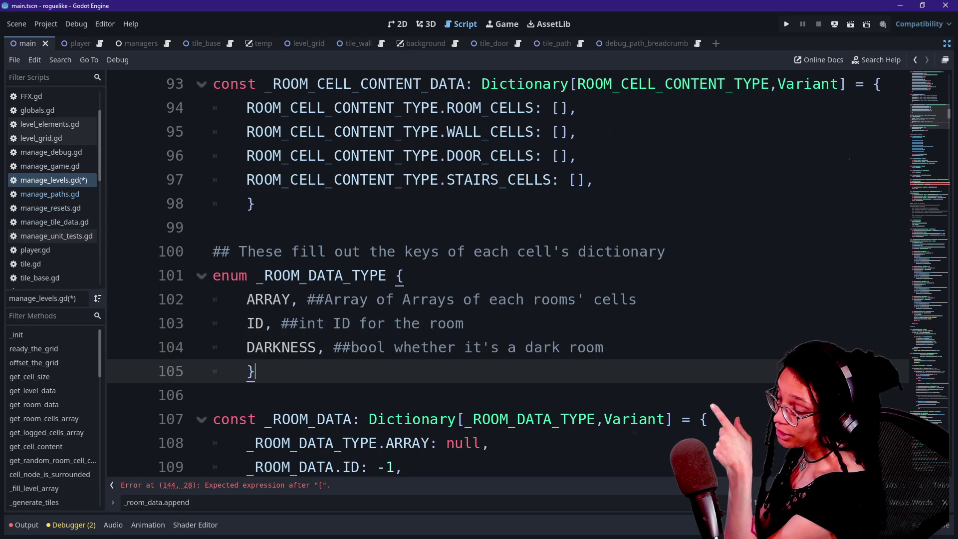
# Step: Select both _ROOM_DATA_TYPE occurrences with Ctrl+D and review the surrounding lines
pyautogui.click(213, 396)
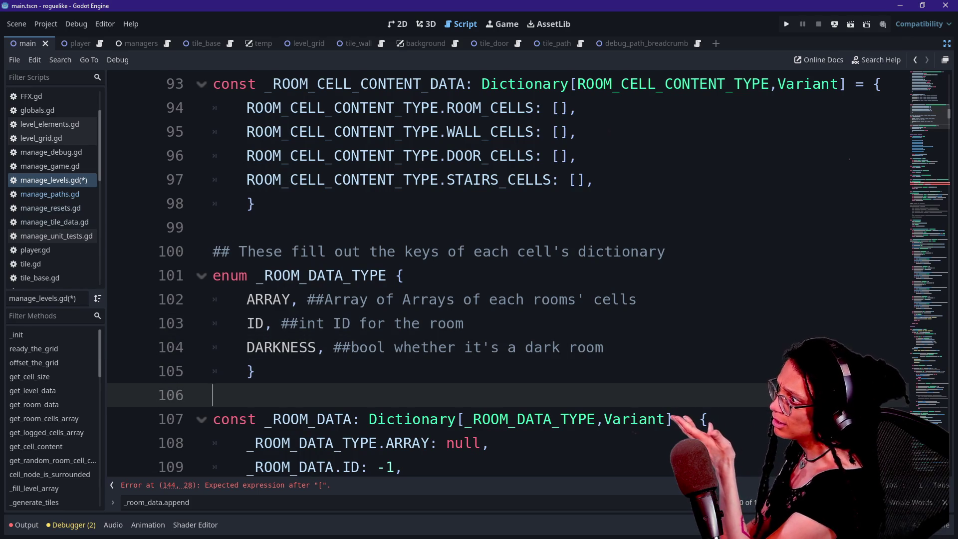
pyautogui.press('Up')
pyautogui.press('Up')
pyautogui.press('Down')
pyautogui.press('Down')
pyautogui.press('Up')
pyautogui.press('Up')
pyautogui.press('Down')
pyautogui.press('Down')
pyautogui.press('Up')
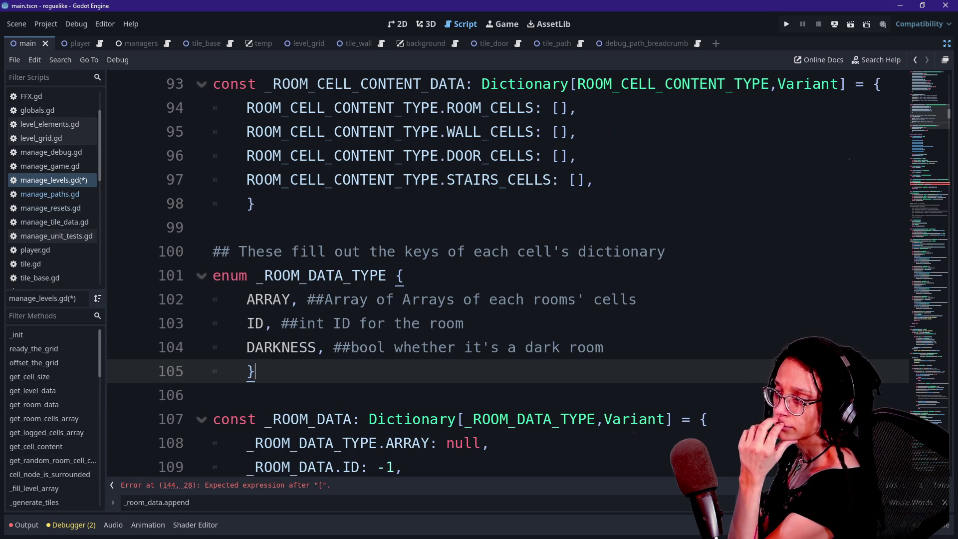
pyautogui.press('Up')
pyautogui.press('Up')
pyautogui.press('Up')
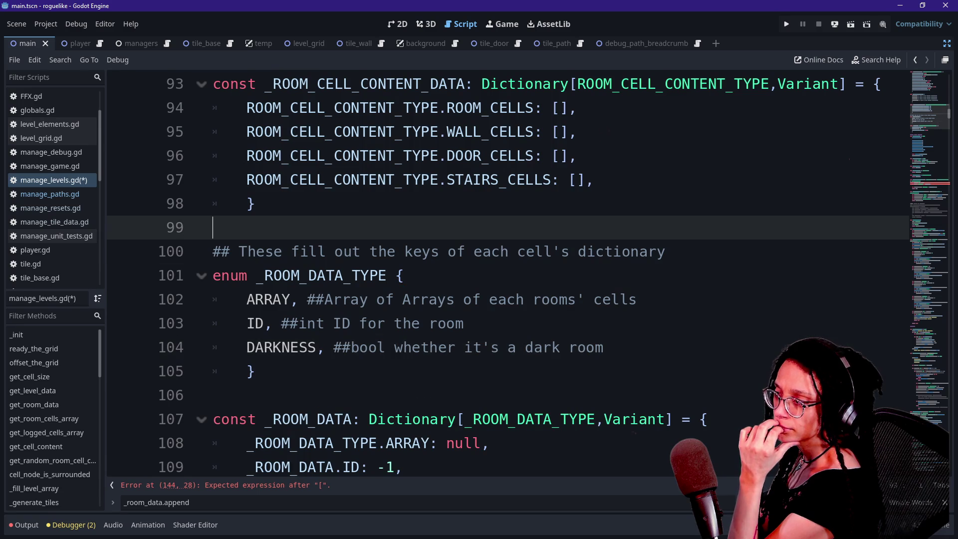
pyautogui.press('Down')
pyautogui.press('Down')
pyautogui.press('Down')
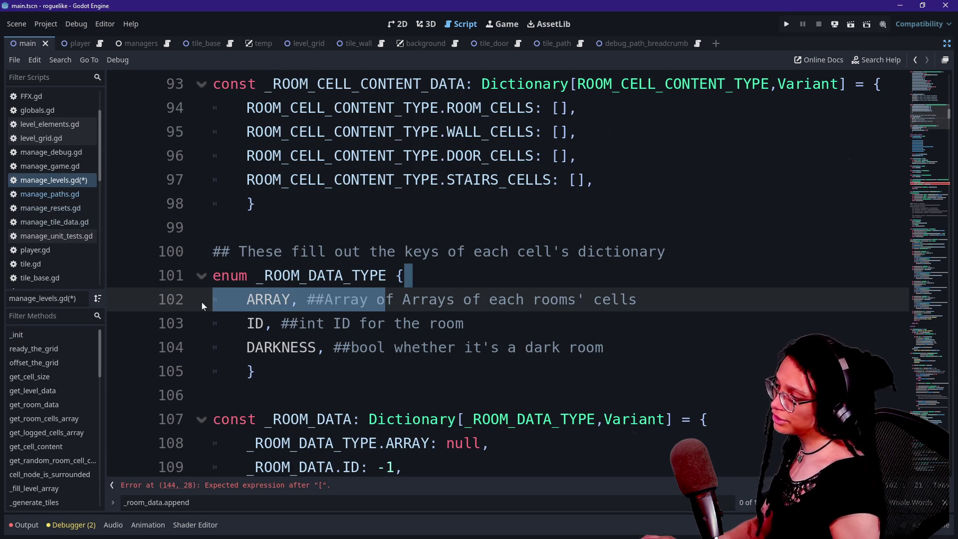
pyautogui.press('Up')
pyautogui.hotkey('ctrl', 'd')
pyautogui.hotkey('ctrl', 'd')
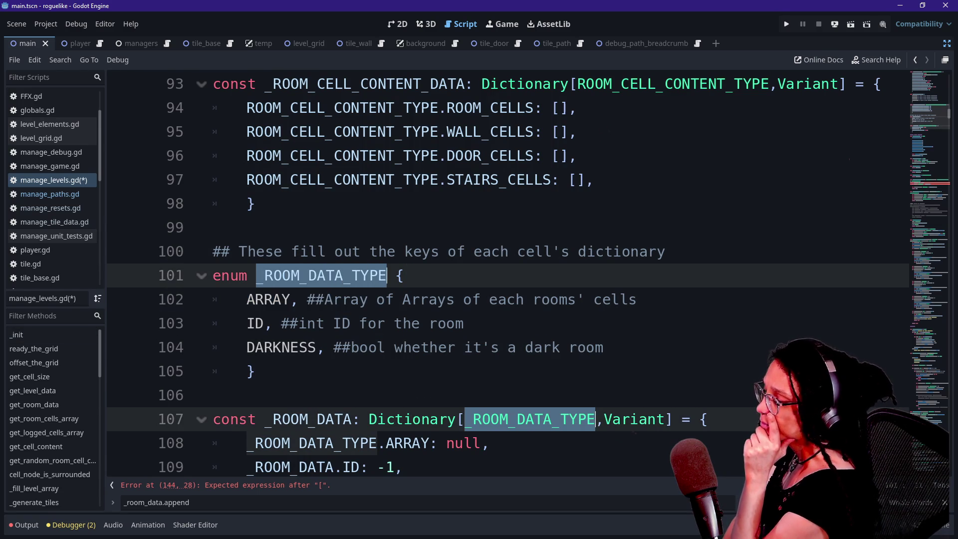
pyautogui.scroll(-1, 507, 272)
pyautogui.scroll(-2, 508, 272)
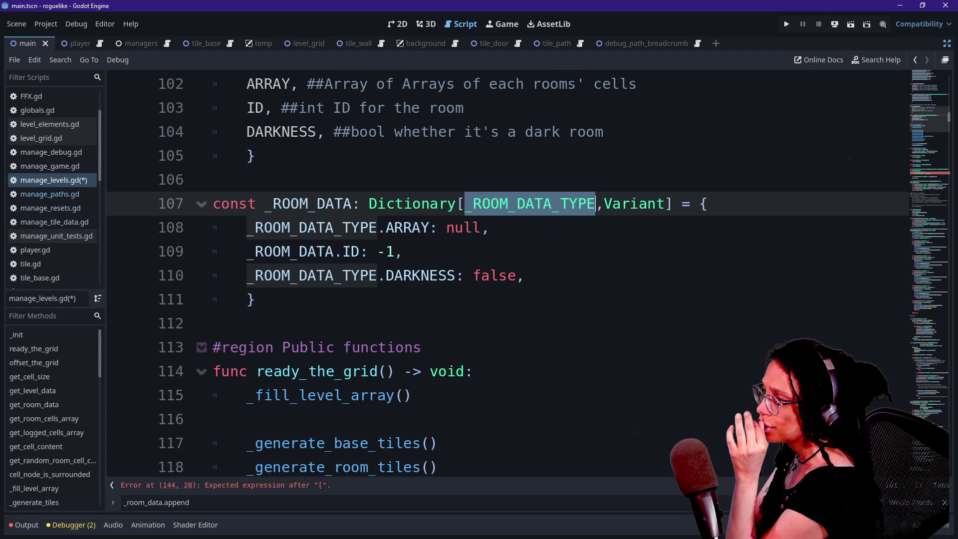
pyautogui.scroll(20, 508, 272)
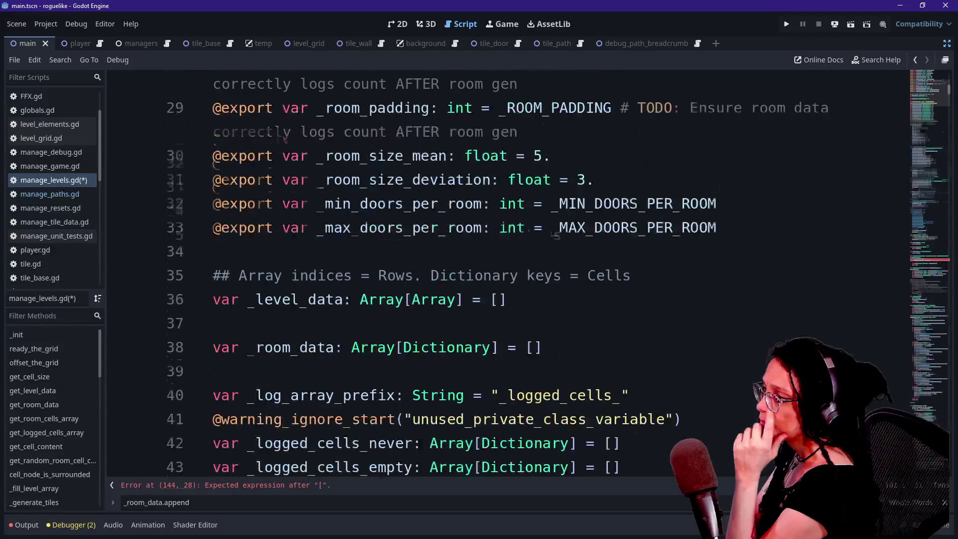
pyautogui.scroll(7, 508, 272)
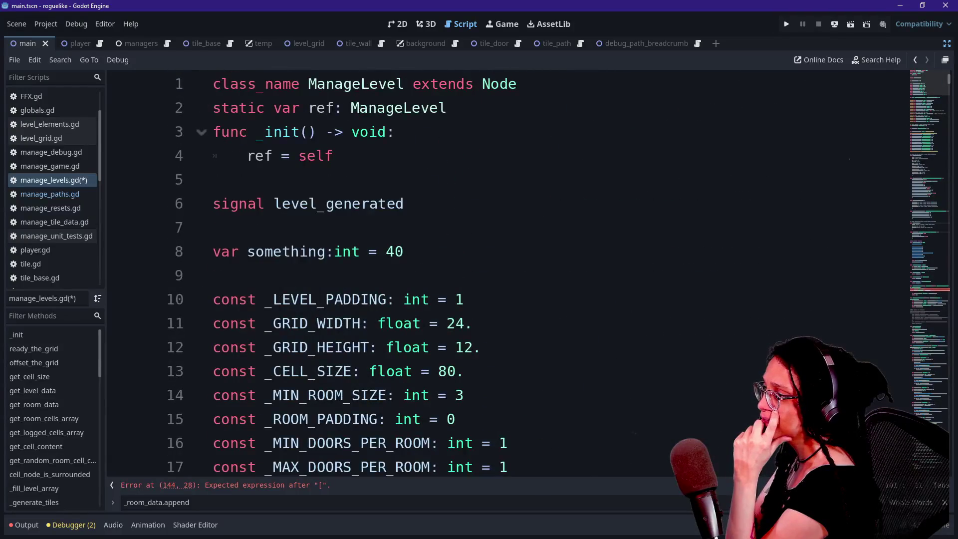
pyautogui.scroll(-6, 508, 272)
pyautogui.scroll(-4, 508, 272)
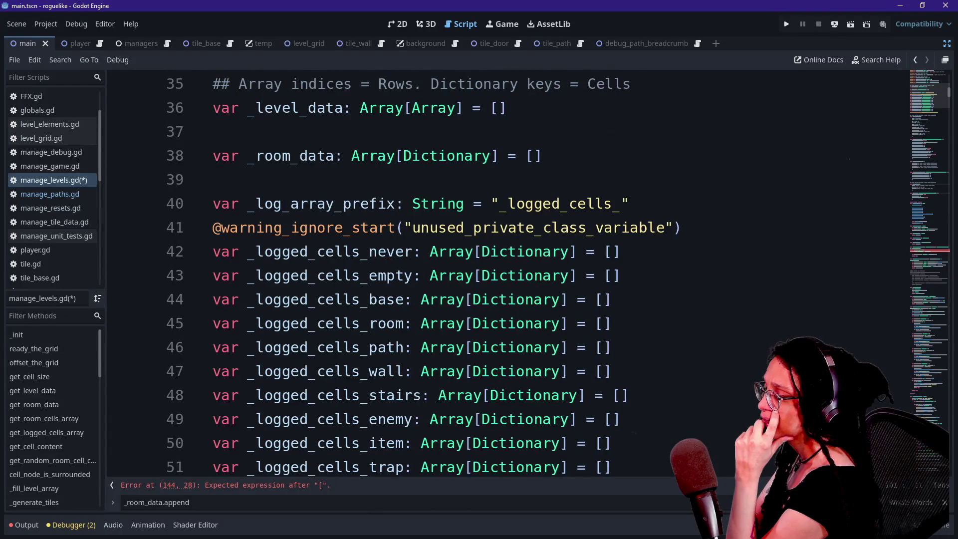
pyautogui.click(412, 299)
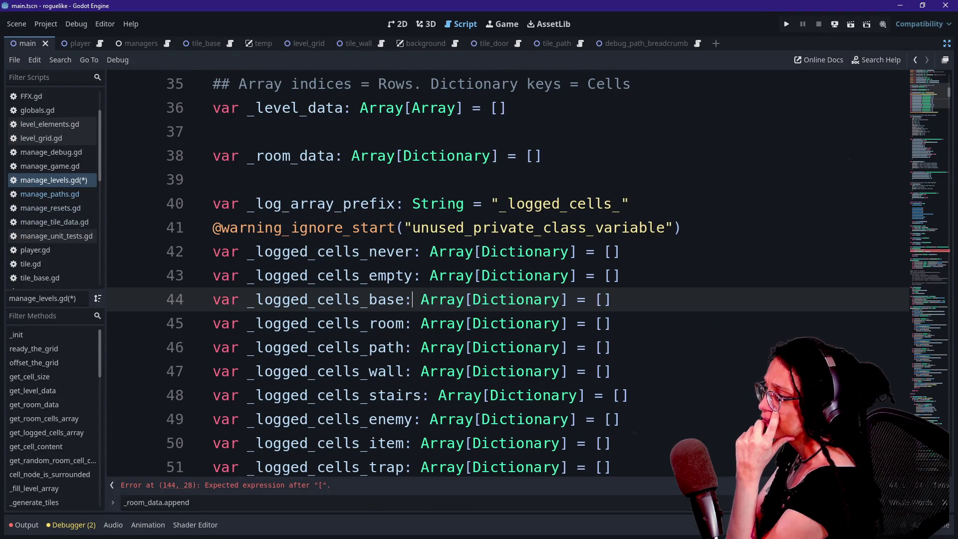
pyautogui.scroll(-9, 408, 291)
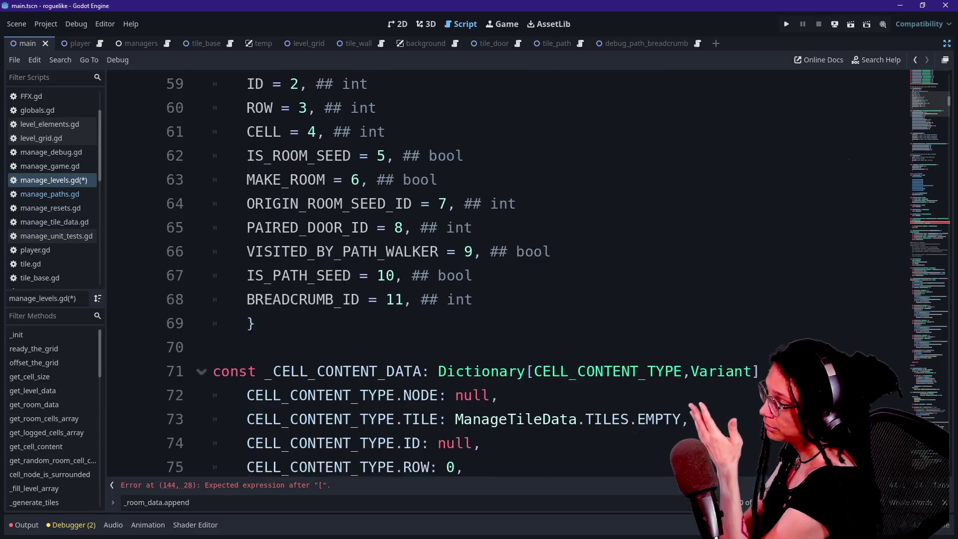
pyautogui.scroll(-2, 408, 292)
pyautogui.moveTo(507, 419)
pyautogui.mouseDown()
pyautogui.moveTo(499, 443)
pyautogui.moveTo(465, 420)
pyautogui.moveTo(554, 443)
pyautogui.moveTo(507, 467)
pyautogui.moveTo(517, 419)
pyautogui.mouseUp()
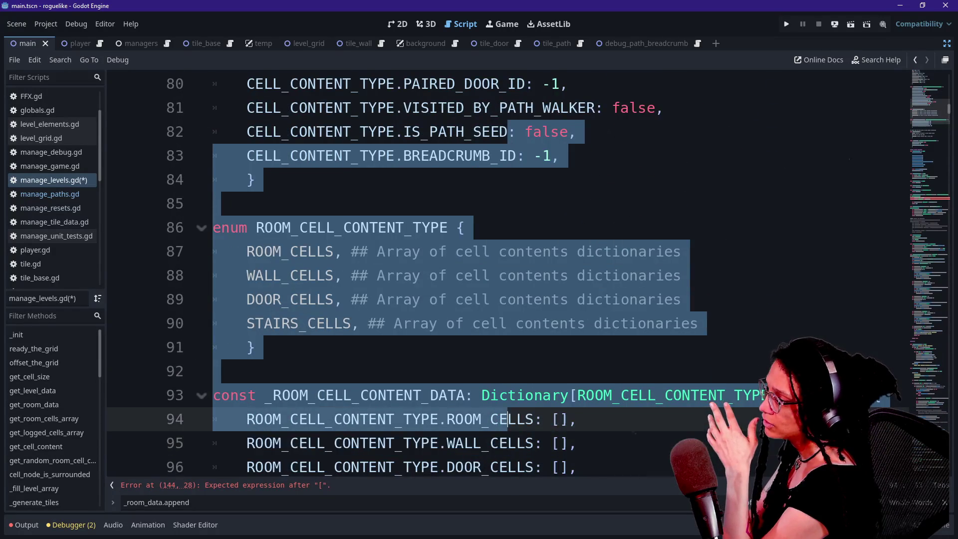
pyautogui.click(509, 420)
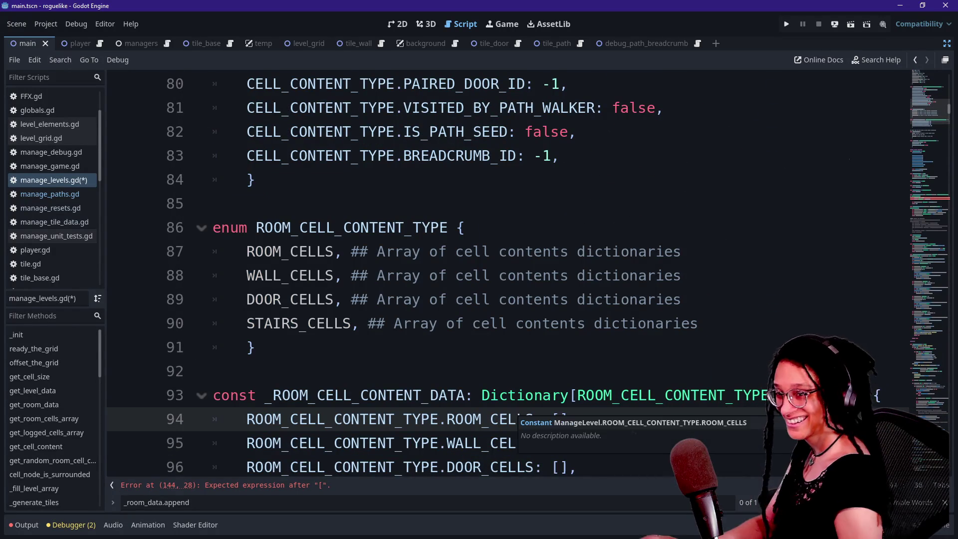
pyautogui.click(483, 276)
pyautogui.press('Down')
pyautogui.press('Down')
pyautogui.press('Down')
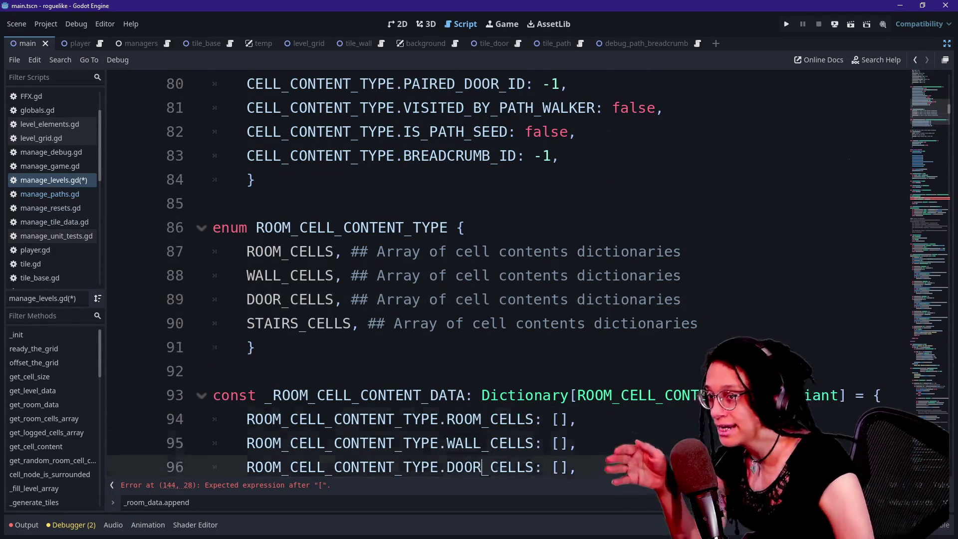
pyautogui.press('Down')
pyautogui.press('Down')
pyautogui.press('Down')
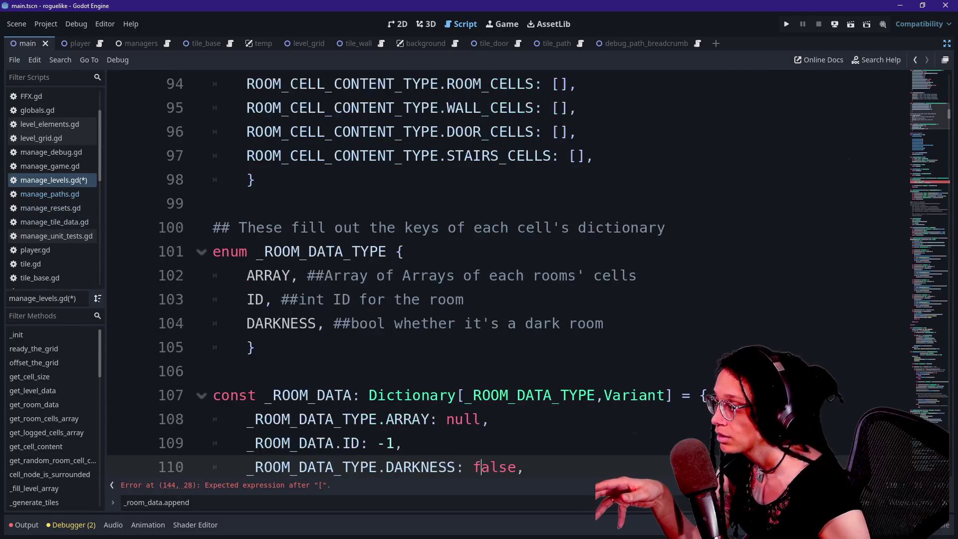
pyautogui.press('Down')
pyautogui.press('Down')
pyautogui.press('Down')
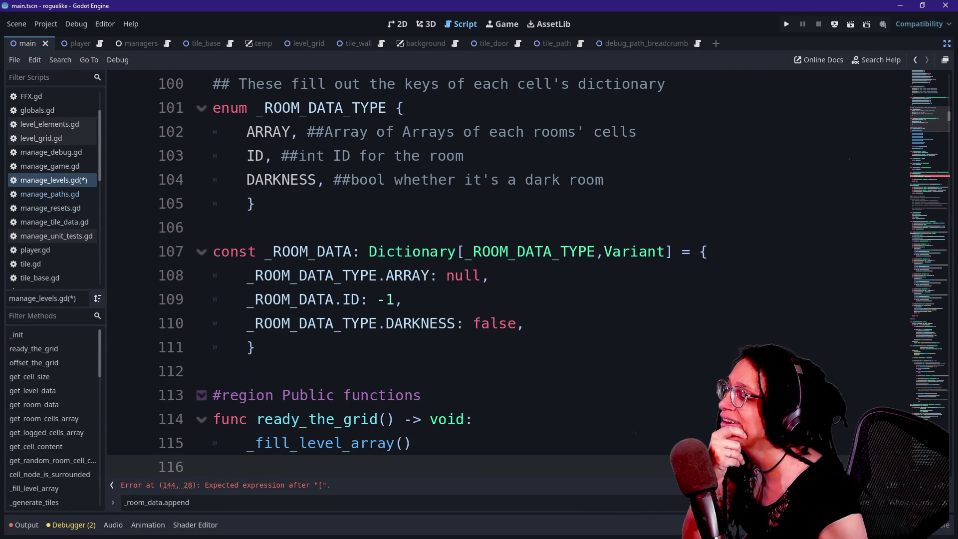
pyautogui.doubleClick(310, 252)
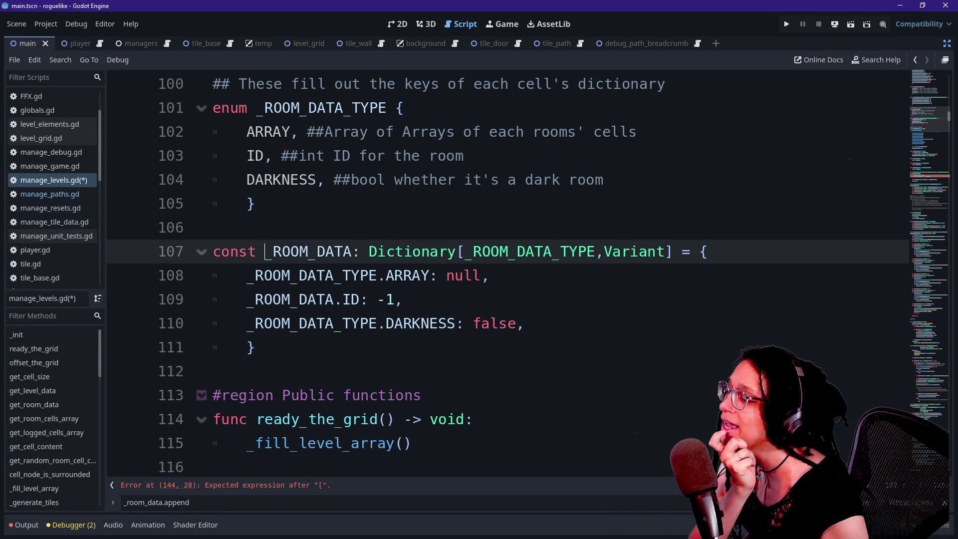
pyautogui.click(360, 251)
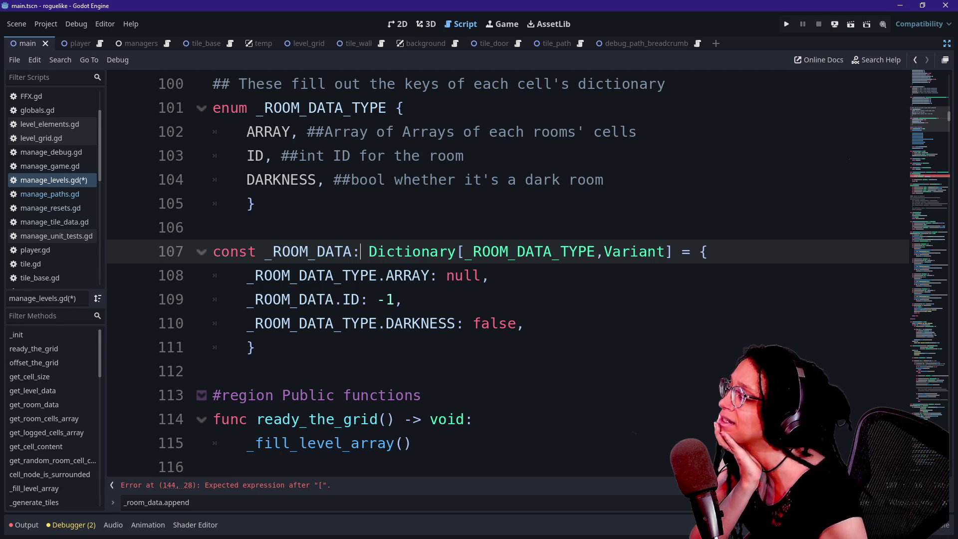
pyautogui.moveTo(360, 252); pyautogui.dragTo(509, 252)
pyautogui.click(518, 252)
pyautogui.click(457, 252)
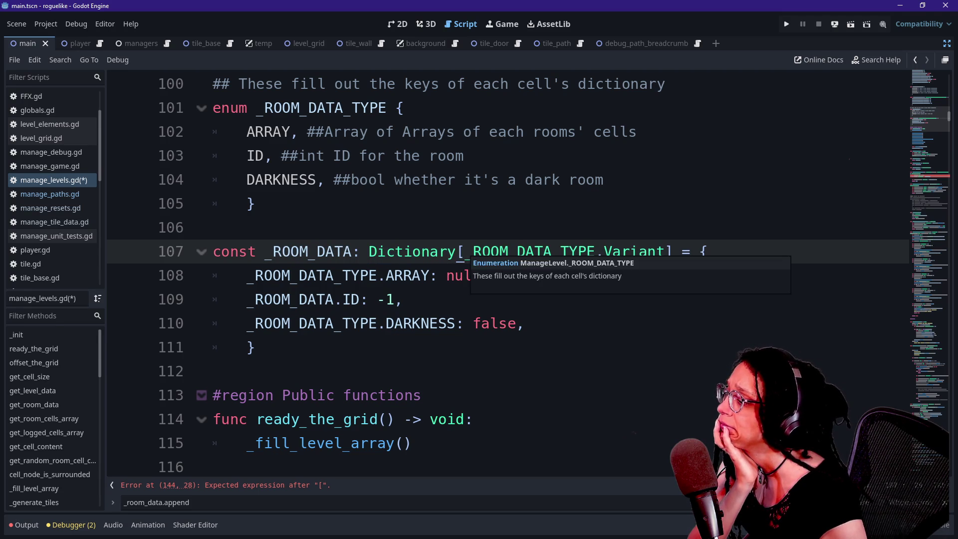
pyautogui.moveTo(464, 251); pyautogui.dragTo(630, 251)
pyautogui.click(632, 251)
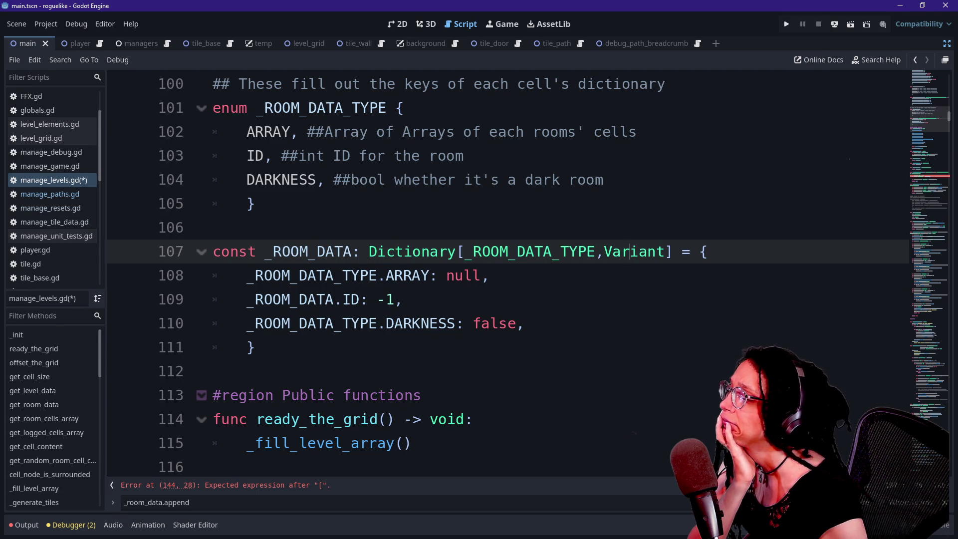
pyautogui.moveTo(255, 347); pyautogui.dragTo(213, 252)
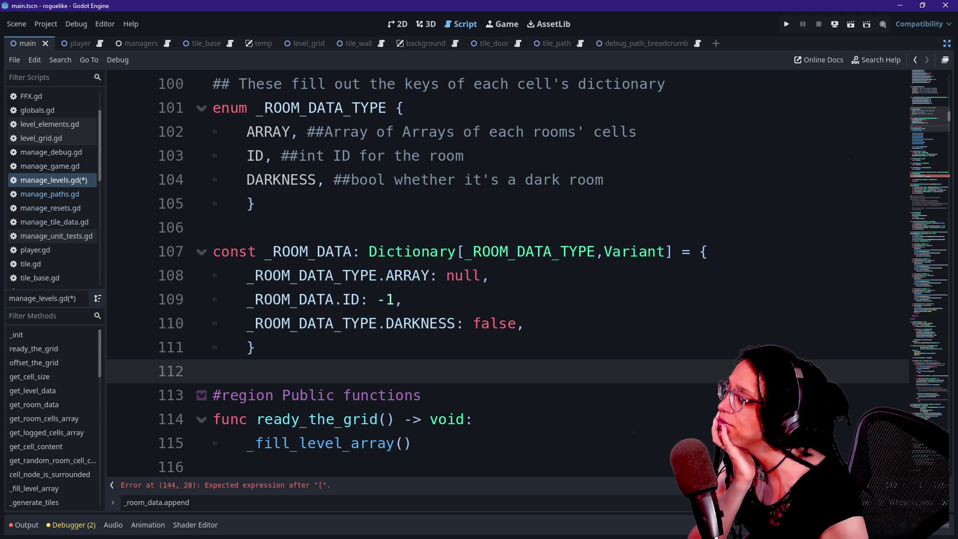
pyautogui.moveTo(399, 299); pyautogui.dragTo(247, 180)
pyautogui.click(255, 203)
pyautogui.moveTo(273, 251); pyautogui.dragTo(317, 299)
pyautogui.moveTo(255, 347)
pyautogui.mouseDown()
pyautogui.moveTo(215, 228)
pyautogui.moveTo(336, 276)
pyautogui.moveTo(329, 299)
pyautogui.moveTo(290, 132)
pyautogui.mouseUp()
pyautogui.click(290, 132)
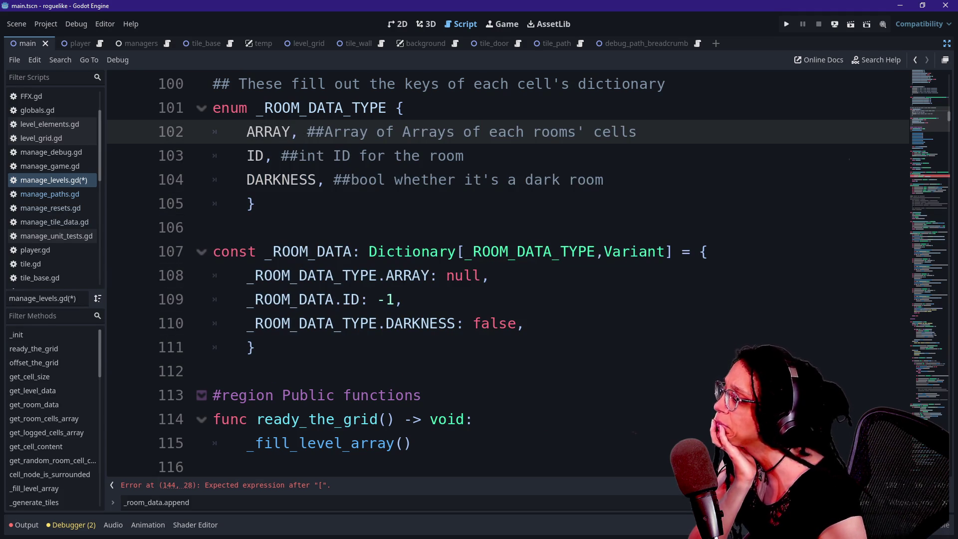
pyautogui.moveTo(265, 251); pyautogui.dragTo(353, 251)
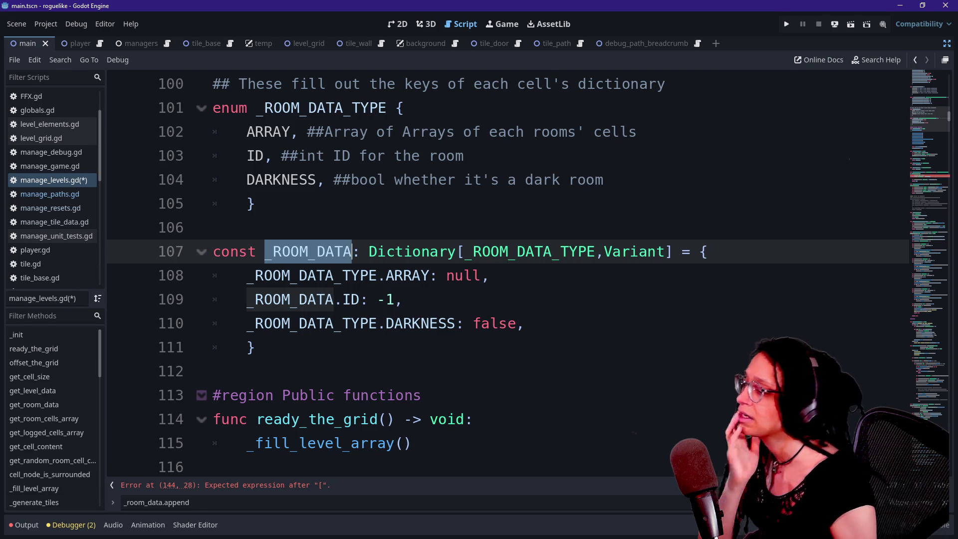
# Step: Search _ROOM_DATA as a whole word, step through matches, then switch to the Excalidraw diagram
pyautogui.hotkey('ctrl', 'f')
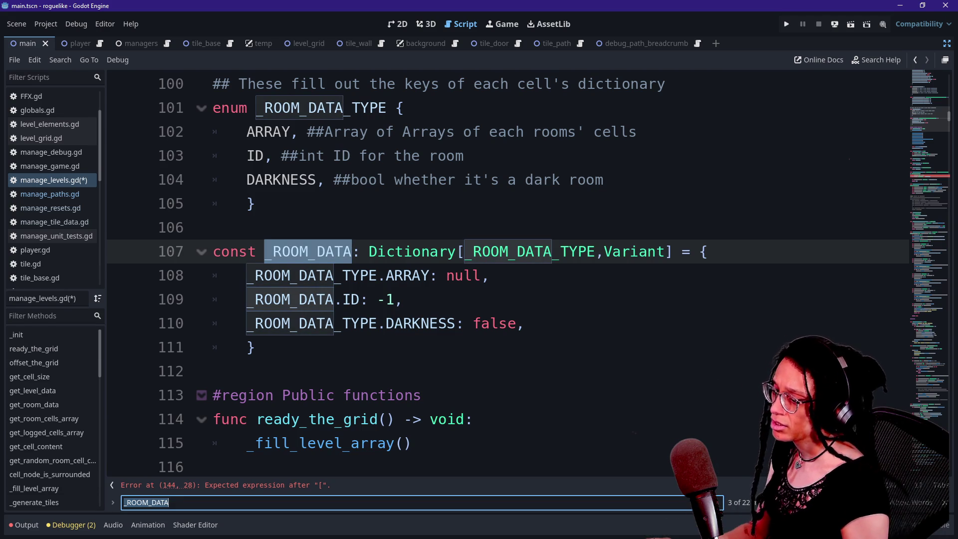
pyautogui.click(894, 502)
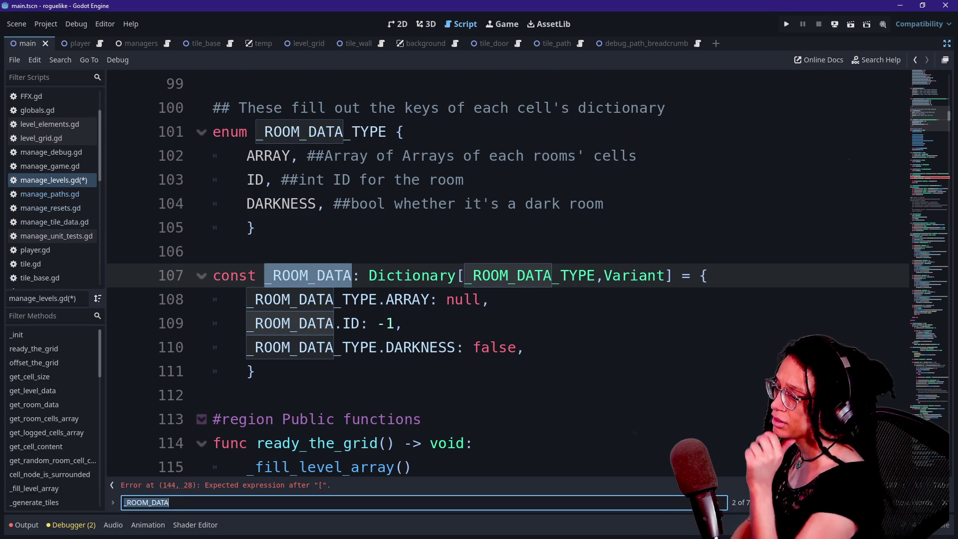
pyautogui.press('Return')
pyautogui.press('Return')
pyautogui.scroll(5, 499, 274)
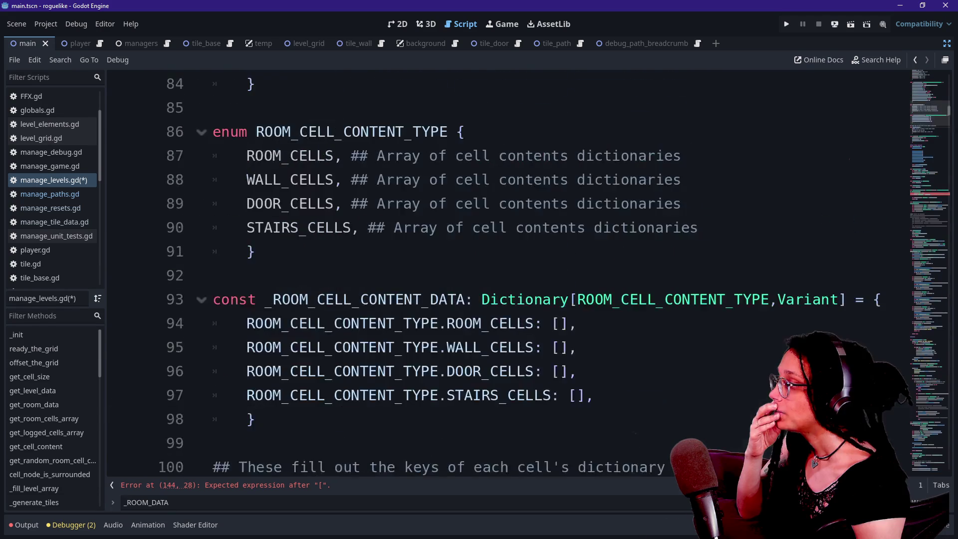
pyautogui.scroll(-3, 499, 274)
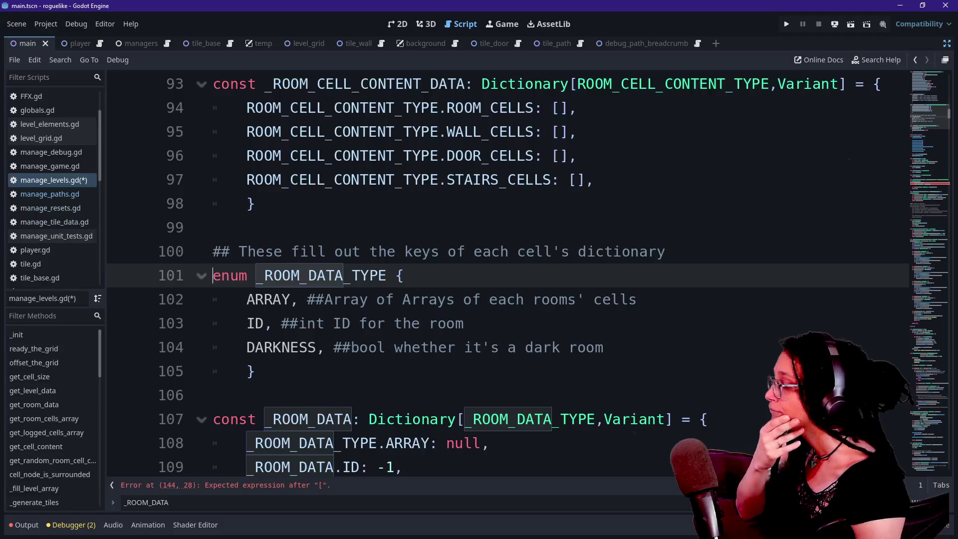
pyautogui.scroll(-2, 499, 274)
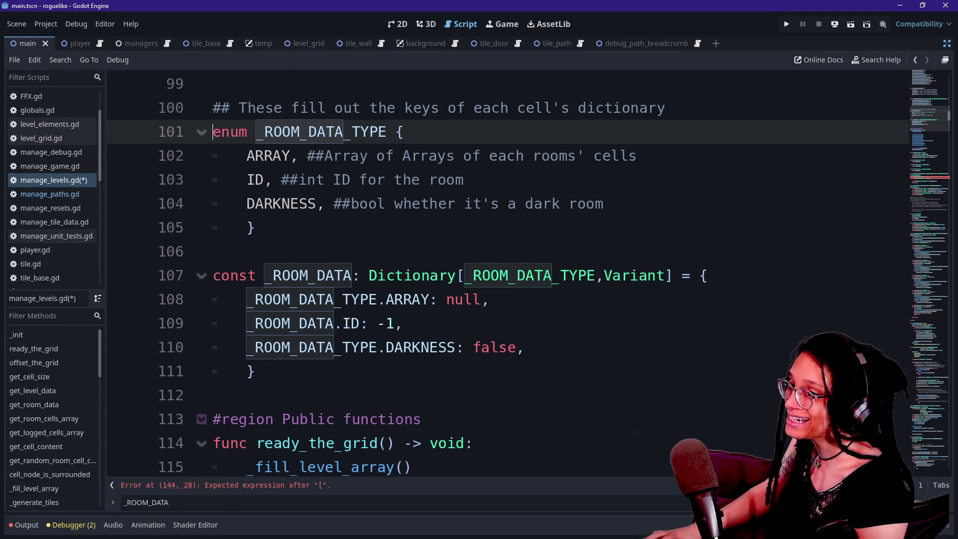
pyautogui.hotkey('alt', 'Tab')
pyautogui.click(601, 15)
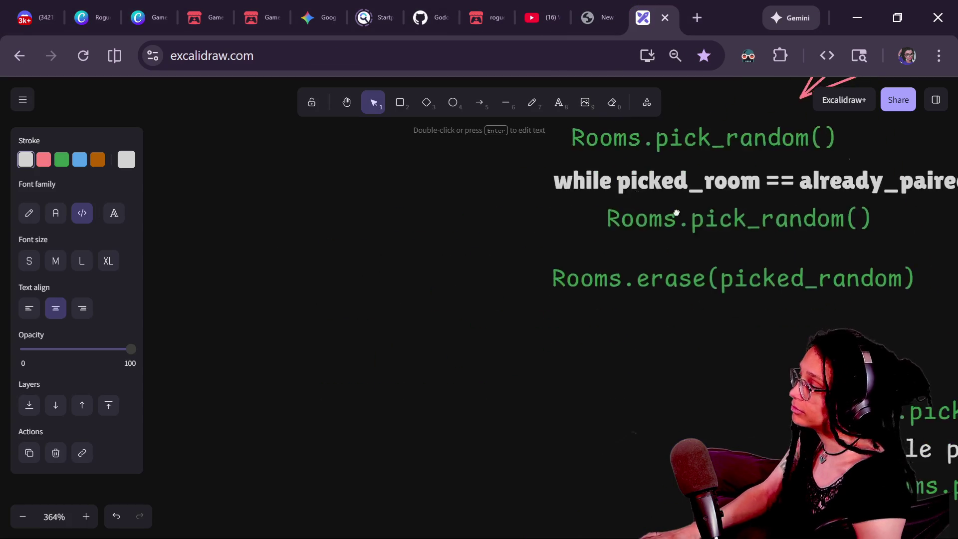
# Step: Draw a rounded orange rectangle left of the code and label it _room_data
pyautogui.scroll(1, 637, 196)
pyautogui.hscroll(-3, 637, 196)
pyautogui.click(426, 103)
pyautogui.click(400, 102)
pyautogui.moveTo(203, 206); pyautogui.dragTo(443, 341)
pyautogui.click(559, 102)
pyautogui.click(323, 237)
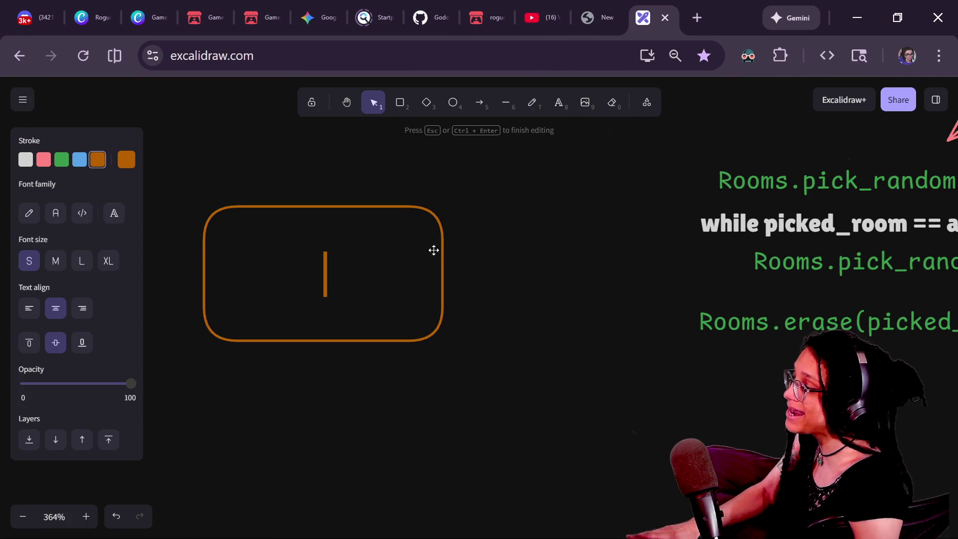
pyautogui.write('R')
pyautogui.press('BackSpace')
pyautogui.write('_room_da')
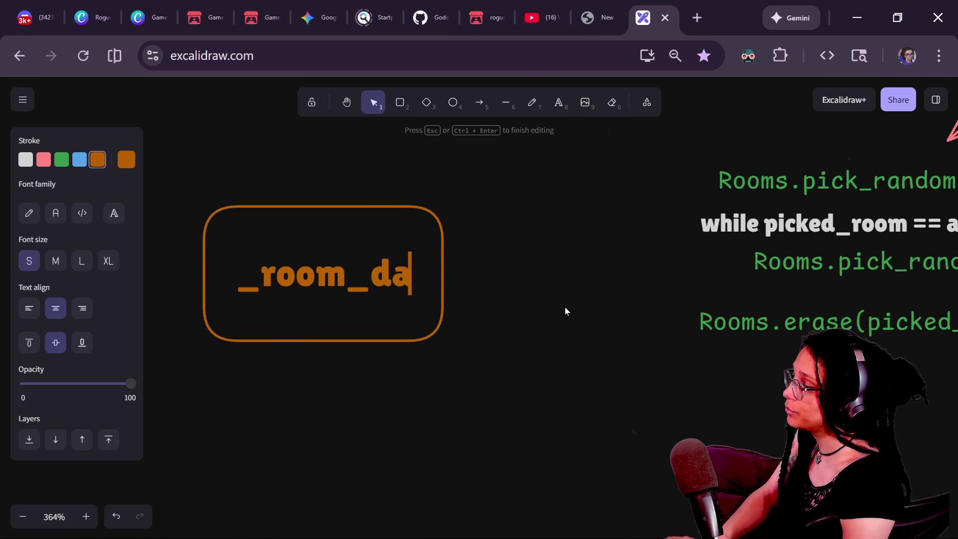
pyautogui.write('ta')
pyautogui.click(539, 320)
# Step: Move the _room_data box higher beside the pairing pseudocode
pyautogui.moveTo(558, 345)
pyautogui.mouseDown()
pyautogui.moveTo(259, 208)
pyautogui.moveTo(194, 198)
pyautogui.mouseUp()
pyautogui.moveTo(315, 241)
pyautogui.mouseDown()
pyautogui.moveTo(295, 221)
pyautogui.moveTo(324, 276)
pyautogui.mouseUp()
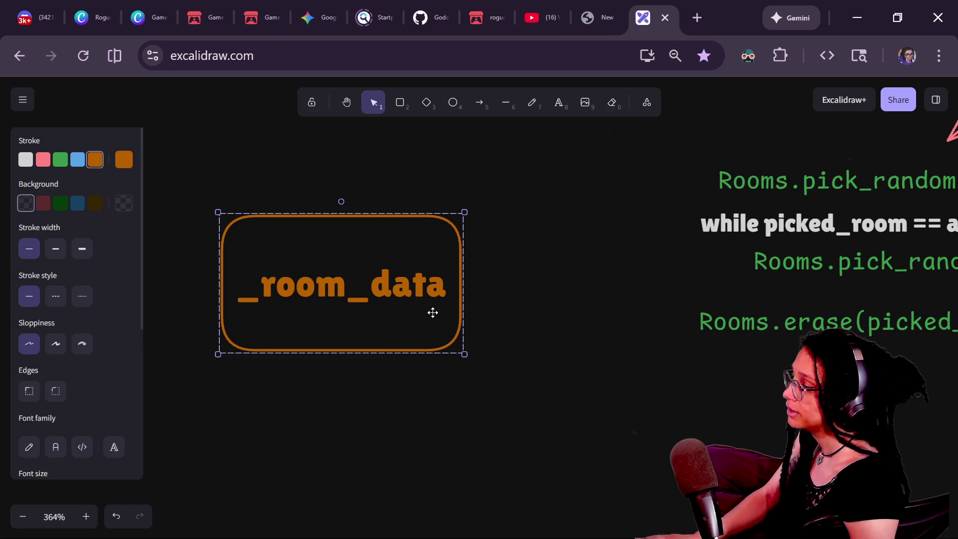
pyautogui.moveTo(433, 313); pyautogui.dragTo(422, 261)
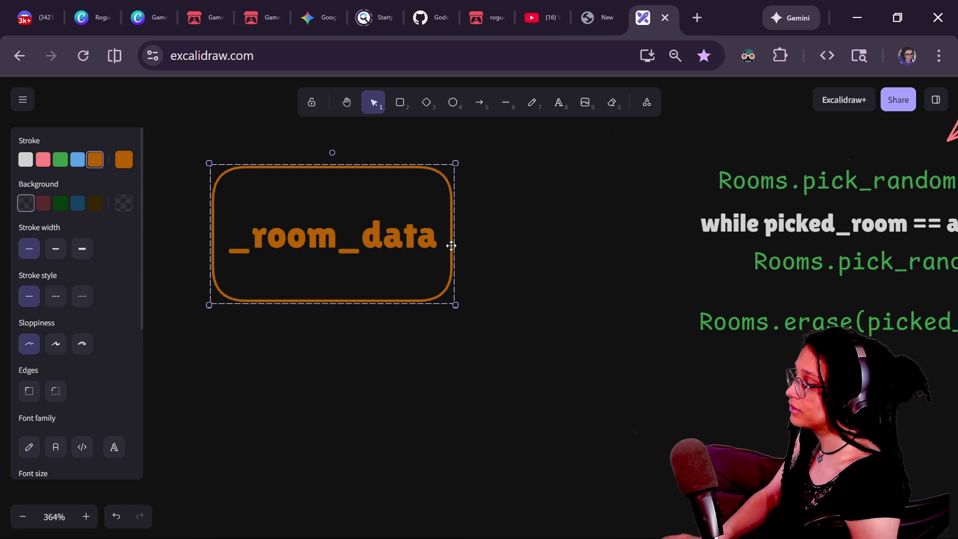
pyautogui.click(458, 274)
pyautogui.click(342, 246)
pyautogui.doubleClick(343, 246)
pyautogui.click(338, 239)
pyautogui.click(479, 339)
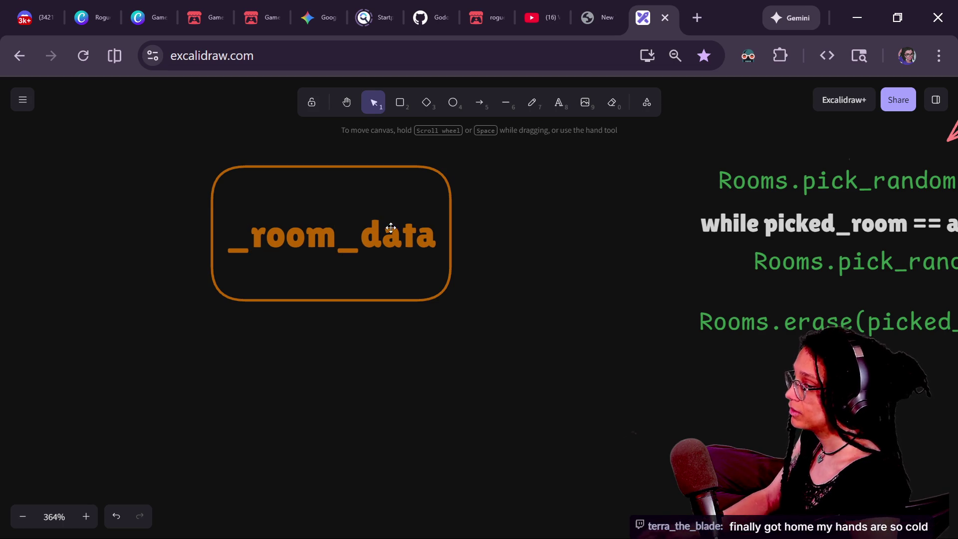
pyautogui.click(459, 252)
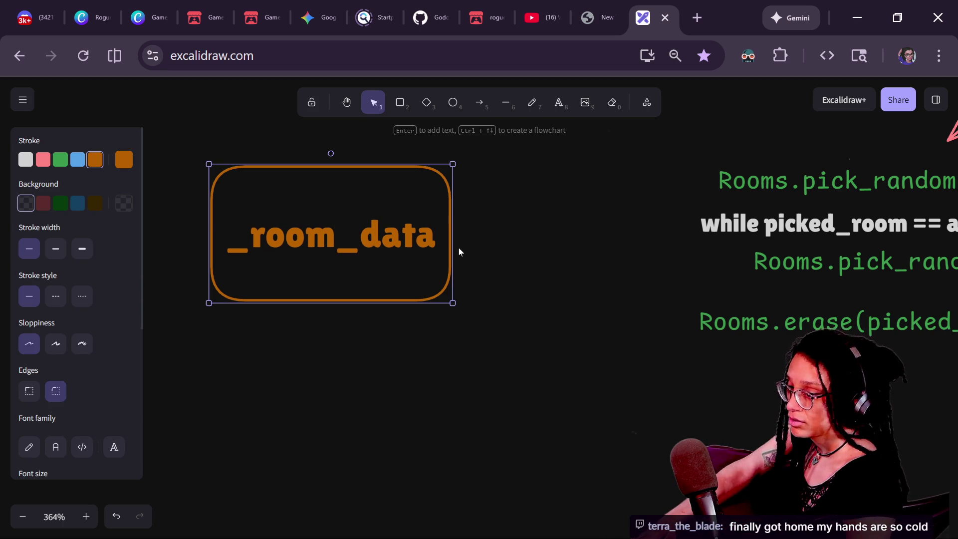
pyautogui.moveTo(301, 251); pyautogui.dragTo(301, 250)
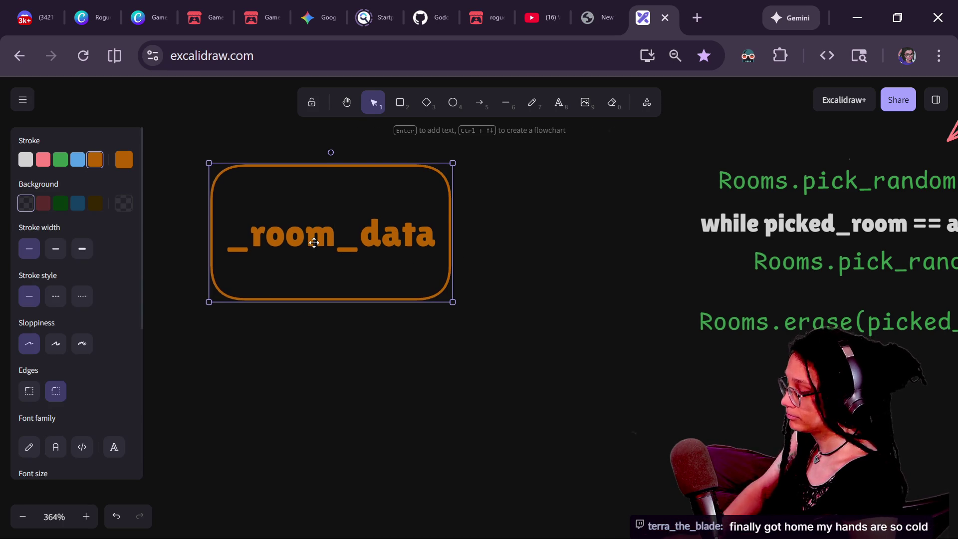
# Step: Delete the _room_data label text so the box is empty
pyautogui.press('Escape')
pyautogui.click(358, 256)
pyautogui.doubleClick(418, 265)
pyautogui.press('BackSpace')
pyautogui.click(493, 282)
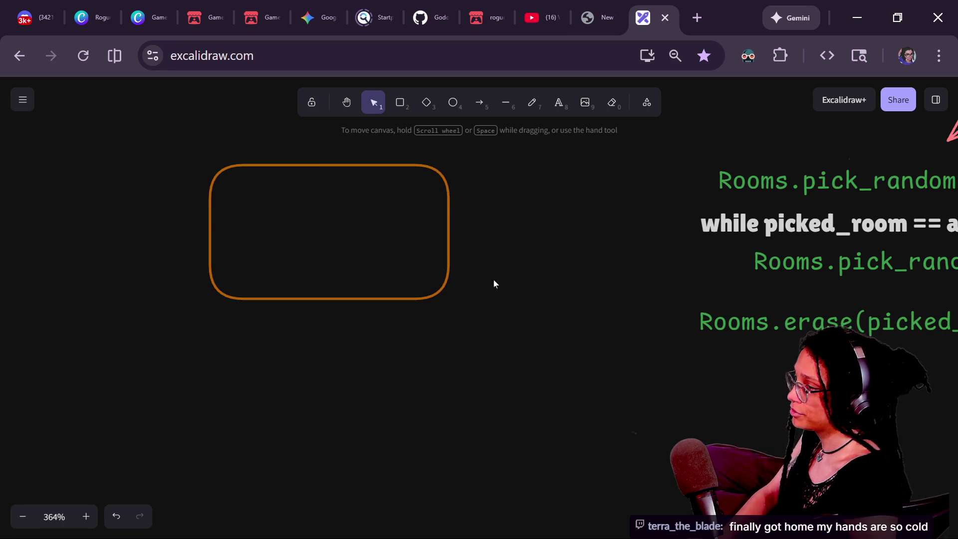
# Step: Add a free _room_data text and move it up into the orange rectangle
pyautogui.click(558, 104)
pyautogui.click(352, 359)
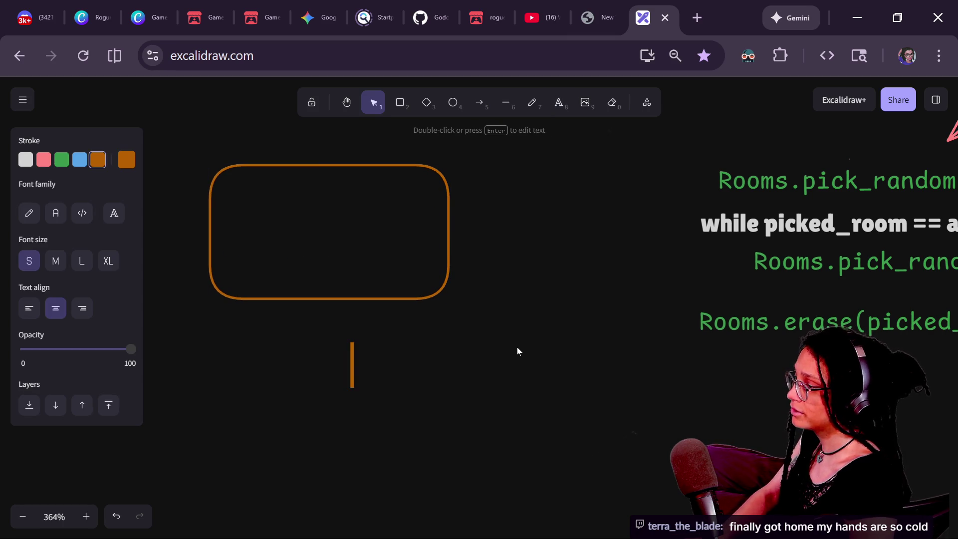
pyautogui.write('_room_data')
pyautogui.click(517, 351)
pyautogui.moveTo(368, 364)
pyautogui.mouseDown()
pyautogui.moveTo(375, 202)
pyautogui.moveTo(340, 199)
pyautogui.moveTo(354, 201)
pyautogui.mouseUp()
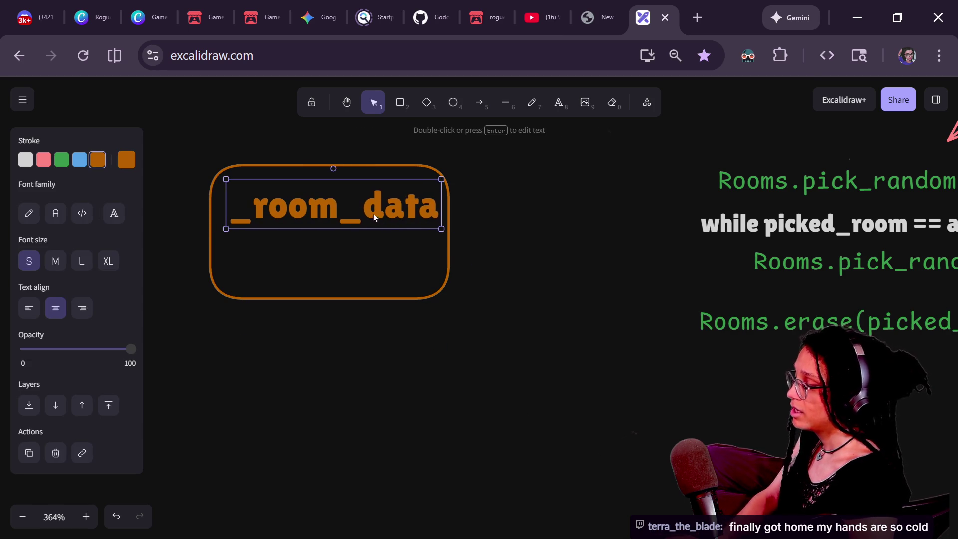
# Step: Duplicate the text, retype the copy as Array[Dictionary], and shrink it beneath the heading
pyautogui.hotkey('ctrl', 'f')
pyautogui.hotkey('ctrl', 'd')
pyautogui.press('Escape')
pyautogui.hotkey('ctrl', 'd')
pyautogui.hotkey('shift', 'Down')
pyautogui.hotkey('shift', 'Down')
pyautogui.press('Return')
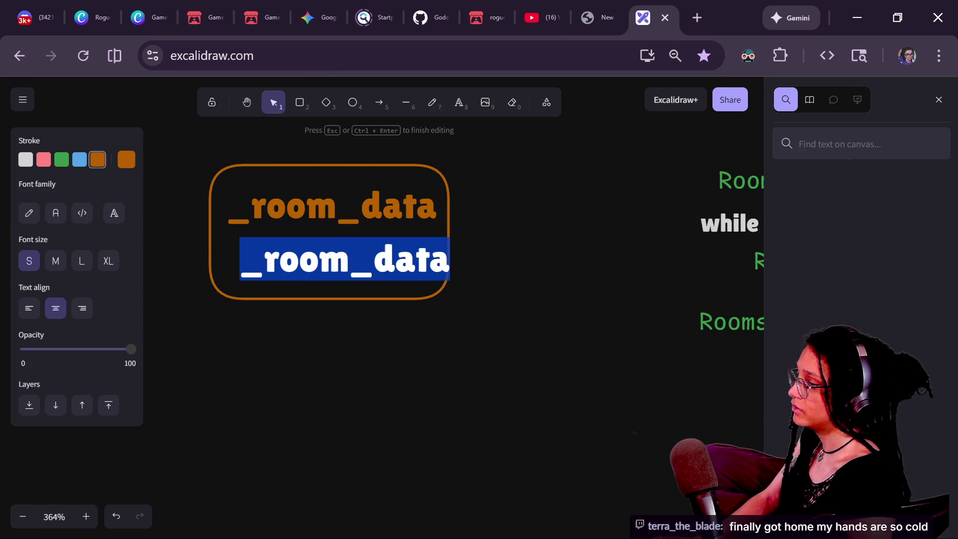
pyautogui.press('BackSpace')
pyautogui.write('Array[')
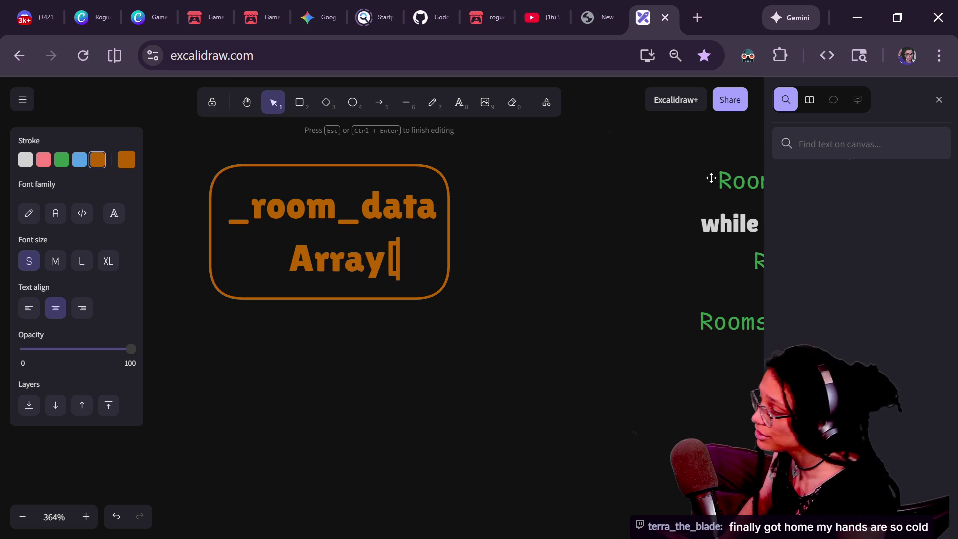
pyautogui.write('Dictionary')
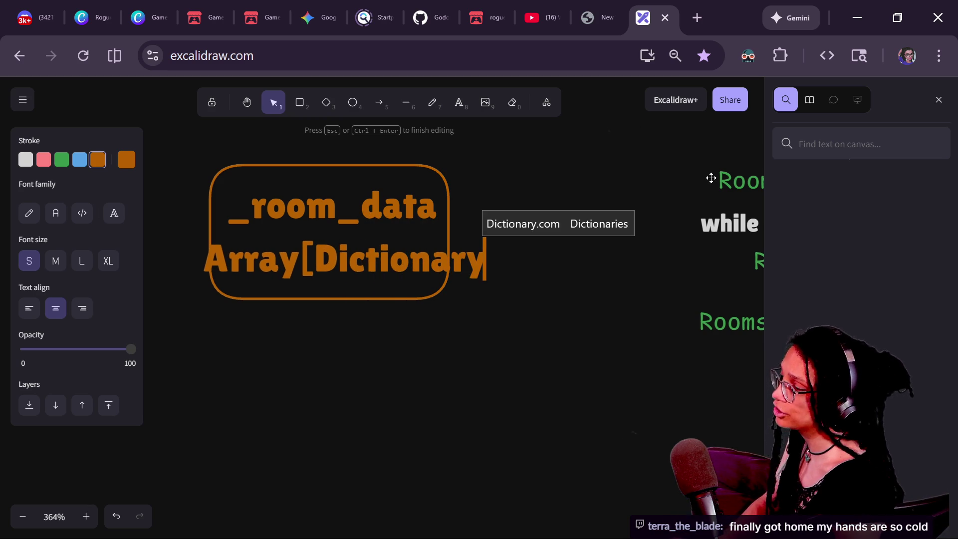
pyautogui.write('[')
pyautogui.click(481, 332)
pyautogui.click(424, 245)
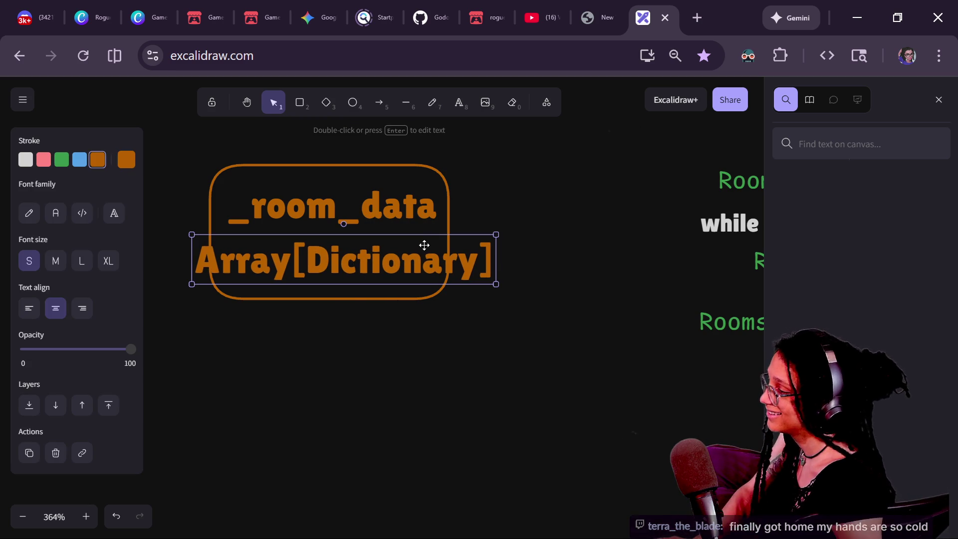
pyautogui.moveTo(495, 234)
pyautogui.mouseDown()
pyautogui.moveTo(399, 249)
pyautogui.moveTo(401, 257)
pyautogui.moveTo(449, 239)
pyautogui.moveTo(411, 248)
pyautogui.mouseUp()
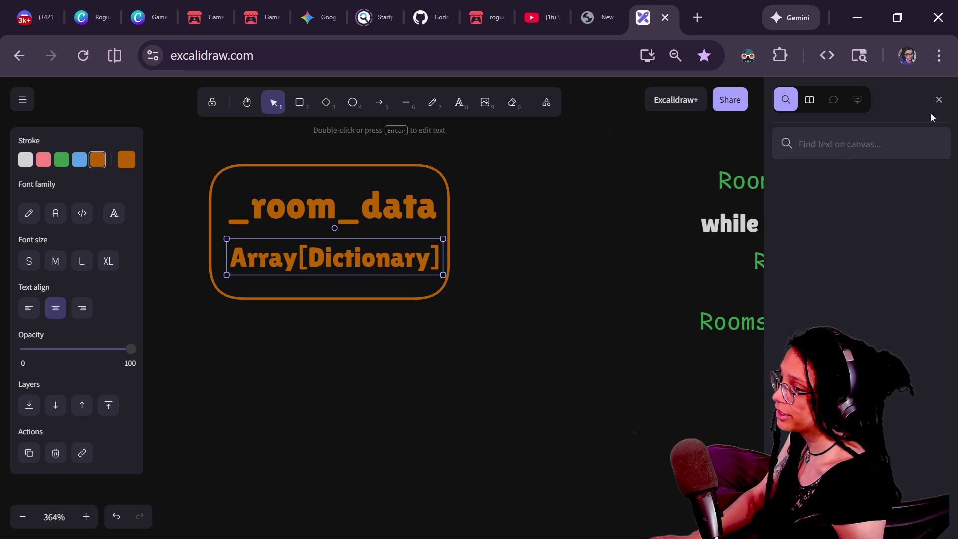
pyautogui.click(939, 99)
pyautogui.click(568, 304)
pyautogui.click(506, 103)
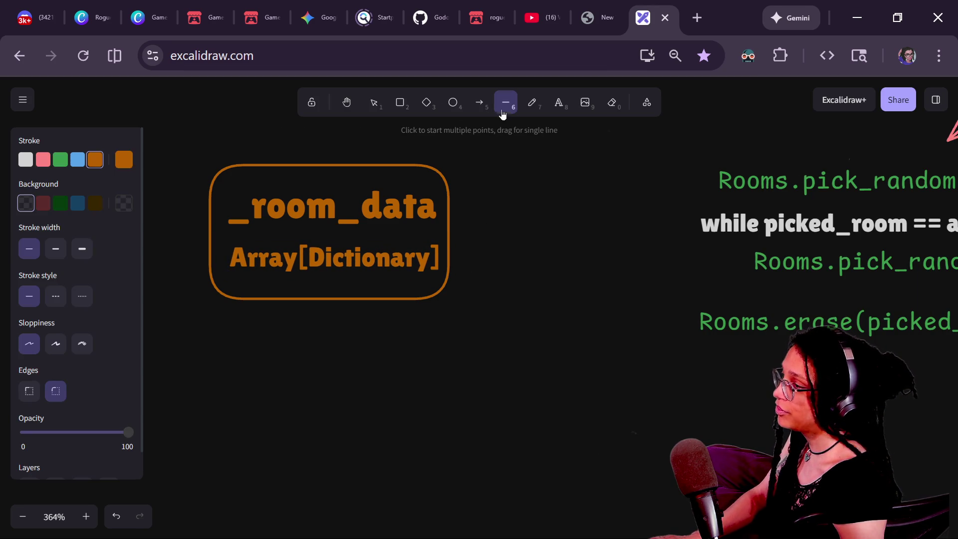
# Step: Draw two bold pink diagonal lines forming an X across the _room_data box
pyautogui.click(43, 160)
pyautogui.click(82, 249)
pyautogui.moveTo(199, 165)
pyautogui.mouseDown()
pyautogui.moveTo(492, 353)
pyautogui.moveTo(439, 288)
pyautogui.mouseUp()
pyautogui.moveTo(486, 166); pyautogui.dragTo(214, 305)
pyautogui.click(506, 102)
pyautogui.moveTo(458, 161); pyautogui.dragTo(176, 305)
# Step: Undo an accidental box duplicate, then select the box together with both pink lines
pyautogui.click(355, 384)
pyautogui.click(350, 300)
pyautogui.hotkey('ctrl', 'd')
pyautogui.moveTo(352, 300); pyautogui.dragTo(366, 368)
pyautogui.hotkey('ctrl', 'z')
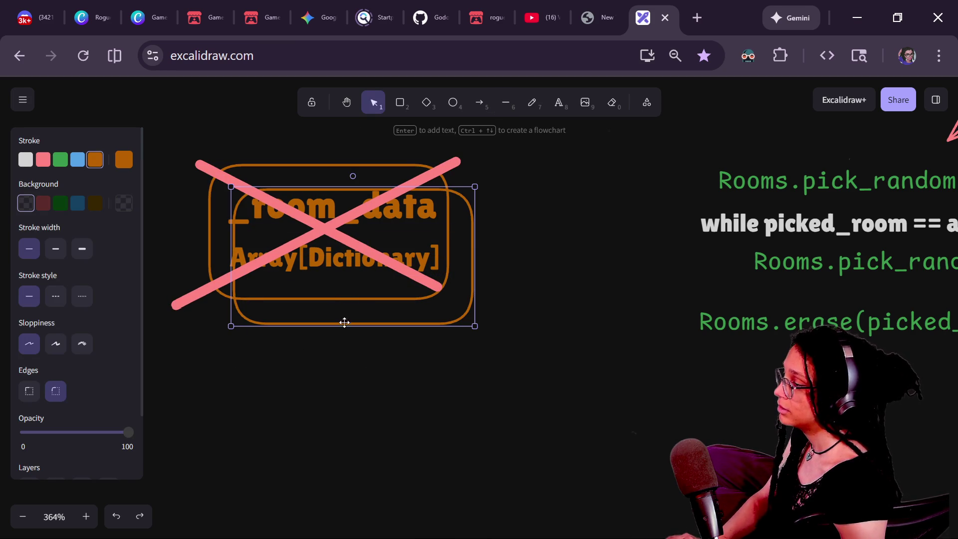
pyautogui.hotkey('ctrl', 'shift', 'z')
pyautogui.hotkey('ctrl', 'z')
pyautogui.hotkey('ctrl', 'z')
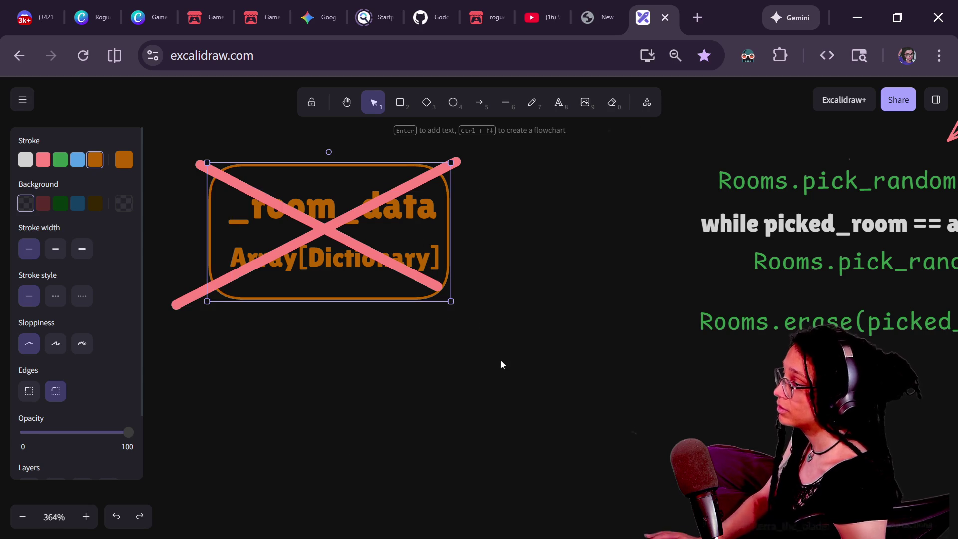
pyautogui.click(502, 361)
pyautogui.moveTo(586, 391)
pyautogui.mouseDown()
pyautogui.moveTo(125, 111)
pyautogui.moveTo(110, 91)
pyautogui.moveTo(123, 100)
pyautogui.mouseUp()
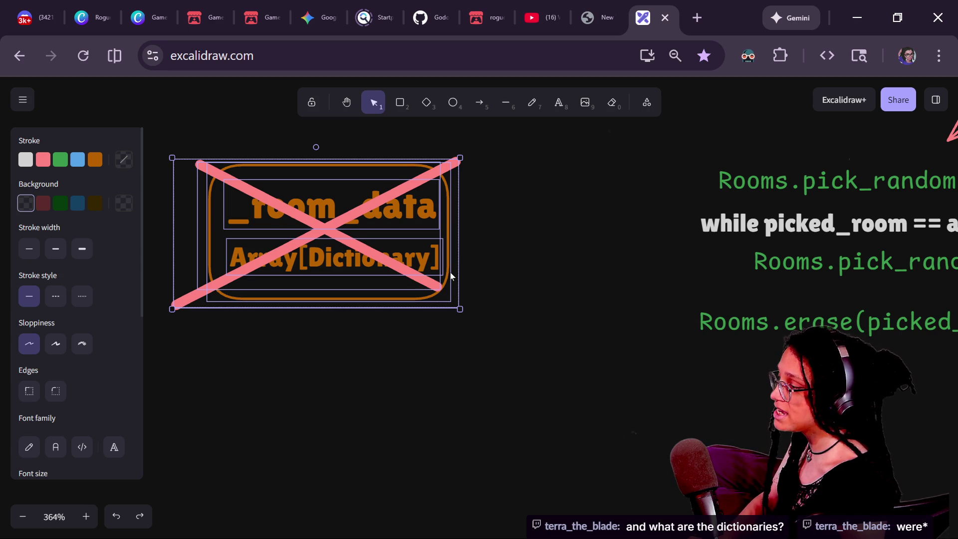
# Step: Duplicate the crossed-out _room_data group and place the copy just below the original
pyautogui.moveTo(425, 268)
pyautogui.mouseDown()
pyautogui.moveTo(521, 356)
pyautogui.moveTo(531, 381)
pyautogui.mouseUp()
pyautogui.moveTo(513, 199)
pyautogui.mouseDown()
pyautogui.moveTo(549, 182)
pyautogui.moveTo(493, 116)
pyautogui.moveTo(460, 122)
pyautogui.mouseUp()
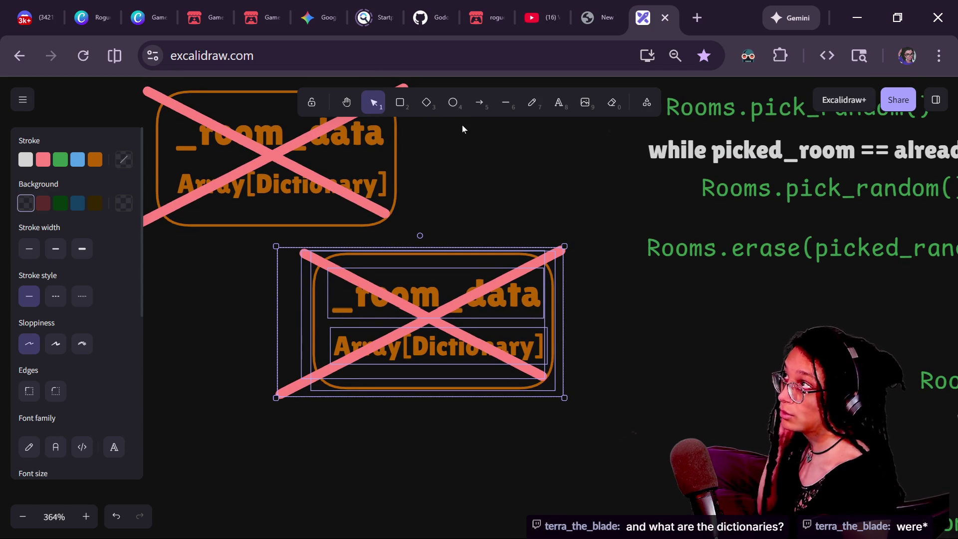
pyautogui.moveTo(400, 321)
pyautogui.mouseDown()
pyautogui.moveTo(443, 327)
pyautogui.moveTo(432, 332)
pyautogui.moveTo(423, 363)
pyautogui.mouseUp()
pyautogui.click(433, 336)
pyautogui.click(433, 335)
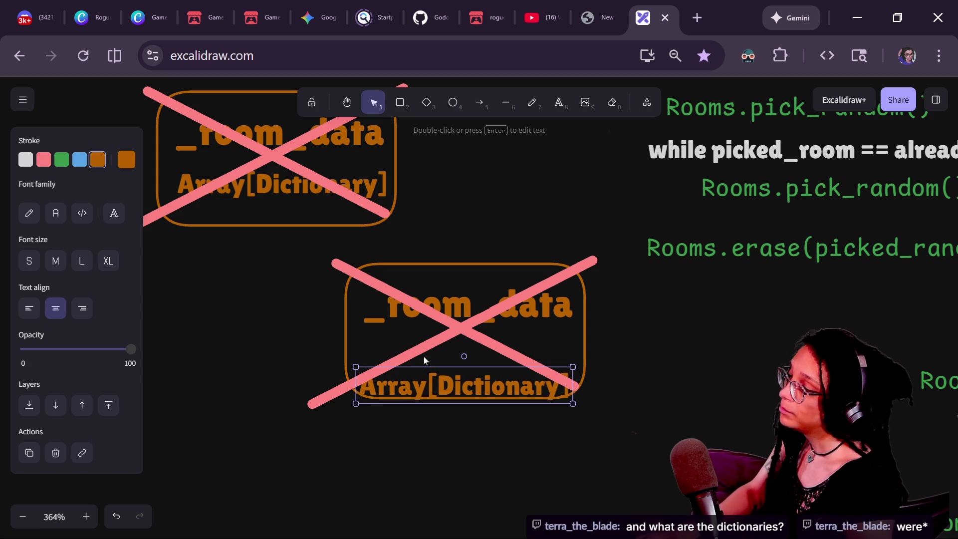
pyautogui.hotkey('ctrl', 'z')
pyautogui.click(295, 246)
pyautogui.moveTo(306, 234)
pyautogui.mouseDown()
pyautogui.moveTo(664, 439)
pyautogui.moveTo(635, 479)
pyautogui.mouseUp()
pyautogui.moveTo(518, 294)
pyautogui.mouseDown()
pyautogui.moveTo(474, 331)
pyautogui.moveTo(480, 321)
pyautogui.mouseUp()
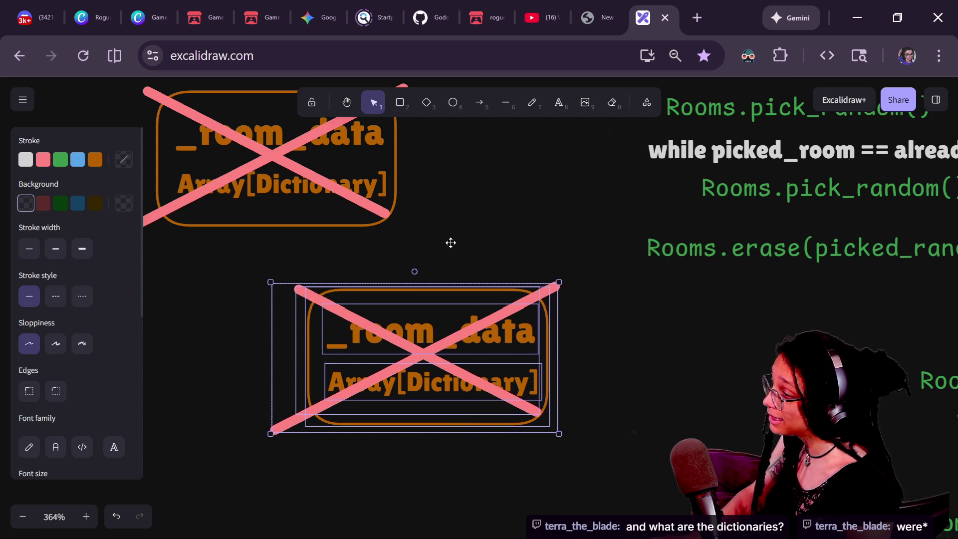
pyautogui.click(460, 212)
# Step: Delete both pink strike lines from the copy so its Array[Dictionary] box is clean
pyautogui.click(389, 333)
pyautogui.press('Delete')
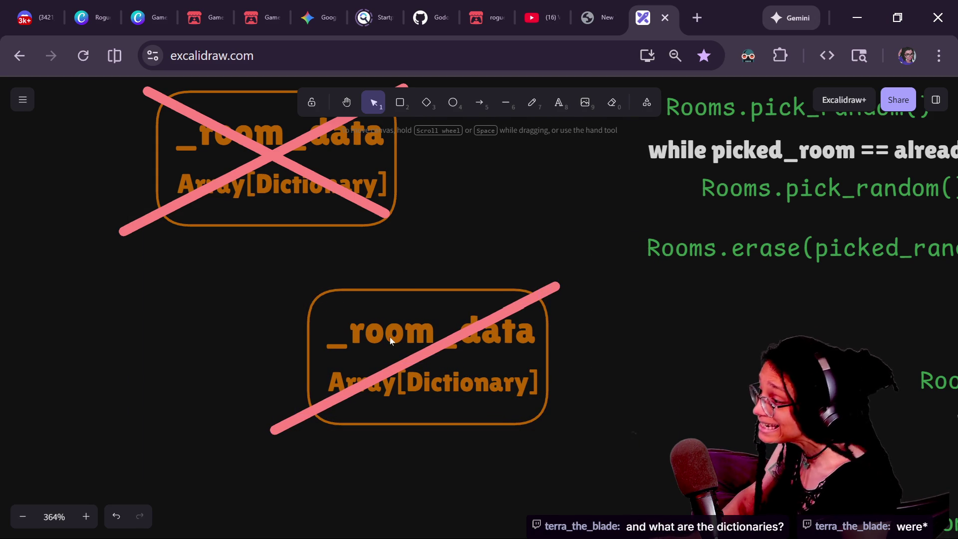
pyautogui.click(419, 364)
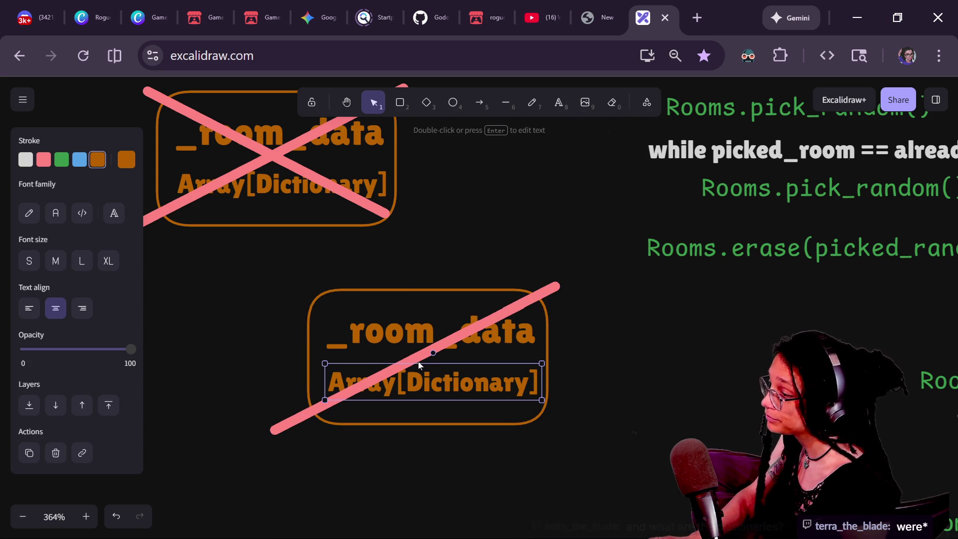
pyautogui.click(422, 356)
pyautogui.press('Delete')
pyautogui.doubleClick(424, 399)
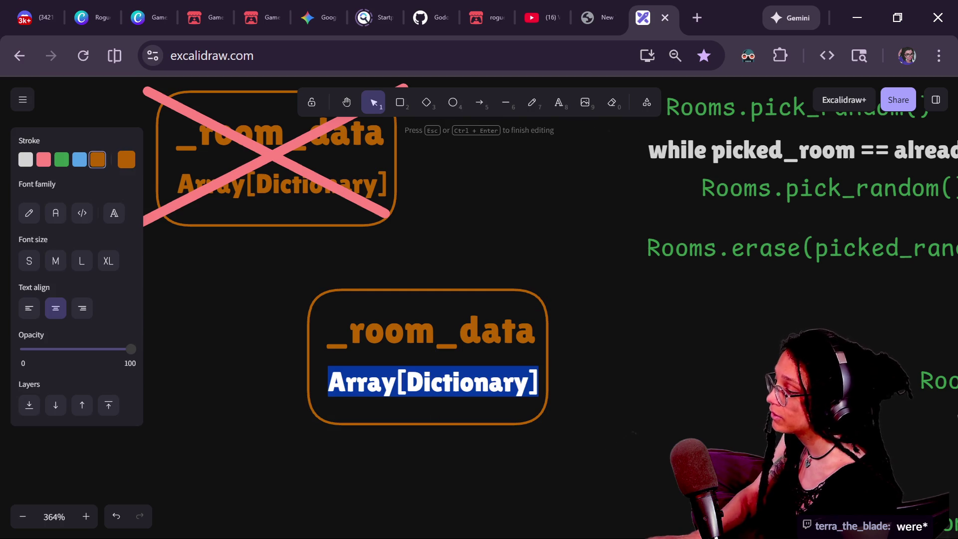
# Step: Replace the copy's Array[Dictionary] line with the partial text 'Dictionary[_ROOM'
pyautogui.write('Dictionary')
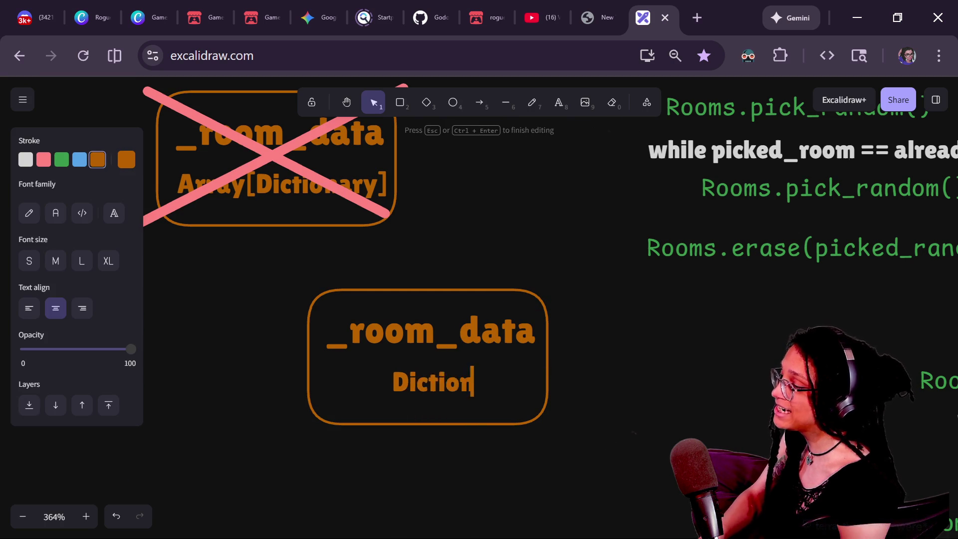
pyautogui.write('[')
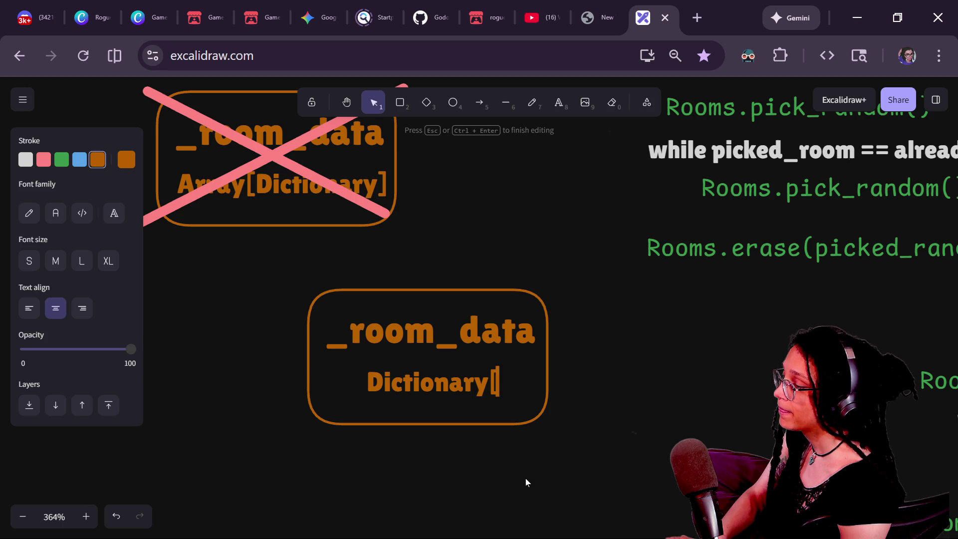
pyautogui.write('Array')
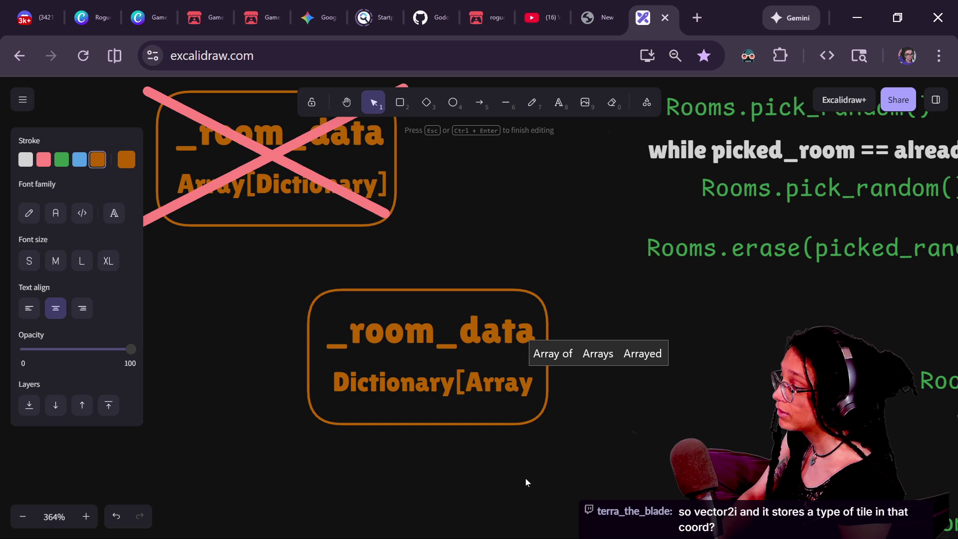
pyautogui.press('BackSpace')
pyautogui.press('BackSpace')
pyautogui.press('BackSpace')
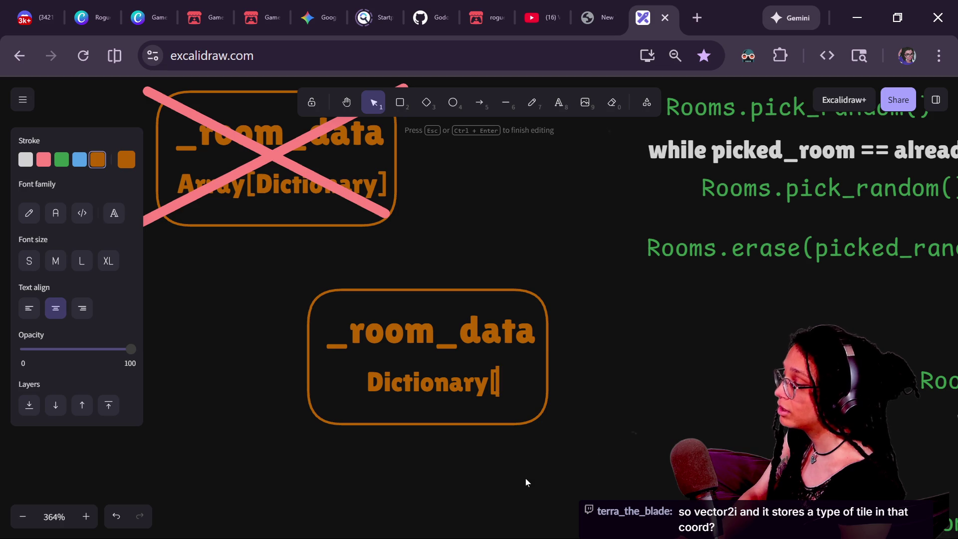
pyautogui.write('_ROOM')
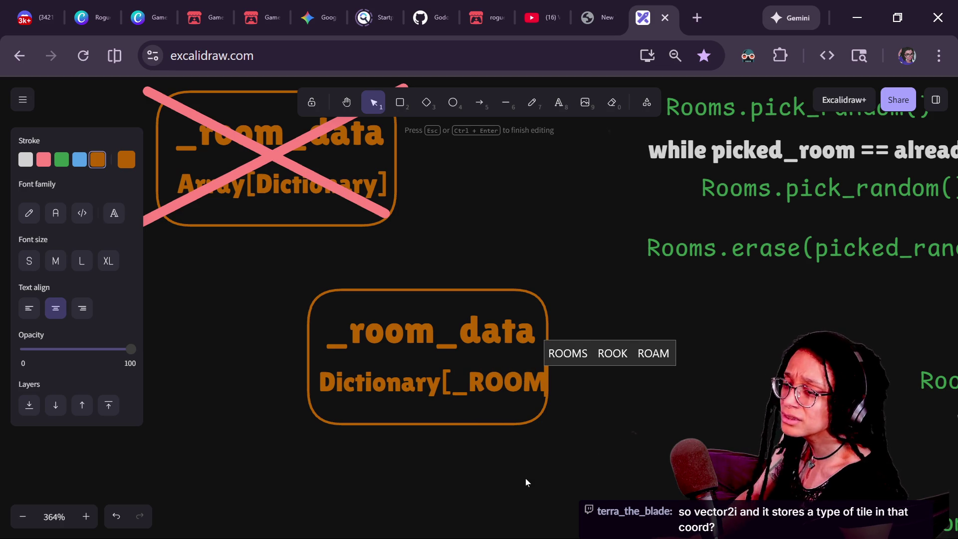
pyautogui.click(561, 402)
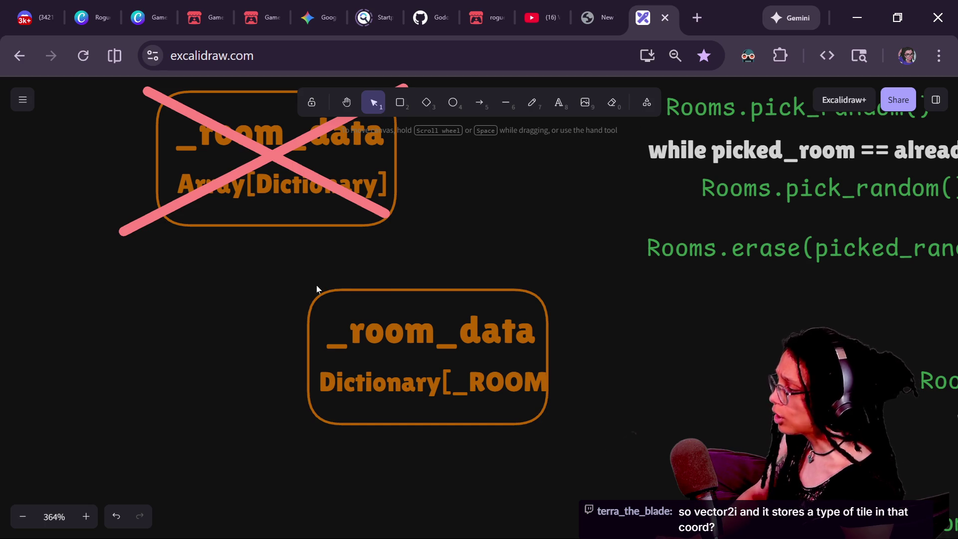
pyautogui.hotkey('alt', 'Tab')
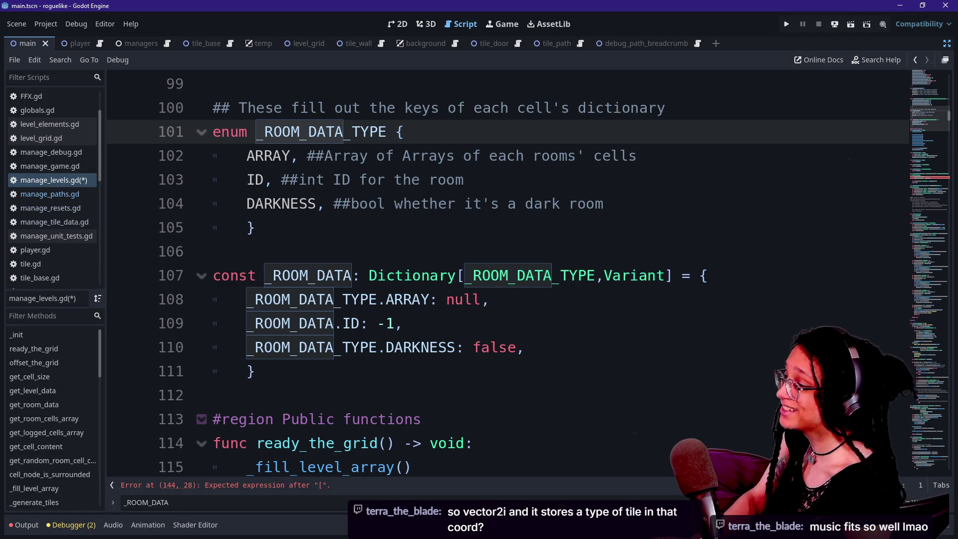
# Step: Review the _ROOM_DATA_TYPE enum and _ROOM_DATA constant definitions in manage_levels.gd
pyautogui.scroll(14, 499, 269)
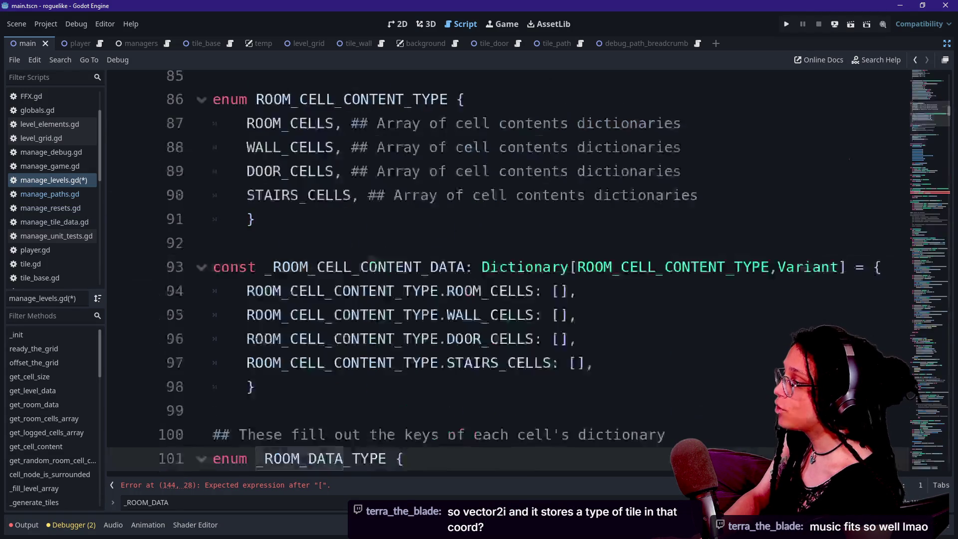
pyautogui.scroll(-3, 499, 270)
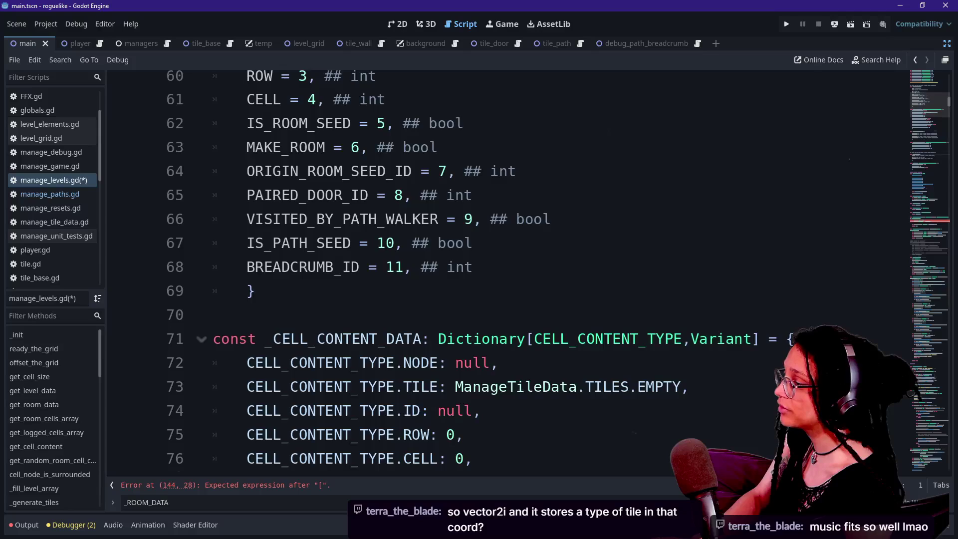
pyautogui.scroll(10, 499, 270)
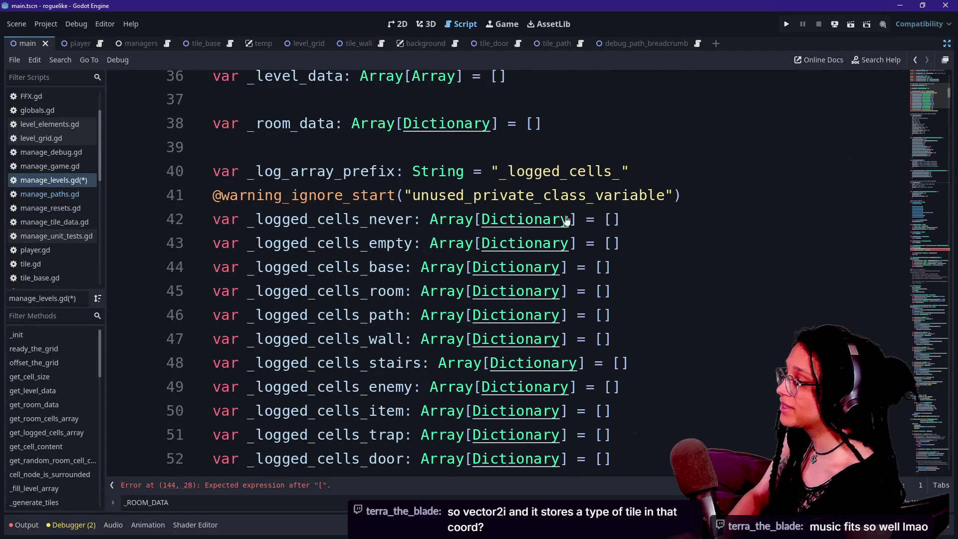
pyautogui.scroll(3, 542, 223)
pyautogui.scroll(-10, 543, 223)
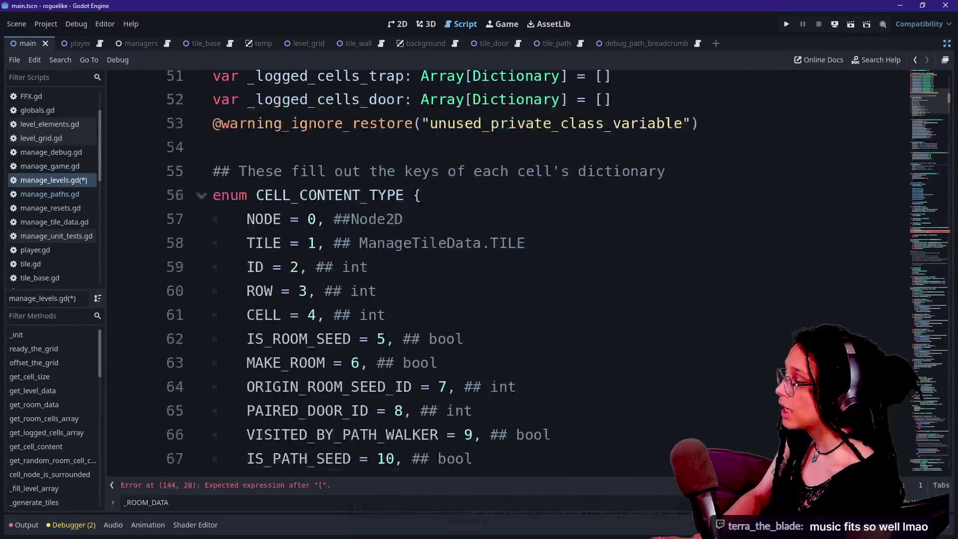
pyautogui.scroll(-9, 499, 270)
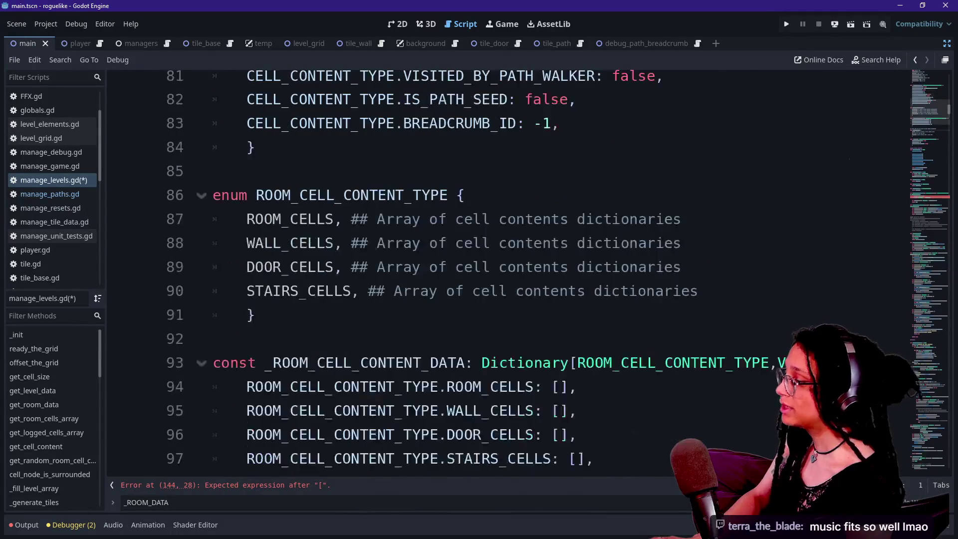
pyautogui.press('Down')
pyautogui.press('Down')
pyautogui.press('Down')
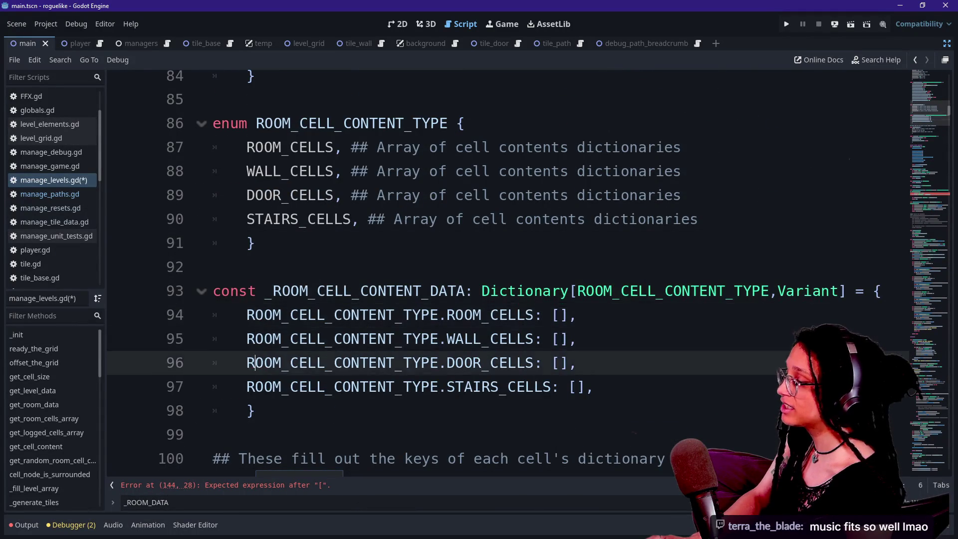
pyautogui.press('Down')
pyautogui.press('Down')
pyautogui.press('Down')
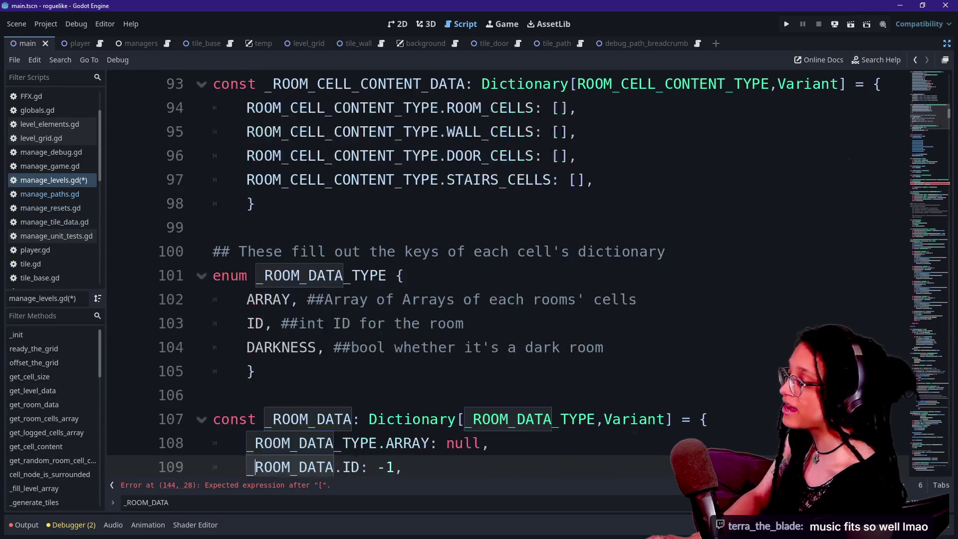
pyautogui.press('Up')
pyautogui.press('Up')
pyautogui.press('Up')
pyautogui.press('Down')
pyautogui.press('Down')
pyautogui.press('Down')
pyautogui.press('Down')
pyautogui.press('Down')
pyautogui.press('Down')
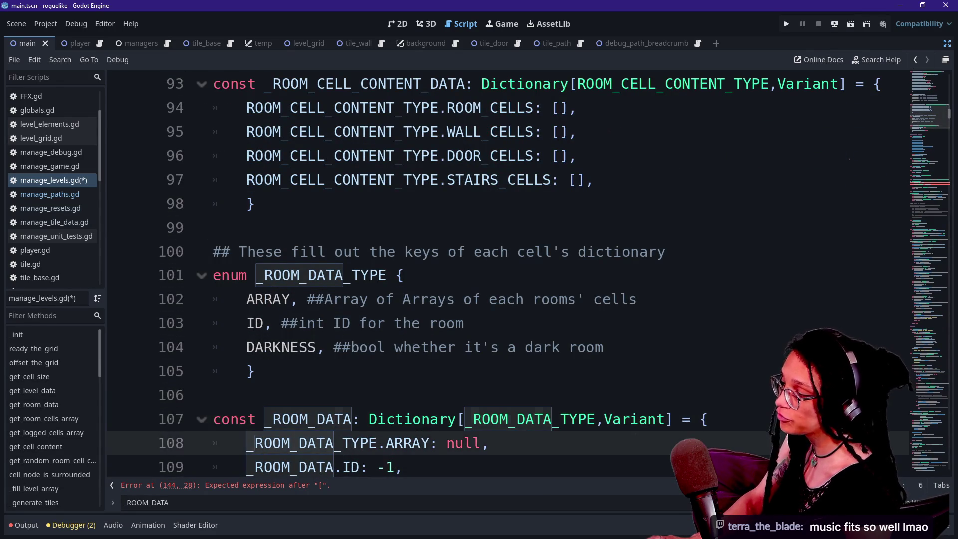
pyautogui.press('Down')
pyautogui.press('Up')
pyautogui.press('Up')
pyautogui.press('Up')
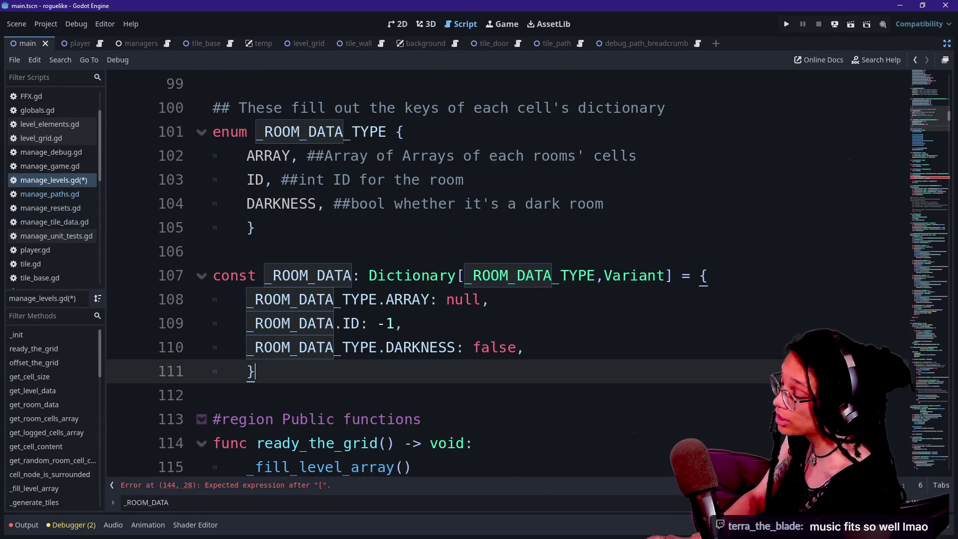
pyautogui.press('Down')
pyautogui.press('Down')
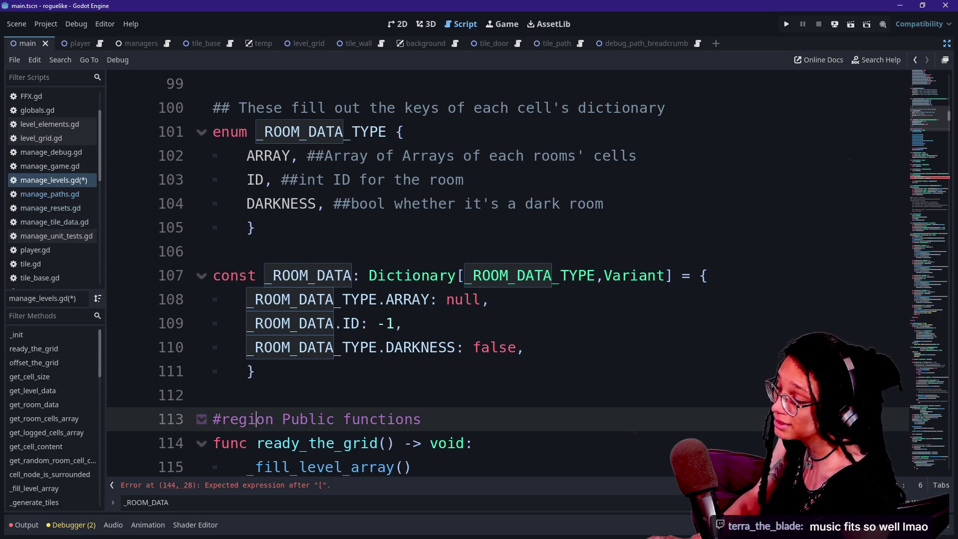
pyautogui.press('Up')
pyautogui.press('Left')
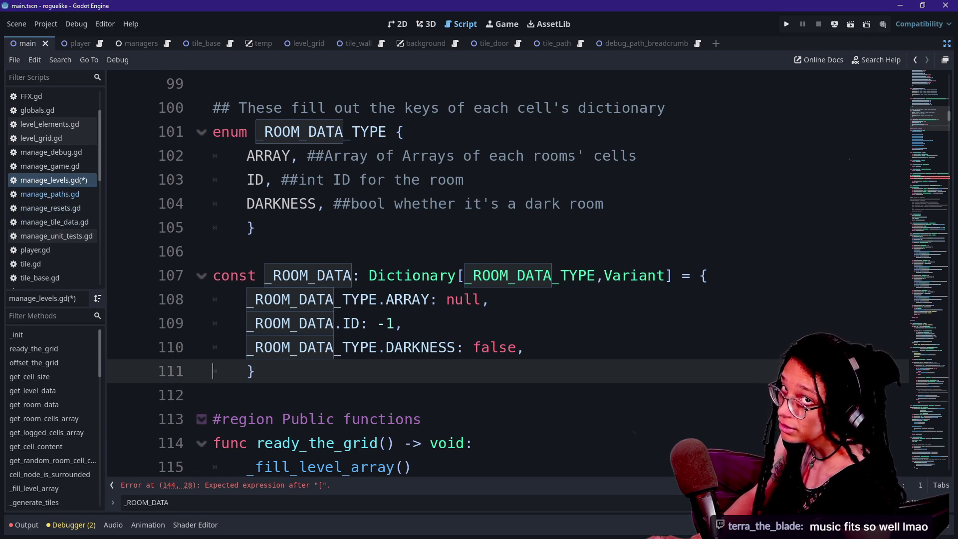
pyautogui.press('Down')
pyautogui.press('Down')
pyautogui.press('Down')
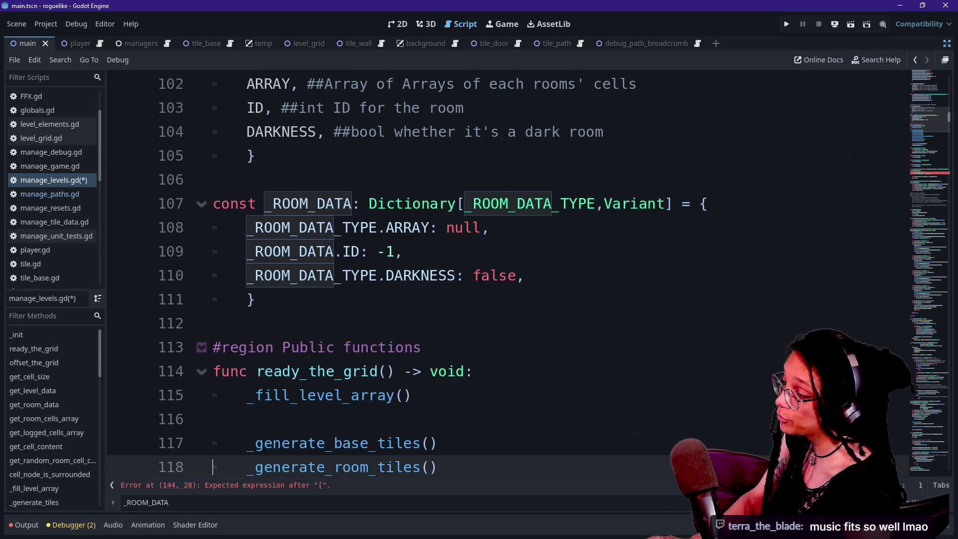
# Step: Move up past _ROOM_CELL_CONTENT_DATA to the _room_data declaration, then return to Excalidraw
pyautogui.press('Up')
pyautogui.press('Up')
pyautogui.press('Up')
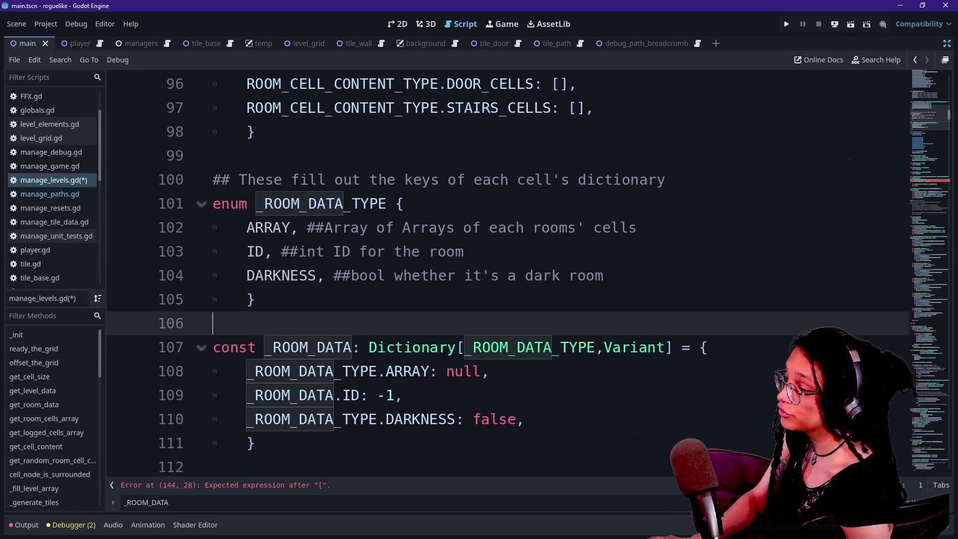
pyautogui.press('Up')
pyautogui.press('Up')
pyautogui.press('Up')
pyautogui.press('Down')
pyautogui.press('Down')
pyautogui.press('Up')
pyautogui.press('Up')
pyautogui.press('Up')
pyautogui.press('Up')
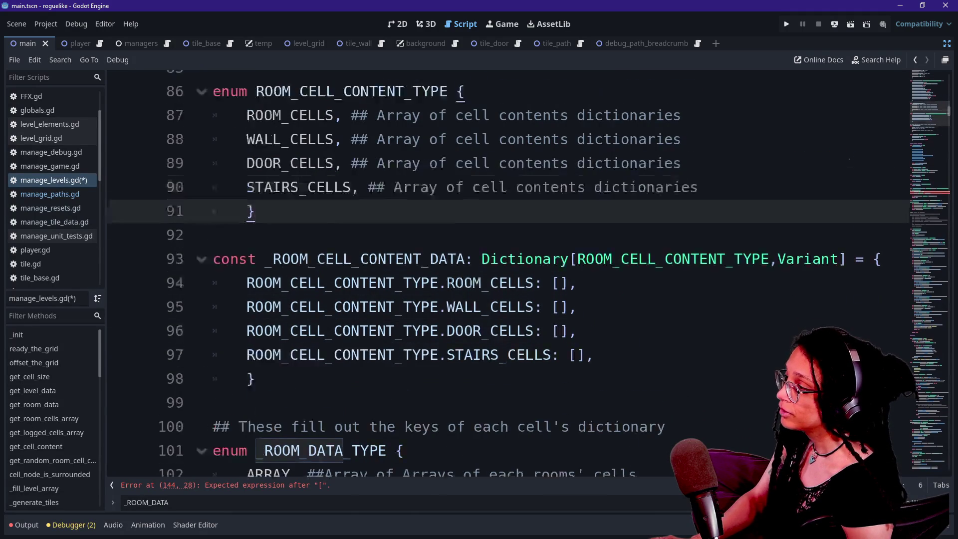
pyautogui.press('Up')
pyautogui.press('Up')
pyautogui.press('Up')
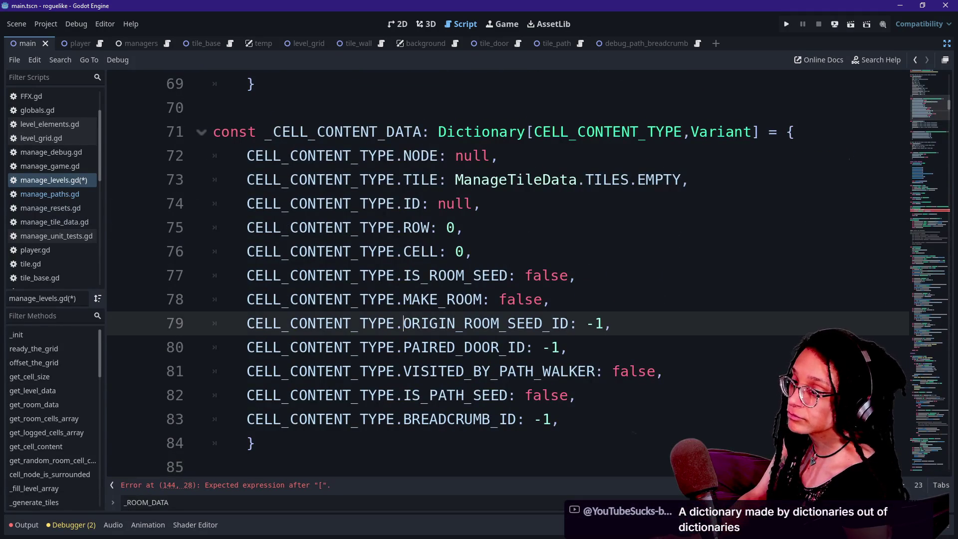
pyautogui.press('Up')
pyautogui.press('Up')
pyautogui.press('Up')
pyautogui.press('Up')
pyautogui.press('Up')
pyautogui.press('Up')
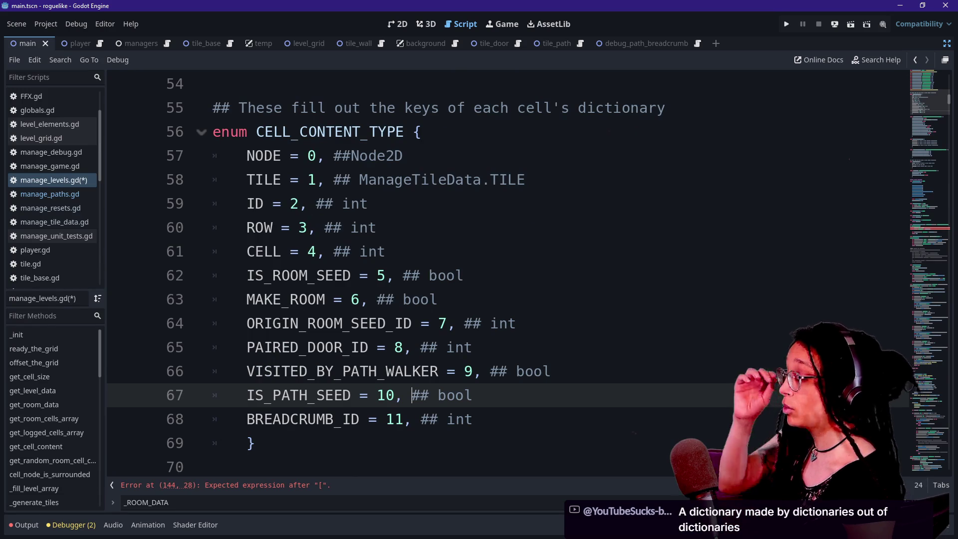
pyautogui.scroll(3, 499, 274)
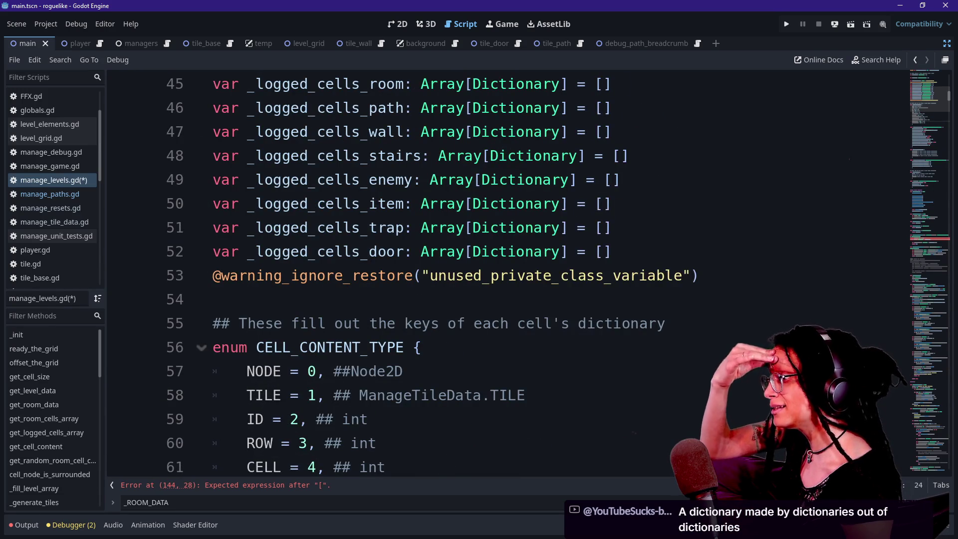
pyautogui.scroll(5, 539, 202)
pyautogui.scroll(7, 499, 274)
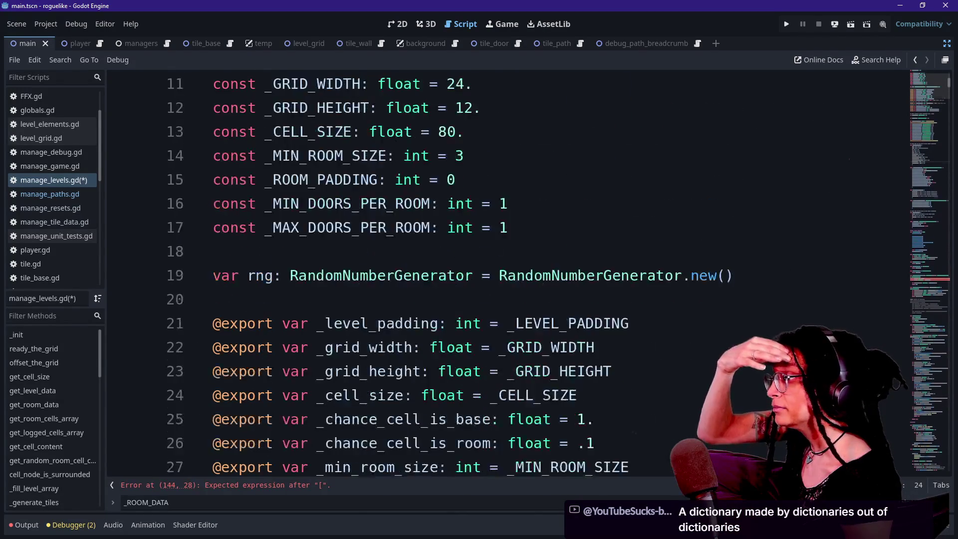
pyautogui.scroll(3, 499, 275)
pyautogui.scroll(-6, 499, 274)
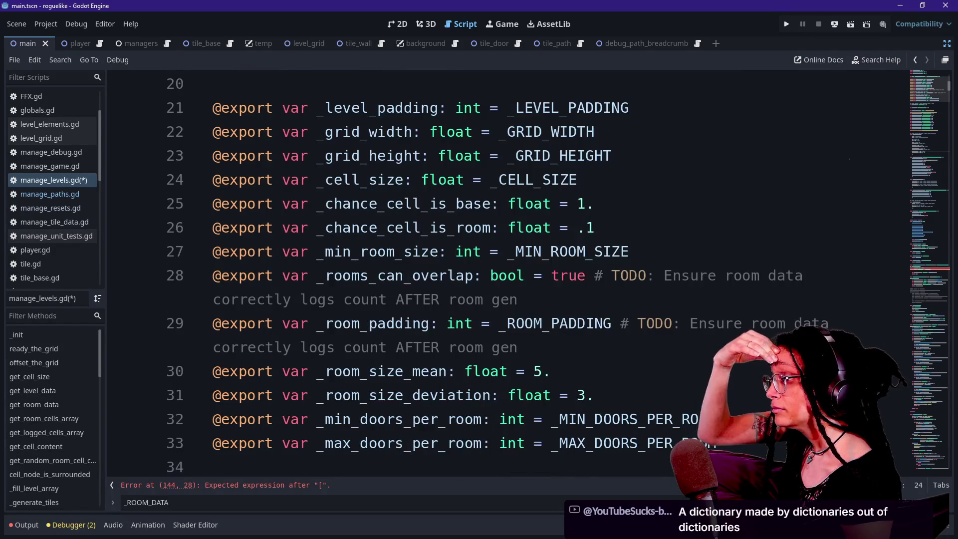
pyautogui.scroll(-2, 499, 274)
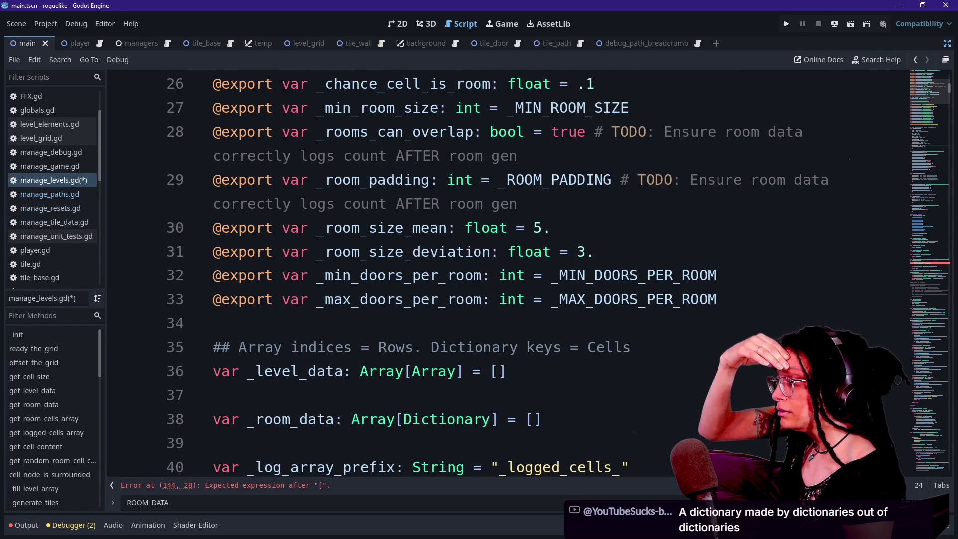
pyautogui.scroll(-2, 499, 275)
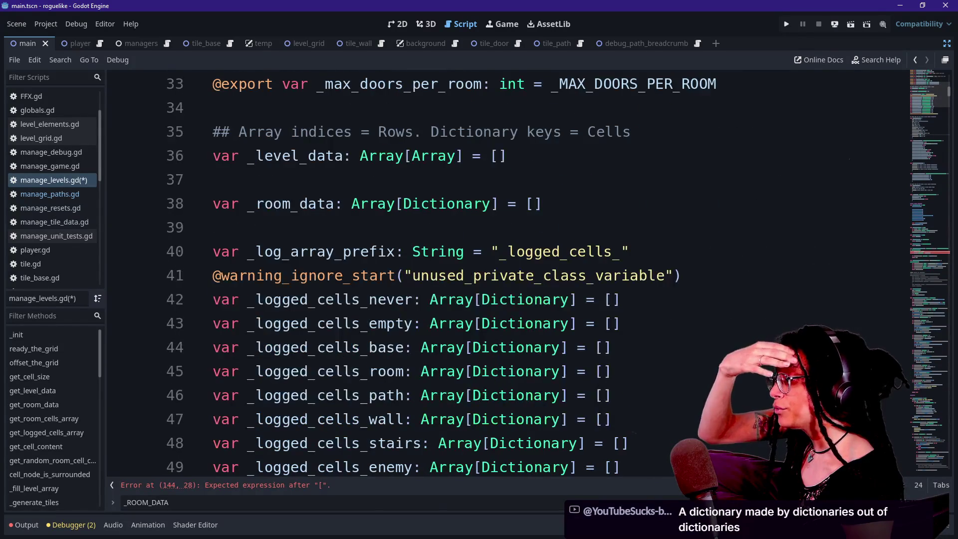
pyautogui.hotkey('alt', 'Tab')
pyautogui.doubleClick(402, 382)
# Step: Change the copy's type line to 'Dictionary[_ROOM_DATA]'
pyautogui.tripleClick(437, 385)
pyautogui.press('End')
pyautogui.press('BackSpace')
pyautogui.press('BackSpace')
pyautogui.press('BackSpace')
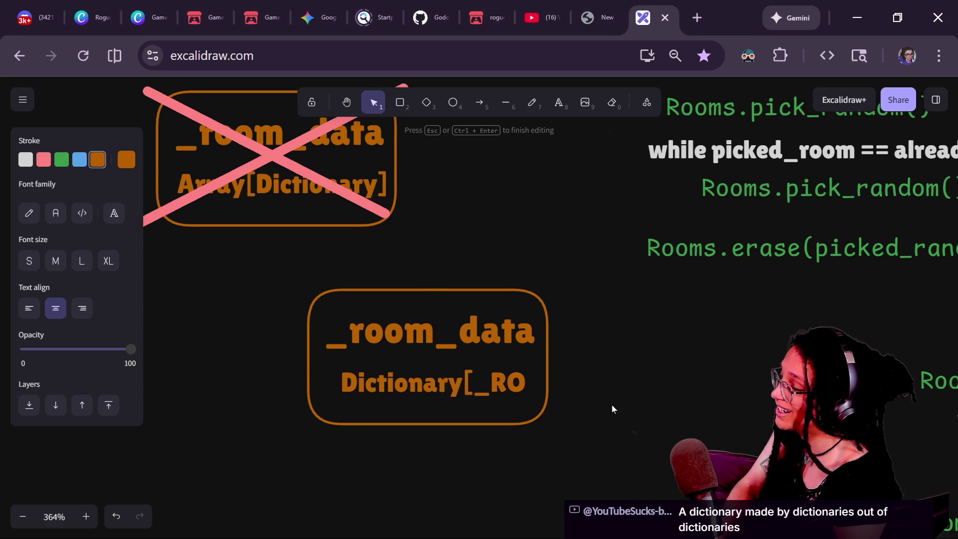
pyautogui.write('_R')
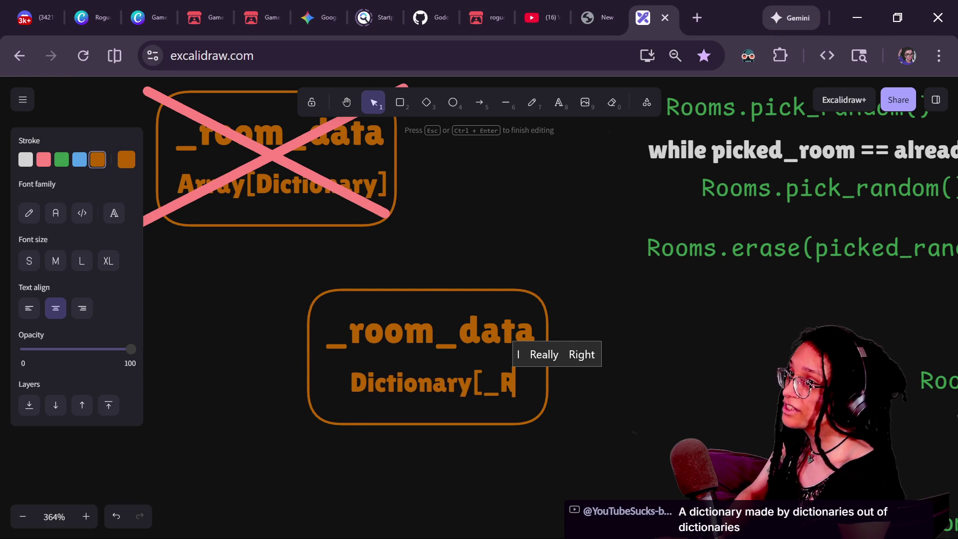
pyautogui.press('Escape')
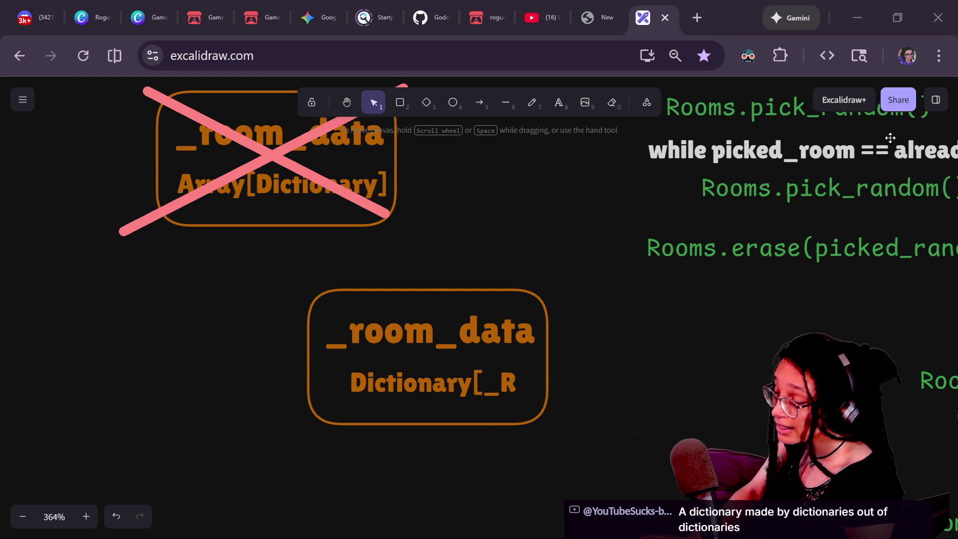
pyautogui.click(426, 368)
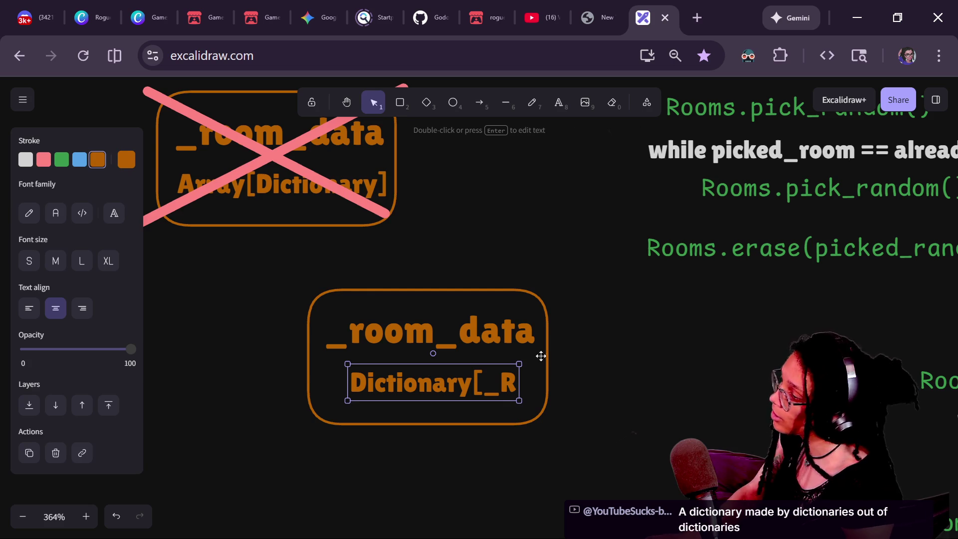
pyautogui.doubleClick(439, 388)
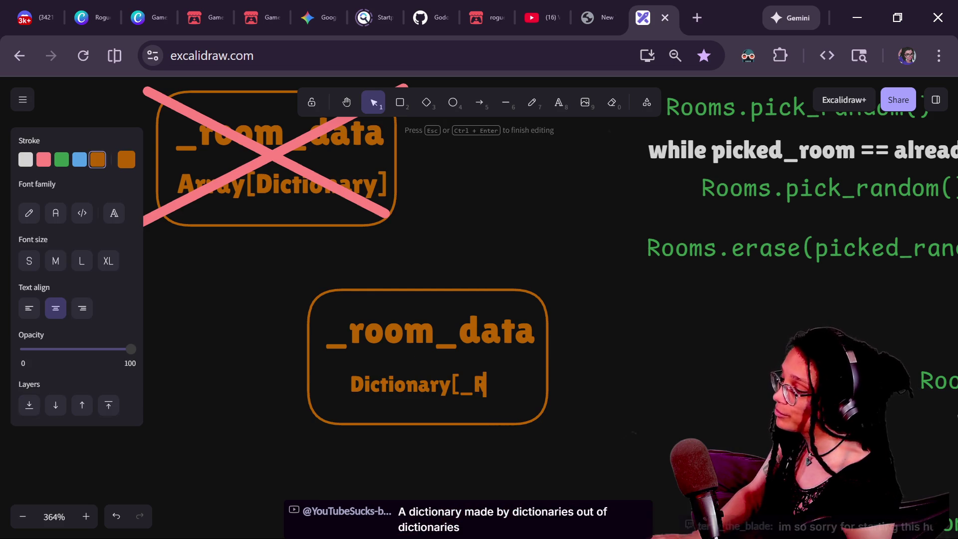
pyautogui.write('OOM')
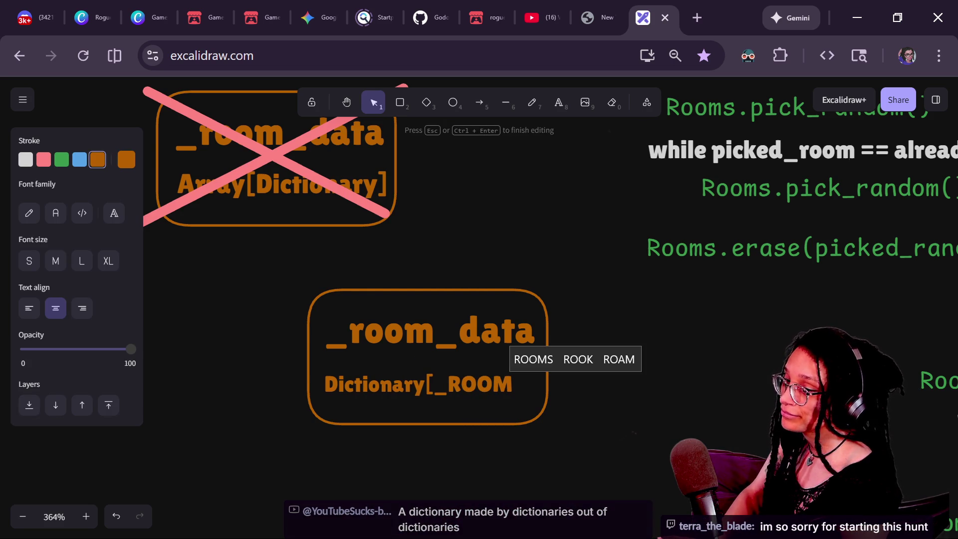
pyautogui.write('_')
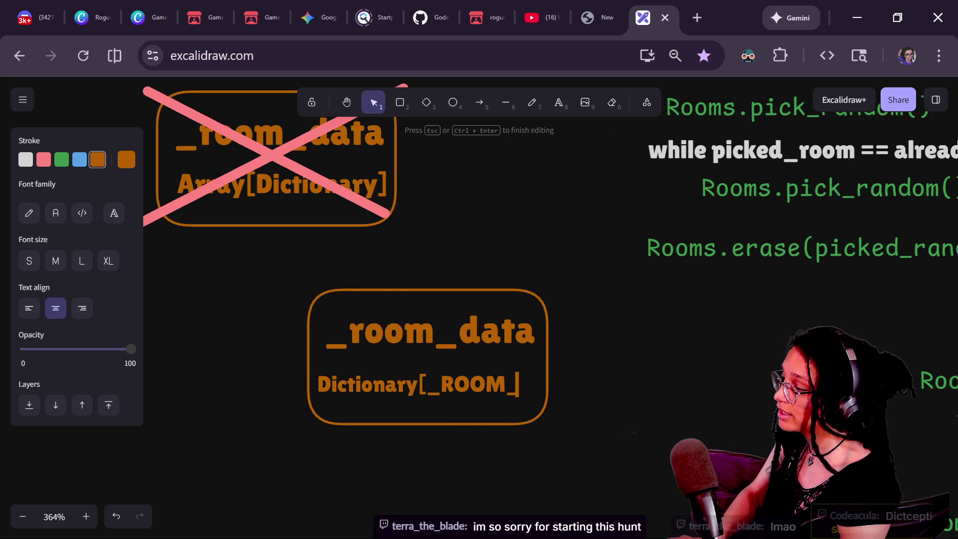
pyautogui.write('DATA]')
pyautogui.click(492, 443)
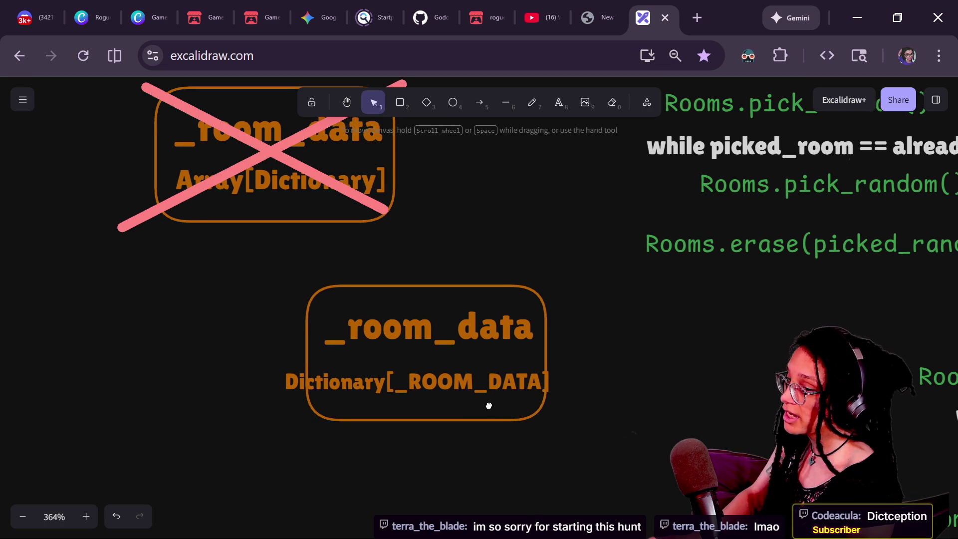
# Step: Widen the rounded rectangle so it fits the longer type text
pyautogui.scroll(-1, 489, 405)
pyautogui.click(471, 377)
pyautogui.click(533, 392)
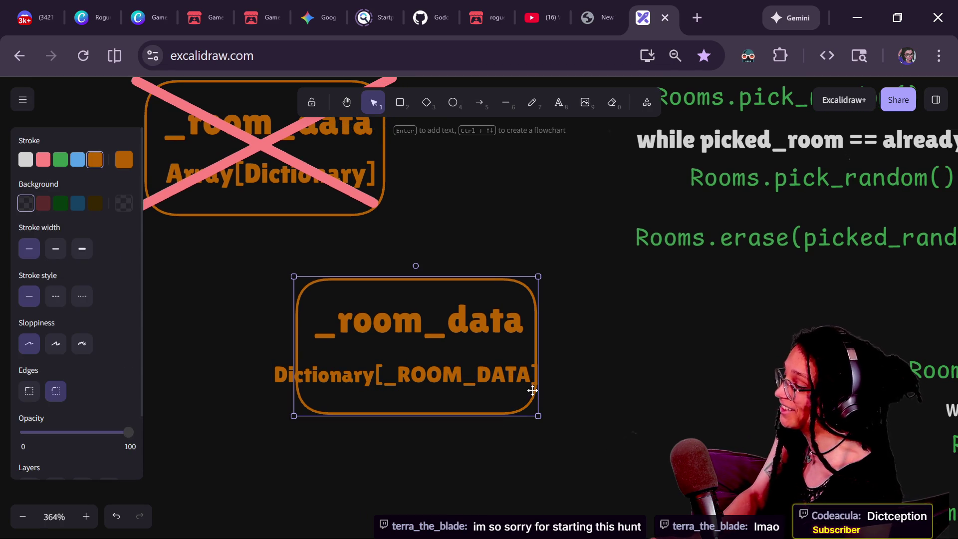
pyautogui.moveTo(533, 391); pyautogui.dragTo(670, 391)
pyautogui.moveTo(410, 369)
pyautogui.mouseDown()
pyautogui.moveTo(437, 368)
pyautogui.moveTo(344, 374)
pyautogui.moveTo(356, 376)
pyautogui.mouseUp()
# Step: Insert a comma after _ROOM_DATA to begin the value type
pyautogui.click(387, 376)
pyautogui.doubleClick(355, 376)
pyautogui.click(355, 375)
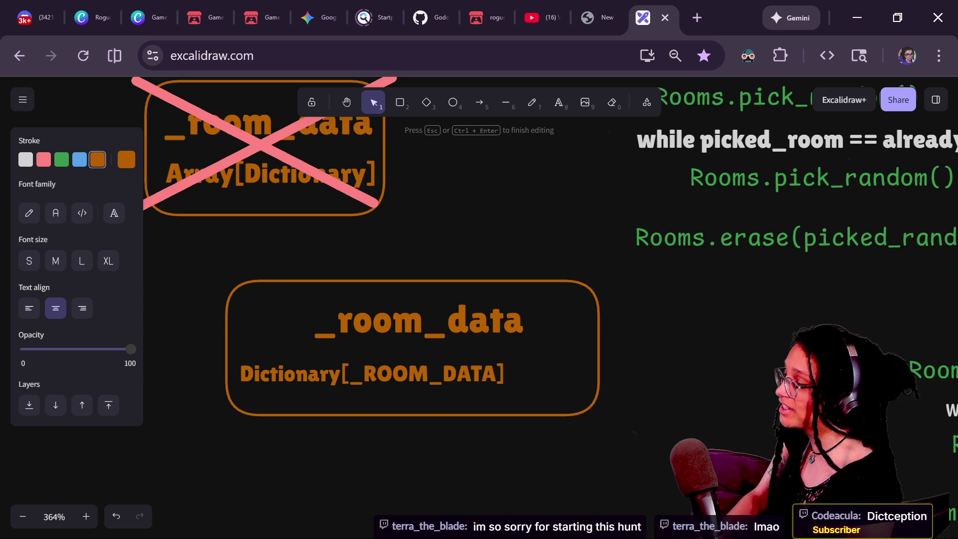
pyautogui.write('m')
pyautogui.press('BackSpace')
pyautogui.write(',')
pyautogui.write(',')
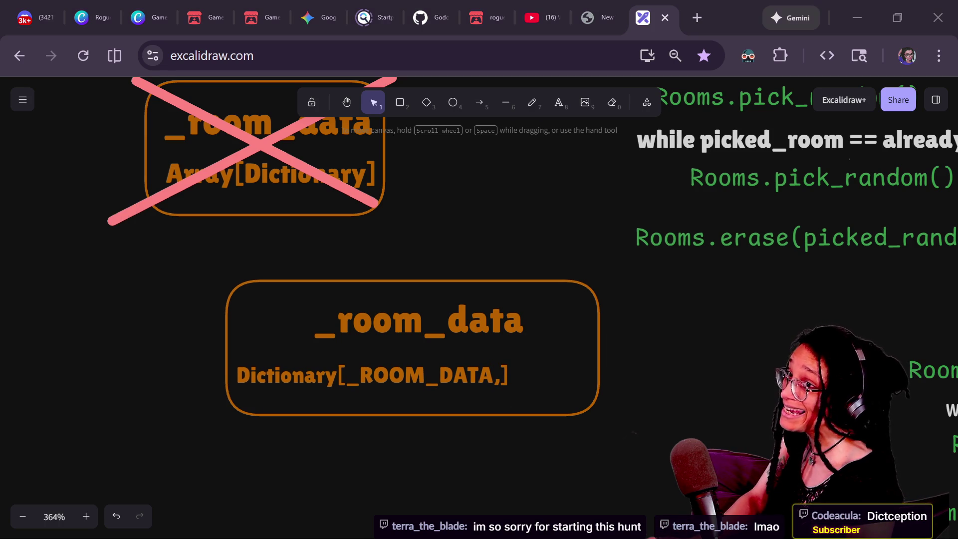
pyautogui.doubleClick(512, 356)
pyautogui.press('Home')
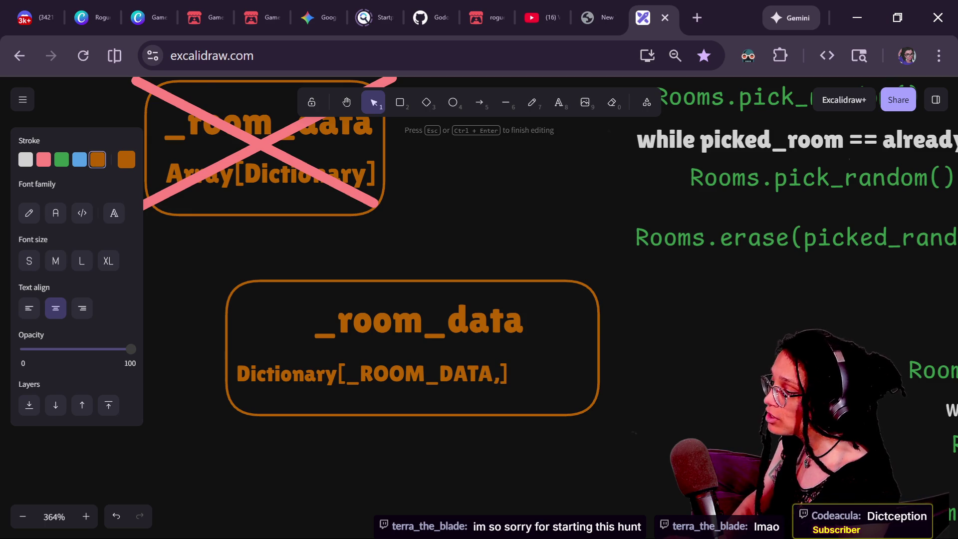
# Step: Complete the type as 'Dictionary[_ROOM_DATA,Variant]' and center it in the box
pyautogui.write('Variantr')
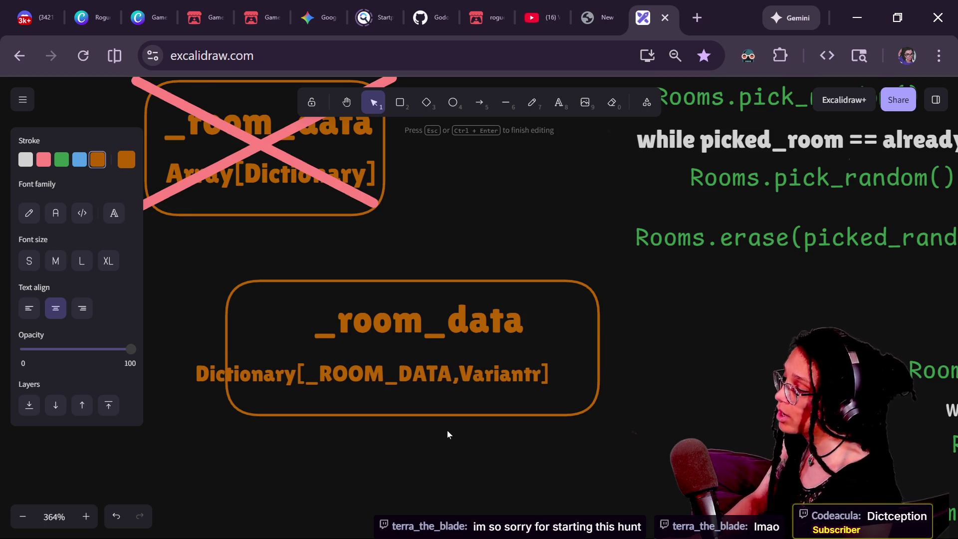
pyautogui.press('BackSpace')
pyautogui.click(432, 444)
pyautogui.click(418, 376)
pyautogui.moveTo(418, 377); pyautogui.dragTo(456, 376)
pyautogui.click(547, 468)
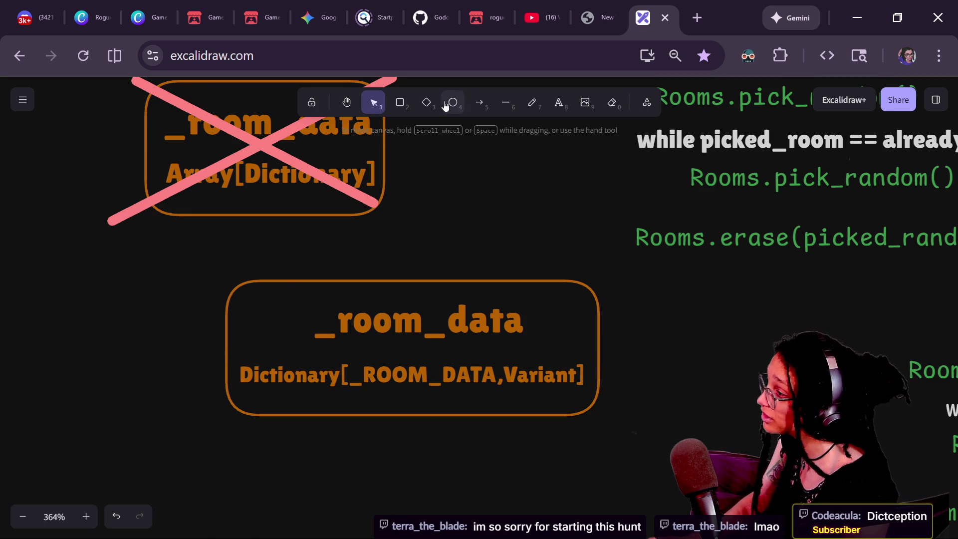
# Step: Draw a green ellipse around the new _room_data box
pyautogui.click(451, 102)
pyautogui.click(62, 159)
pyautogui.moveTo(183, 259)
pyautogui.mouseDown()
pyautogui.moveTo(716, 492)
pyautogui.moveTo(698, 456)
pyautogui.mouseUp()
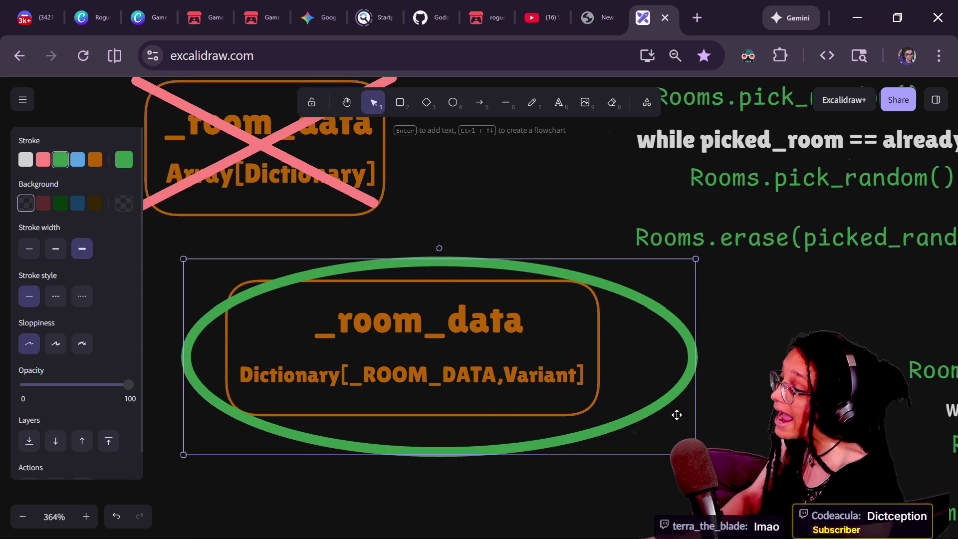
pyautogui.moveTo(675, 413); pyautogui.dragTo(652, 404)
pyautogui.keyDown('ctrl'); pyautogui.scroll(-2, 669, 412); pyautogui.keyUp('ctrl')
pyautogui.scroll(2, 629, 429)
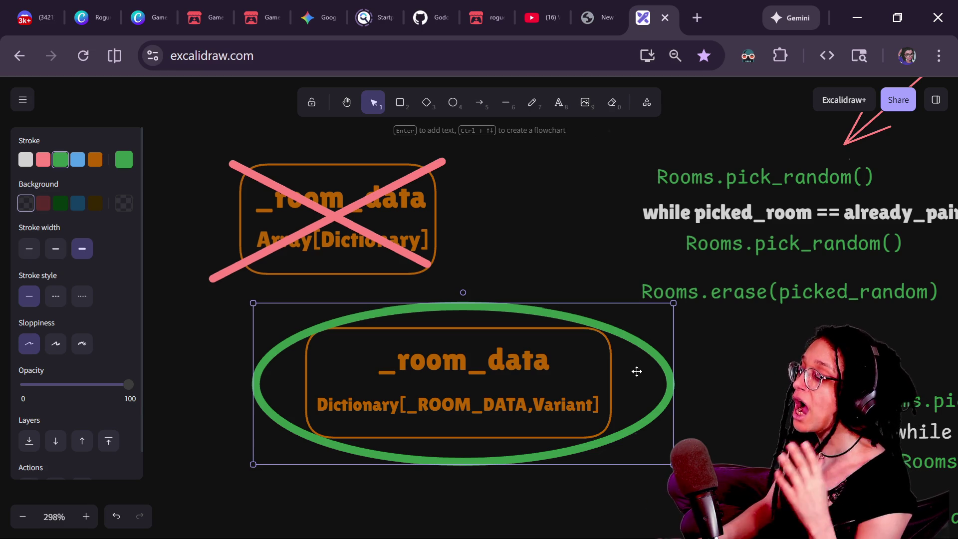
pyautogui.hotkey('alt', 'Tab')
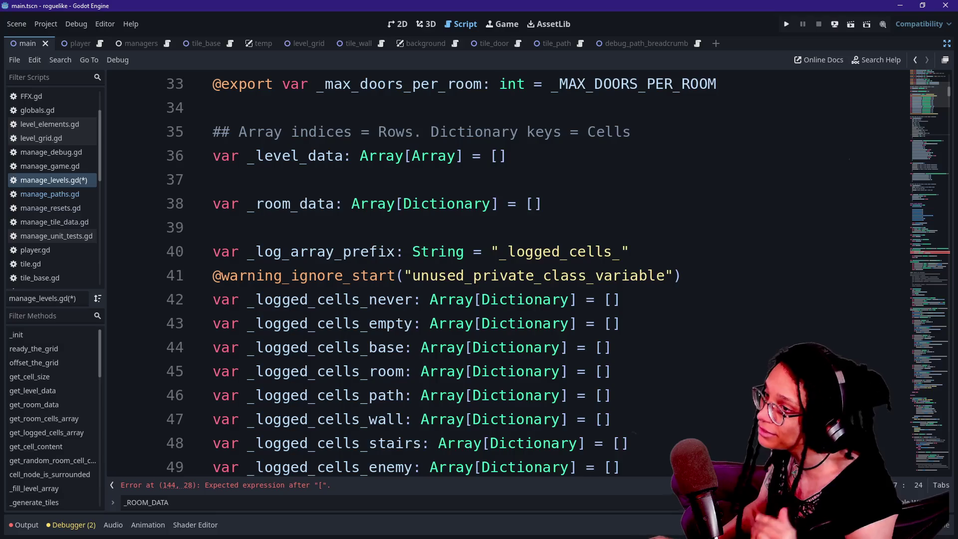
# Step: Search manage_levels.gd for get_room_cells_array and jump to its definition
pyautogui.moveTo(611, 372)
pyautogui.mouseDown()
pyautogui.moveTo(213, 227)
pyautogui.moveTo(214, 131)
pyautogui.moveTo(630, 251)
pyautogui.mouseUp()
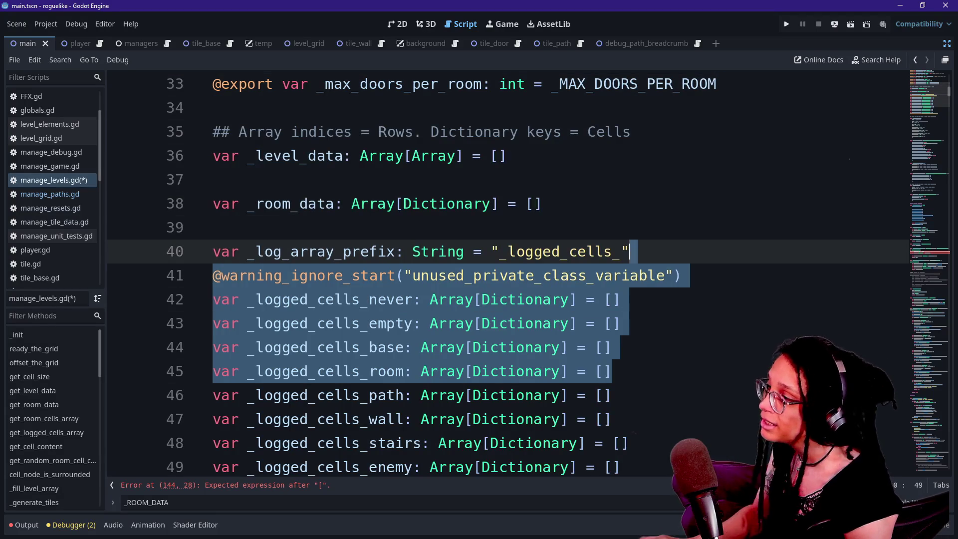
pyautogui.moveTo(929, 97); pyautogui.dragTo(930, 359)
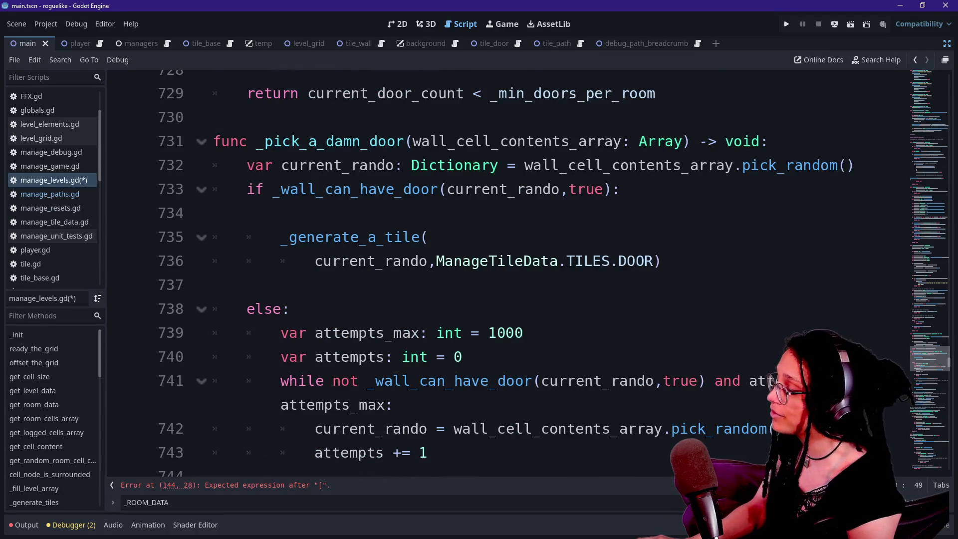
pyautogui.hotkey('ctrl', 'f')
pyautogui.write('get_room_cells_array')
pyautogui.press('Return')
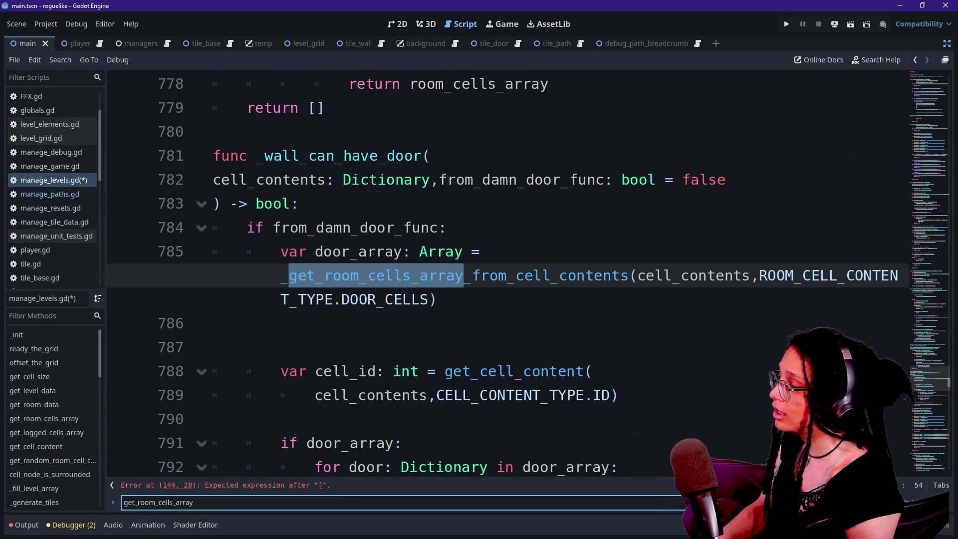
pyautogui.press('Return')
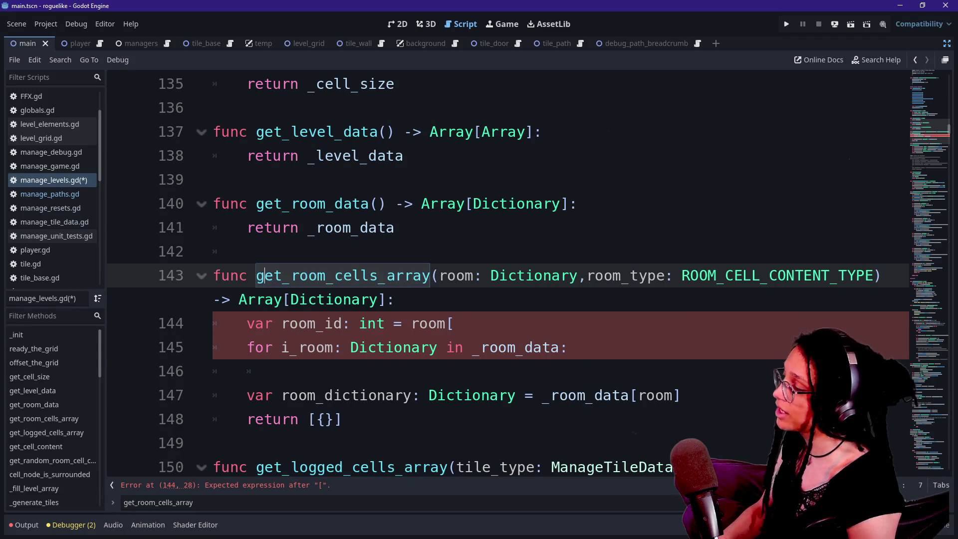
# Step: Review get_random_room_cell_contents and its random_room_cell line 177
pyautogui.moveTo(213, 276); pyautogui.dragTo(334, 347)
pyautogui.click(334, 348)
pyautogui.scroll(-1, 500, 274)
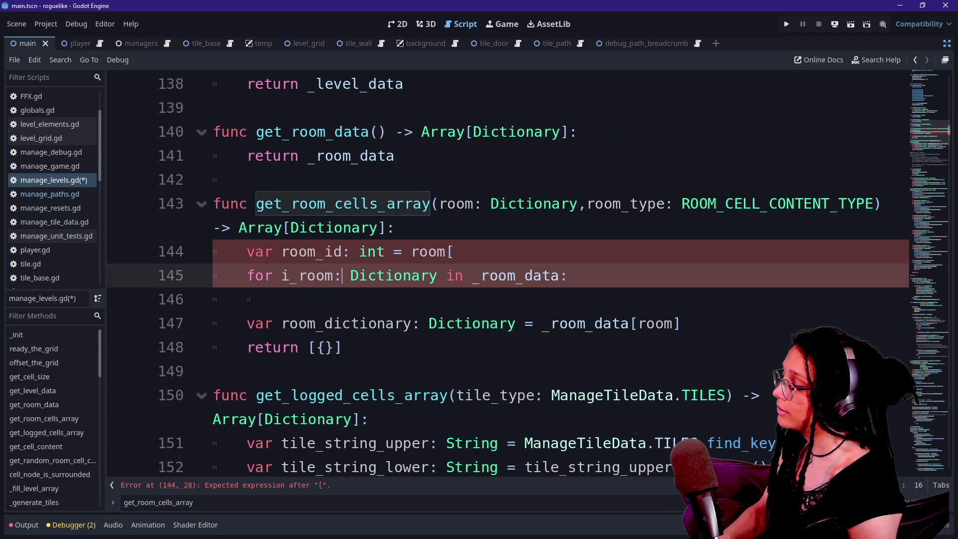
pyautogui.scroll(5, 372, 275)
pyautogui.scroll(-3, 372, 275)
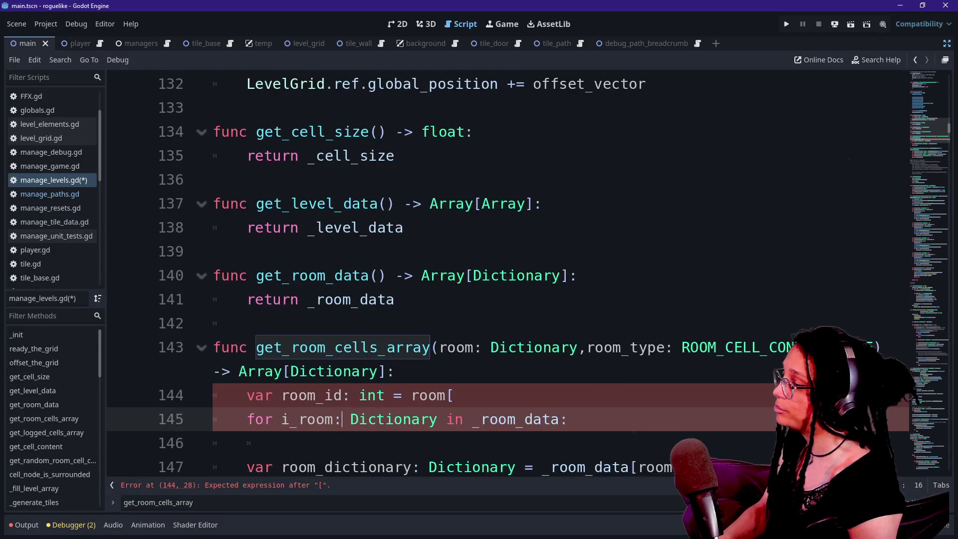
pyautogui.scroll(-6, 499, 274)
pyautogui.scroll(-7, 499, 274)
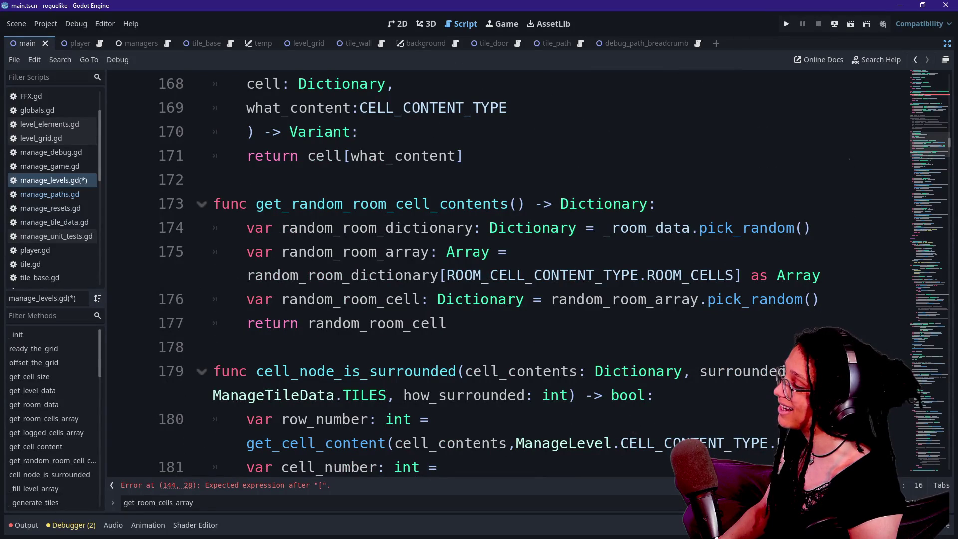
pyautogui.click(448, 323)
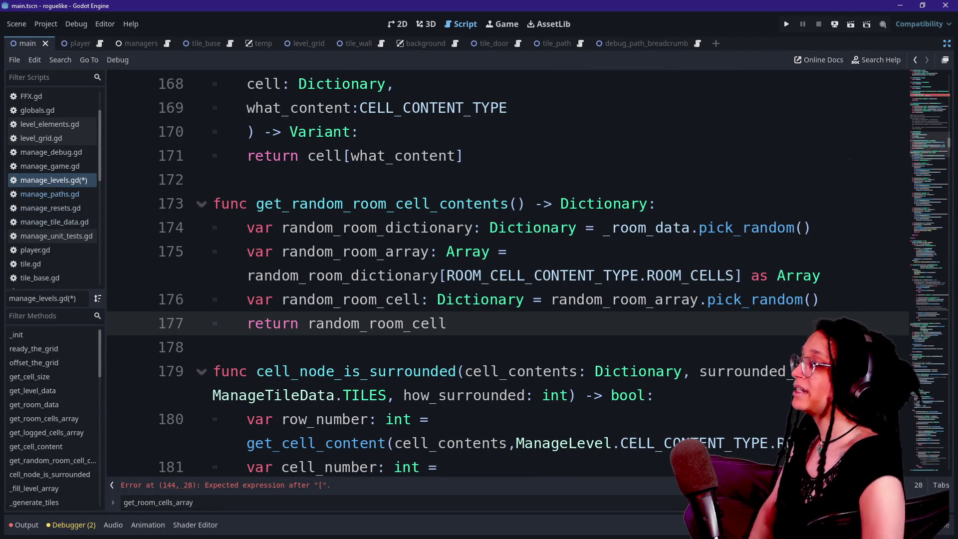
pyautogui.click(270, 203)
pyautogui.click(412, 324)
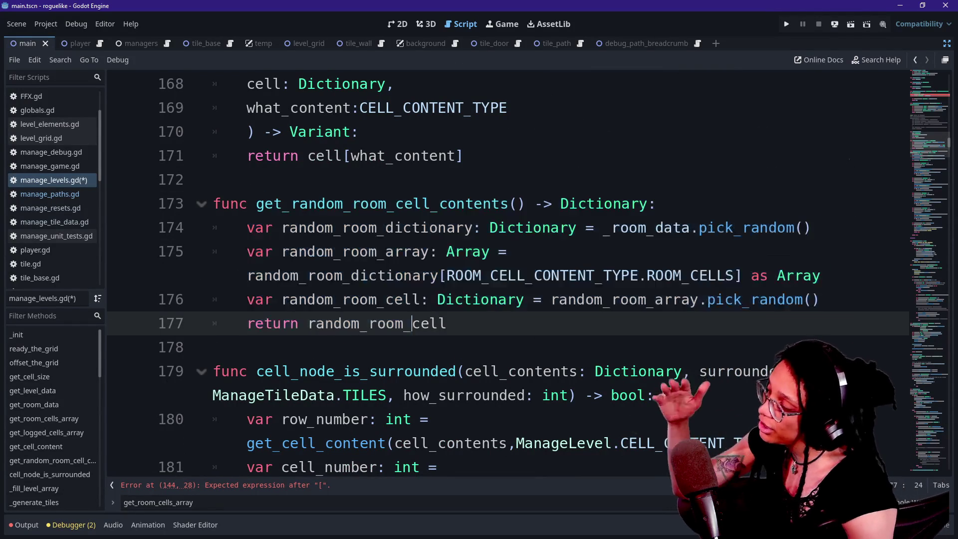
pyautogui.click(270, 203)
pyautogui.click(431, 323)
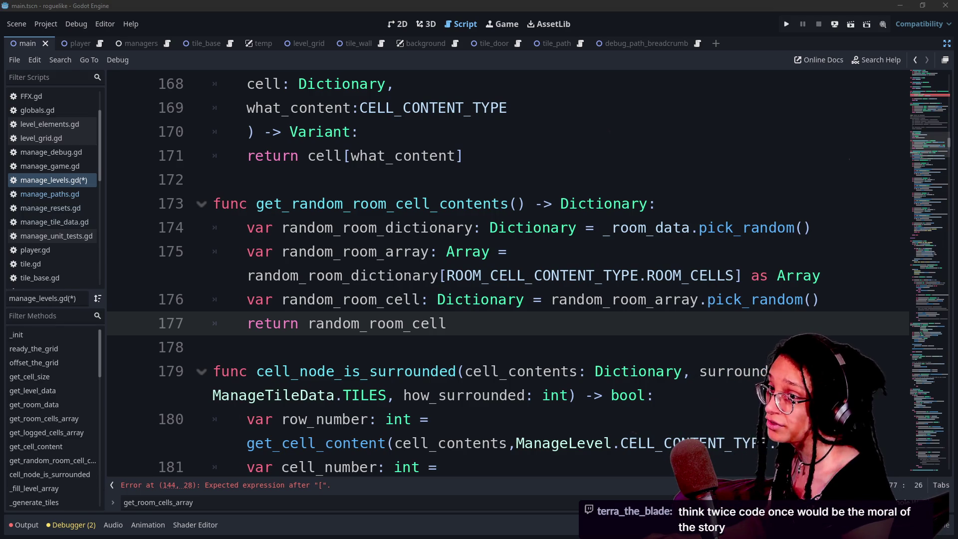
# Step: Return to Excalidraw and undo an accidental shift of the crossed-out text
pyautogui.hotkey('alt', 'Tab')
pyautogui.moveTo(325, 204)
pyautogui.mouseDown()
pyautogui.moveTo(309, 204)
pyautogui.moveTo(349, 200)
pyautogui.mouseUp()
pyautogui.hotkey('ctrl', 'z')
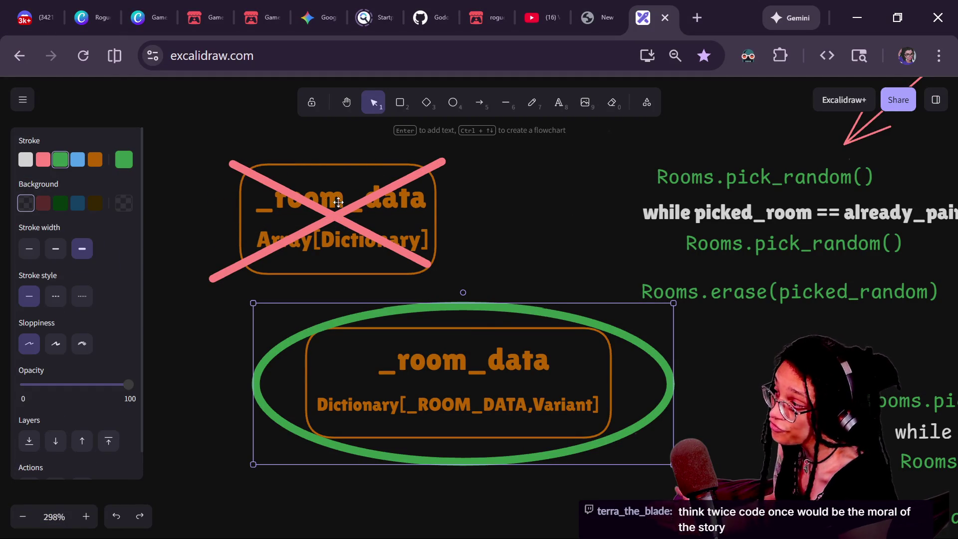
# Step: Select the crossed-out _room_data box, then return to manage_levels.gd at lines 174–175
pyautogui.click(398, 211)
pyautogui.click(459, 210)
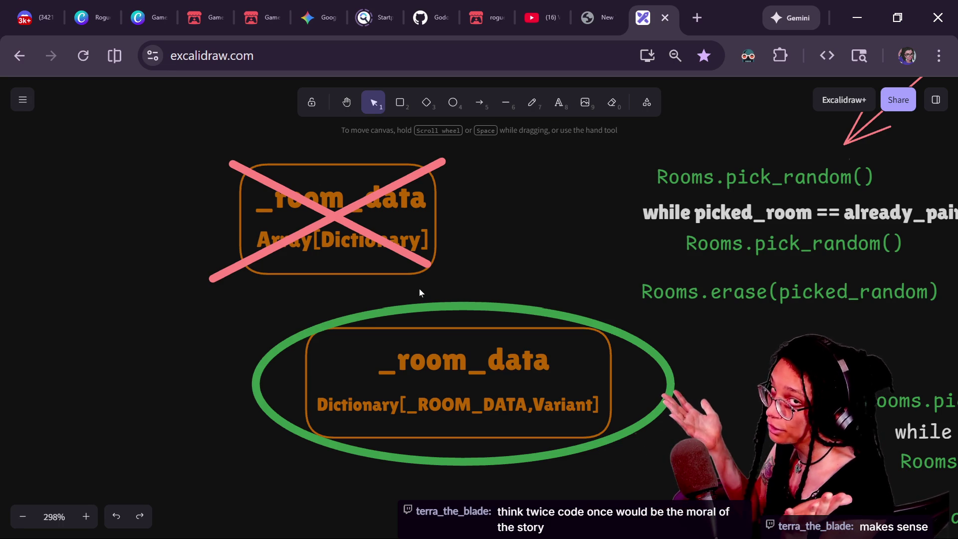
pyautogui.moveTo(193, 135)
pyautogui.mouseDown()
pyautogui.moveTo(529, 283)
pyautogui.moveTo(459, 279)
pyautogui.mouseUp()
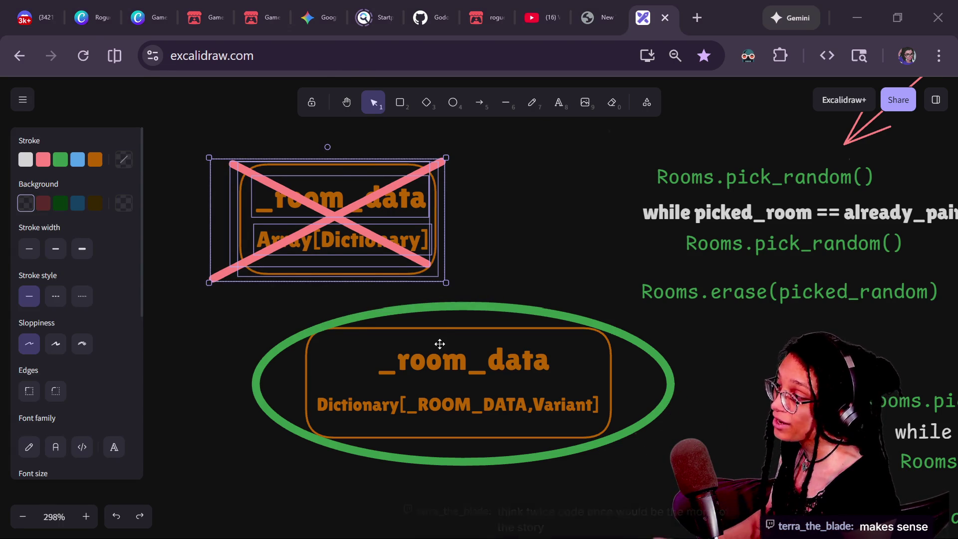
pyautogui.hotkey('alt', 'Tab')
pyautogui.click(344, 228)
pyautogui.press('Down')
pyautogui.press('Down')
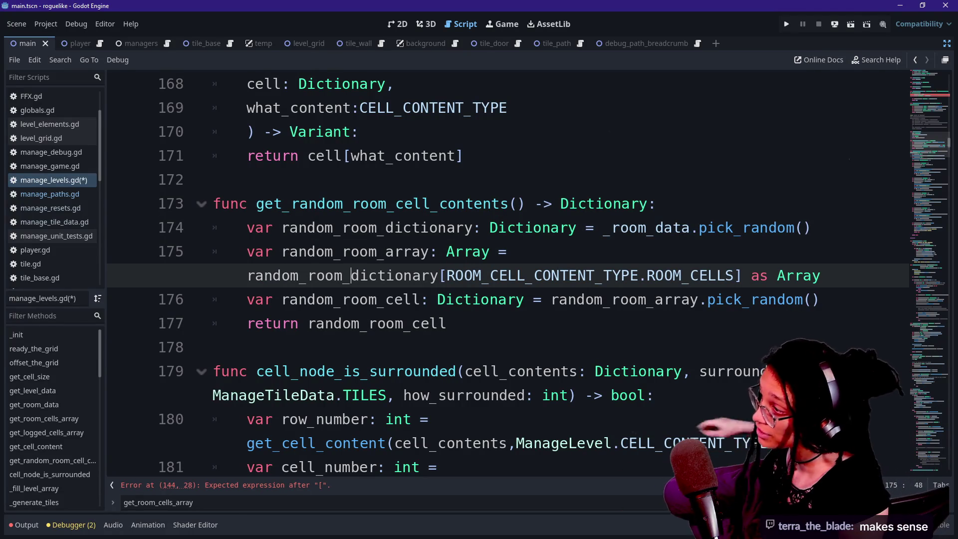
# Step: Reread lines 164–175 of get_cell_content and get_random_room_cell_contents, then go back to Excalidraw
pyautogui.scroll(-4, 499, 270)
pyautogui.scroll(2, 360, 202)
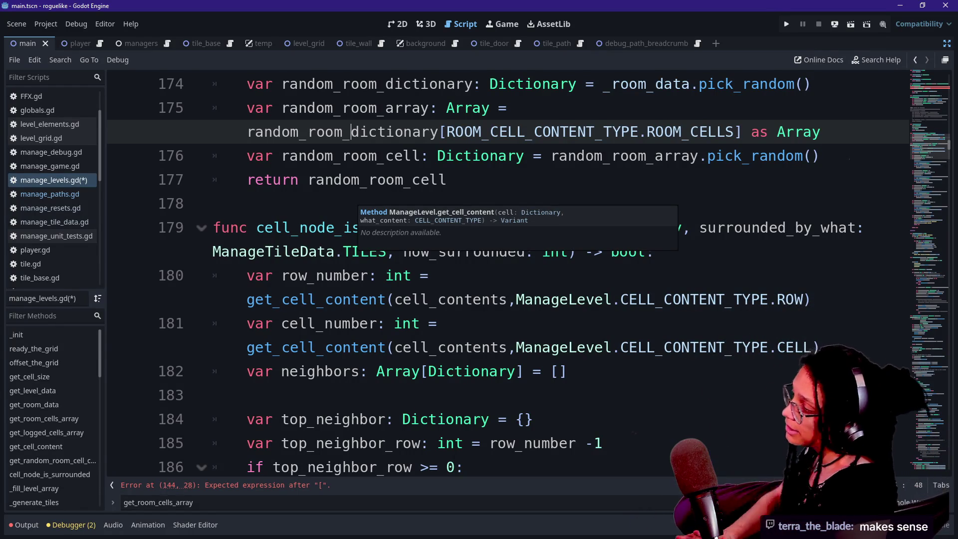
pyautogui.click(208, 209)
pyautogui.press('Up')
pyautogui.press('Up')
pyautogui.press('Up')
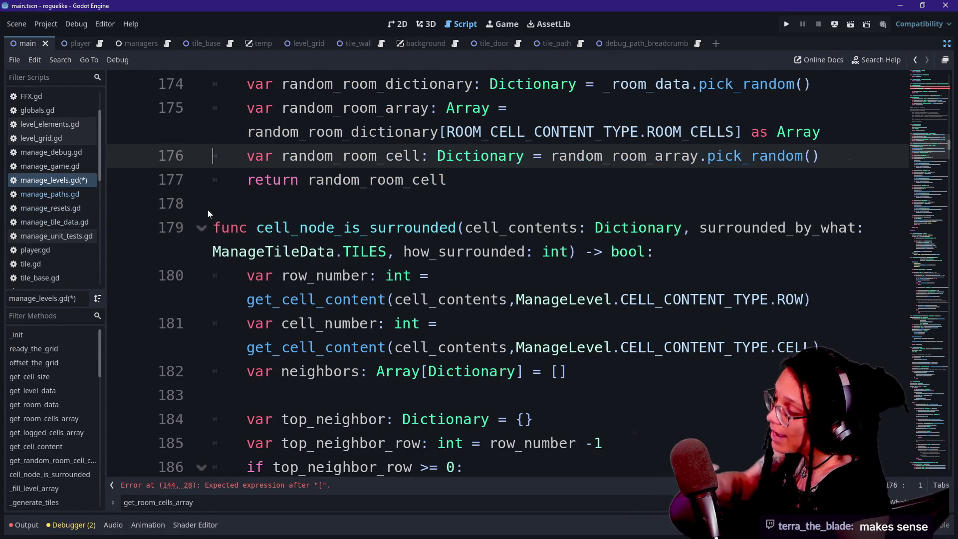
pyautogui.press('Up')
pyautogui.press('Up')
pyautogui.press('Up')
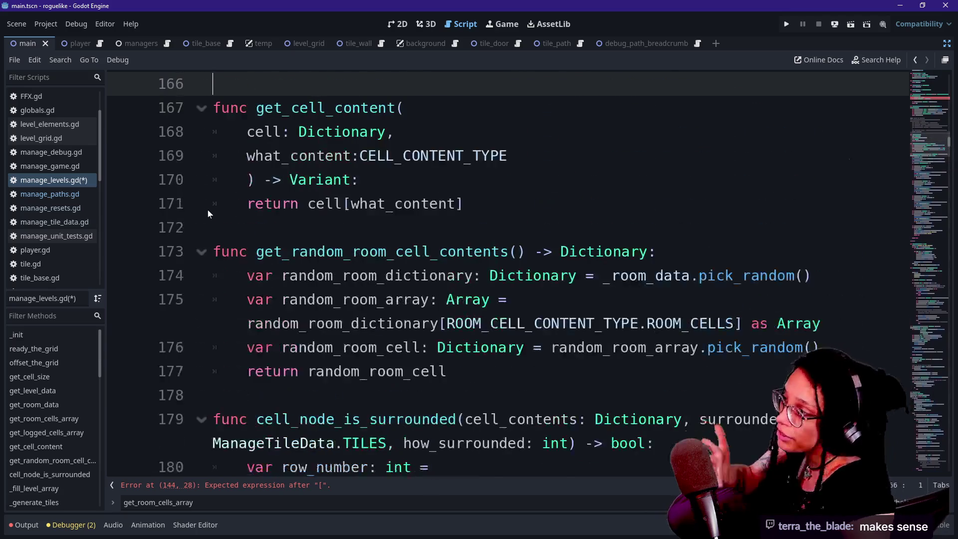
pyautogui.press('Up')
pyautogui.press('Up')
pyautogui.click(352, 228)
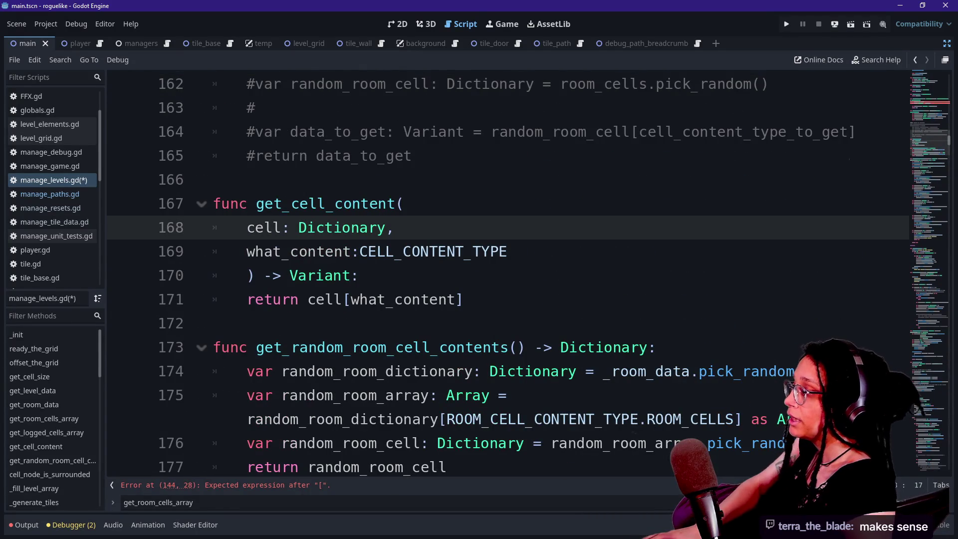
pyautogui.click(474, 347)
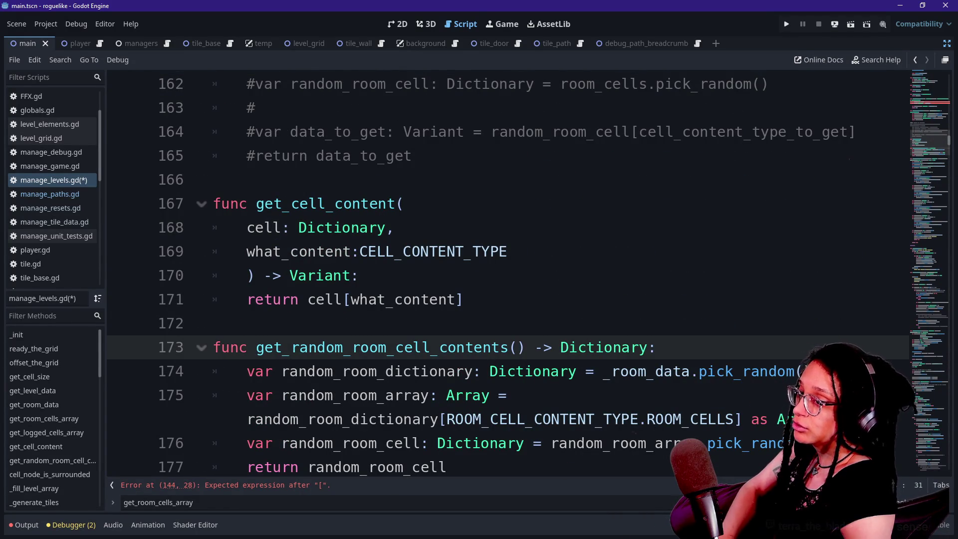
pyautogui.hotkey('alt', 'Tab')
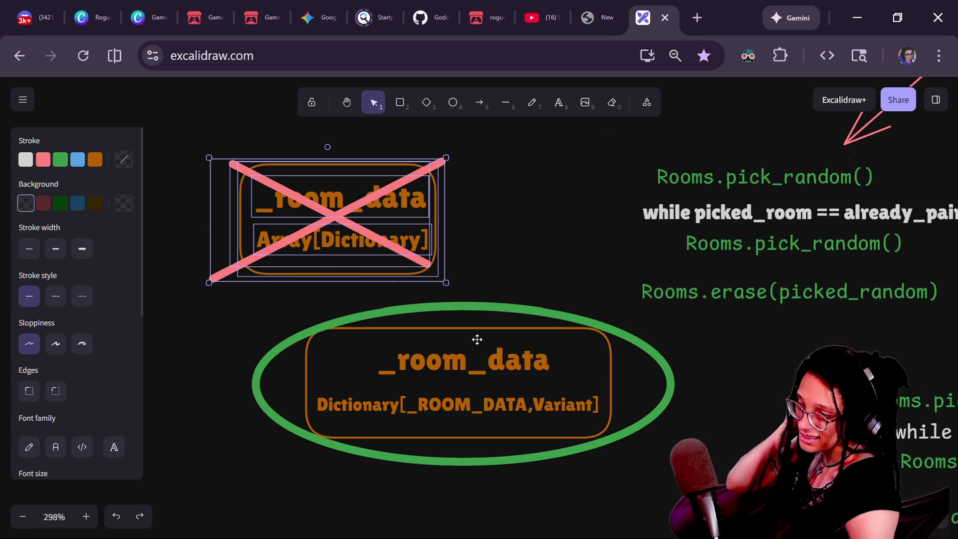
# Step: Delete the green ellipse from the Excalidraw board
pyautogui.click(494, 305)
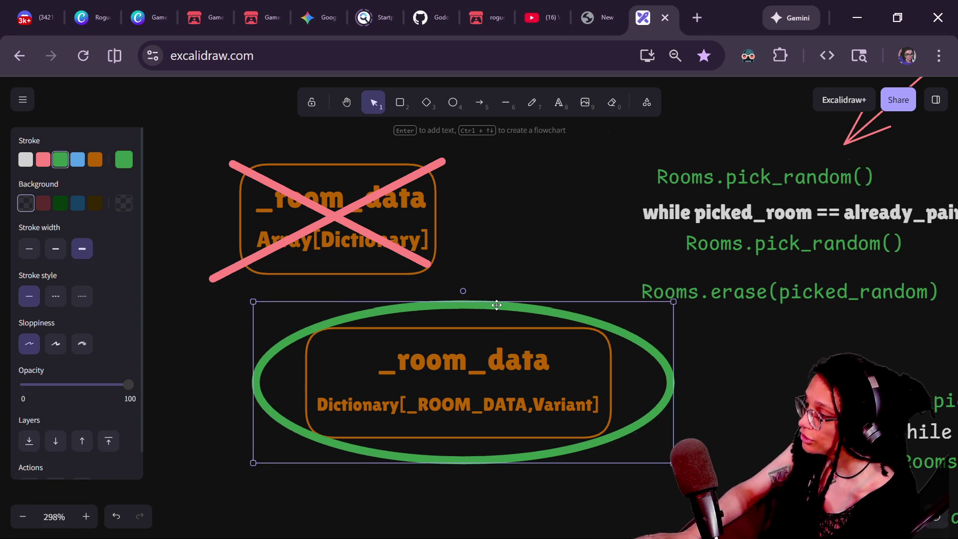
pyautogui.press('Delete')
pyautogui.moveTo(514, 316)
pyautogui.mouseDown()
pyautogui.moveTo(449, 240)
pyautogui.moveTo(562, 220)
pyautogui.mouseUp()
# Step: Edit the type line to read Dictionary[_ROOM_DATA_TYPES,Variant]
pyautogui.click(530, 245)
pyautogui.moveTo(658, 282)
pyautogui.mouseDown()
pyautogui.moveTo(619, 375)
pyautogui.moveTo(651, 335)
pyautogui.mouseUp()
pyautogui.moveTo(482, 332); pyautogui.dragTo(476, 340)
pyautogui.click(468, 352)
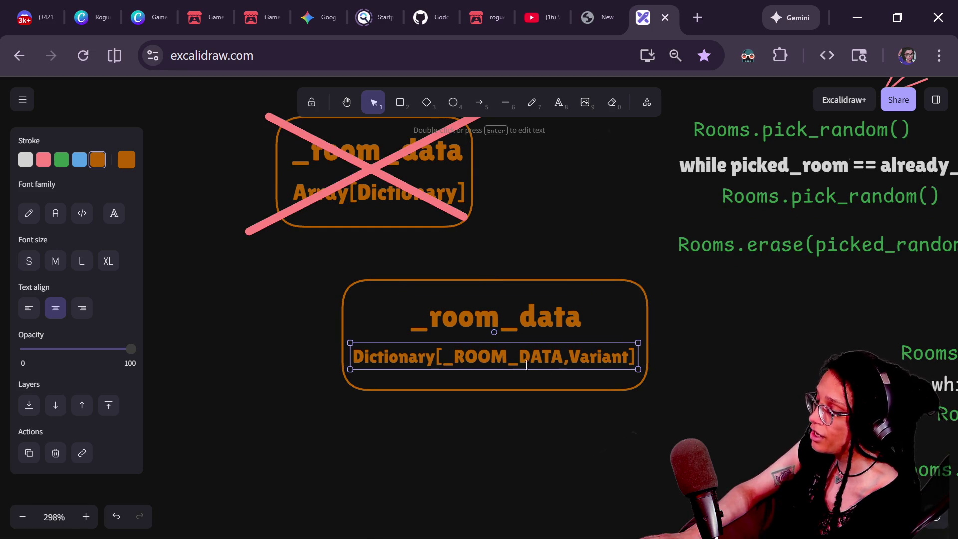
pyautogui.hscroll(2, 467, 382)
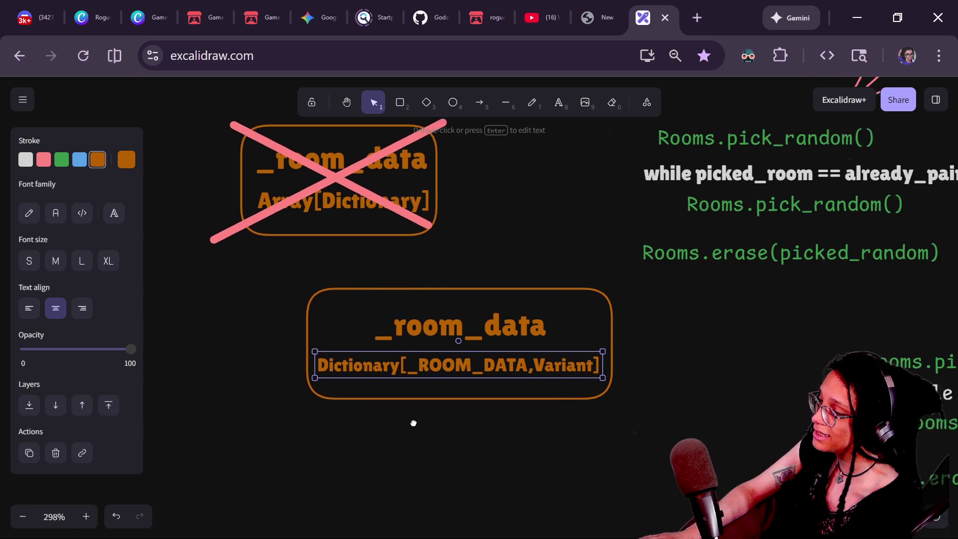
pyautogui.doubleClick(480, 362)
pyautogui.click(509, 361)
pyautogui.write('_TYPE')
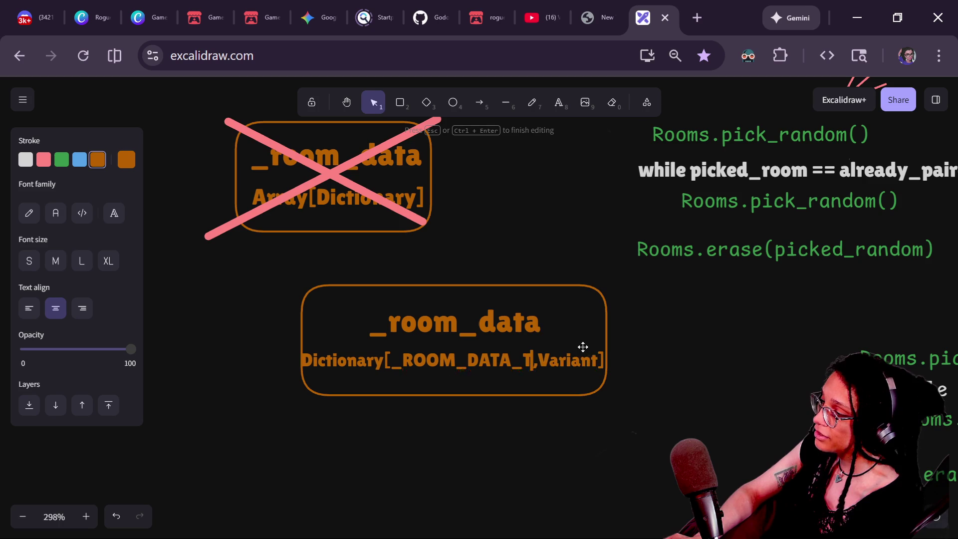
pyautogui.write('S)')
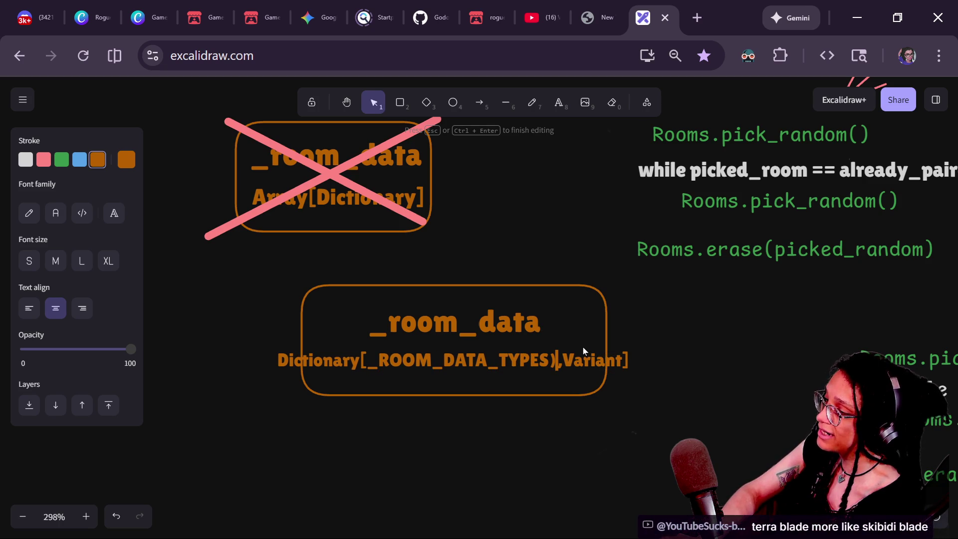
pyautogui.press('BackSpace')
pyautogui.click(650, 436)
# Step: Widen the _room_data rectangle so the longer type line fits, then shift it slightly left
pyautogui.click(516, 392)
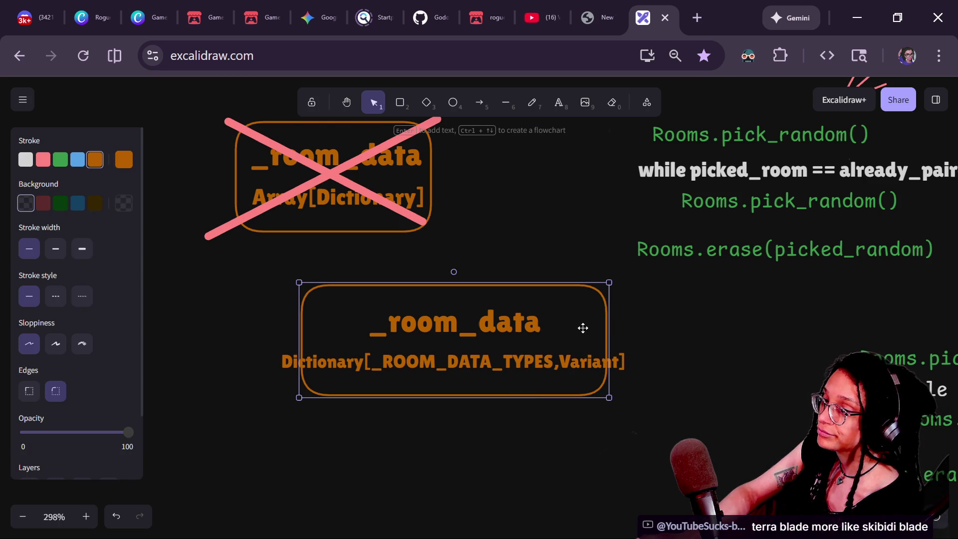
pyautogui.click(613, 324)
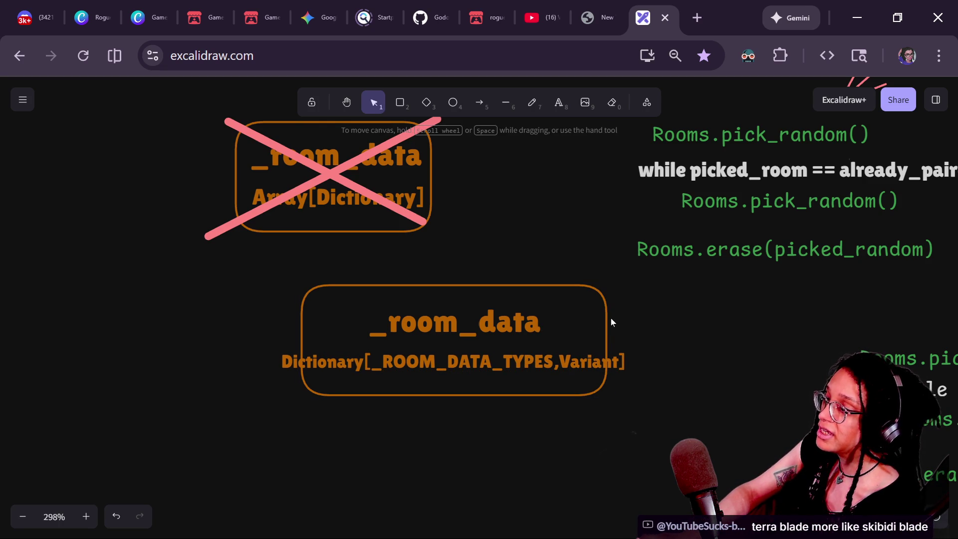
pyautogui.click(606, 312)
pyautogui.click(614, 317)
pyautogui.click(609, 317)
pyautogui.moveTo(608, 318)
pyautogui.mouseDown()
pyautogui.moveTo(655, 323)
pyautogui.moveTo(594, 306)
pyautogui.mouseUp()
pyautogui.click(484, 419)
pyautogui.scroll(-3, 485, 420)
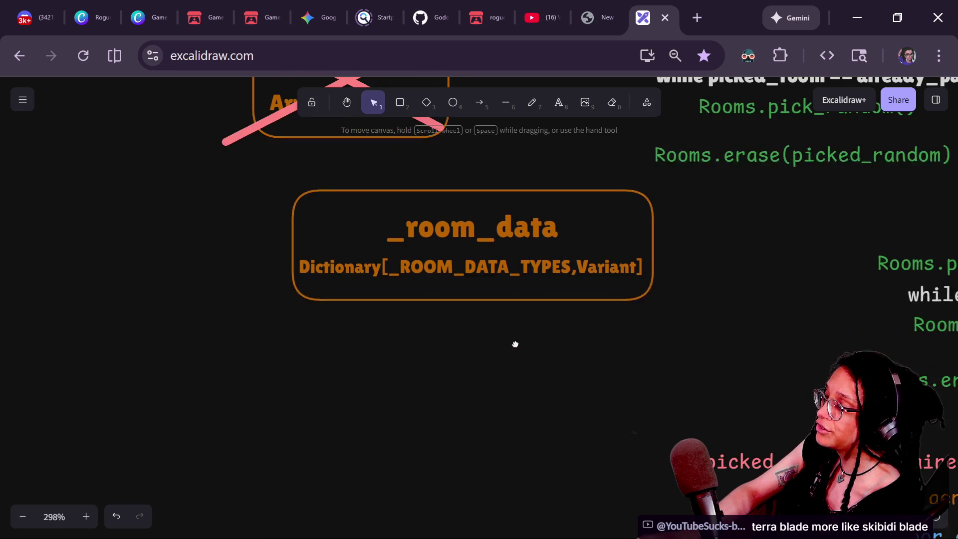
pyautogui.click(456, 224)
# Step: Draw a green arrow up to the _ROOM_DATA_TYPES key and start a text note below it
pyautogui.press('Escape')
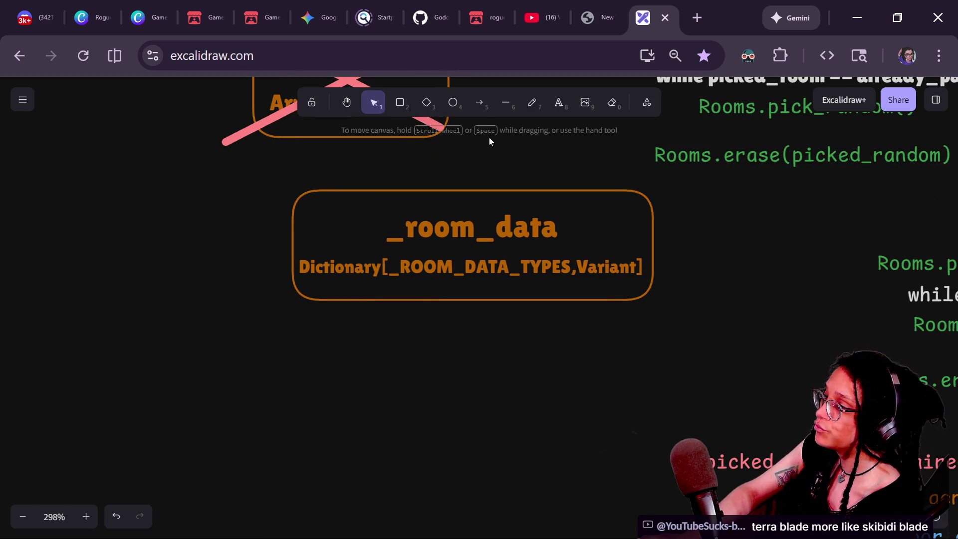
pyautogui.click(479, 109)
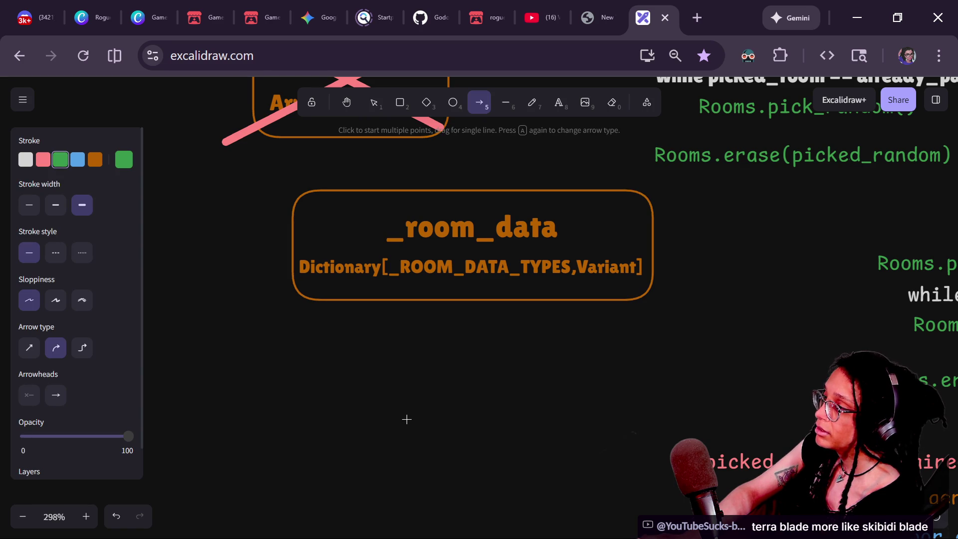
pyautogui.moveTo(406, 419)
pyautogui.mouseDown()
pyautogui.moveTo(398, 310)
pyautogui.moveTo(452, 273)
pyautogui.moveTo(474, 283)
pyautogui.moveTo(439, 264)
pyautogui.moveTo(479, 289)
pyautogui.moveTo(510, 287)
pyautogui.moveTo(498, 275)
pyautogui.mouseUp()
pyautogui.click(559, 103)
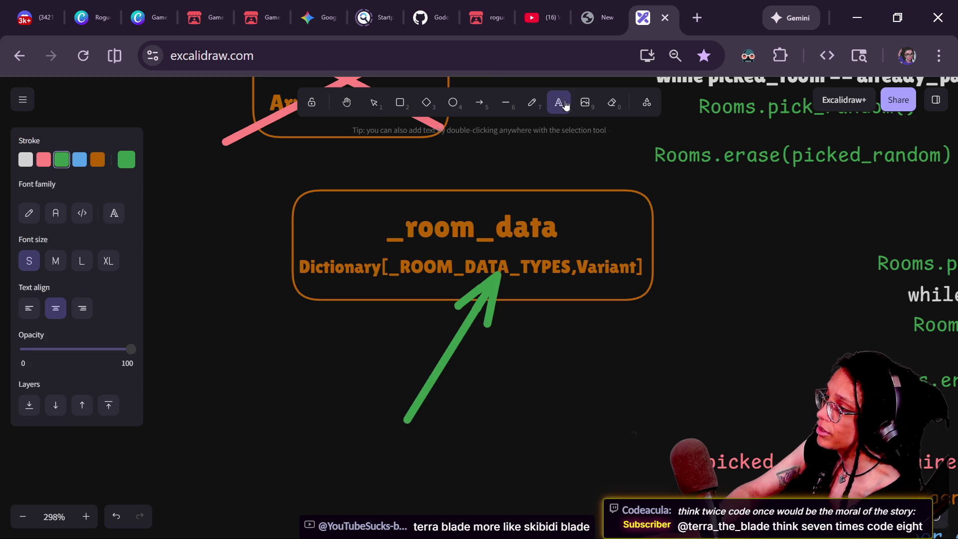
pyautogui.click(312, 455)
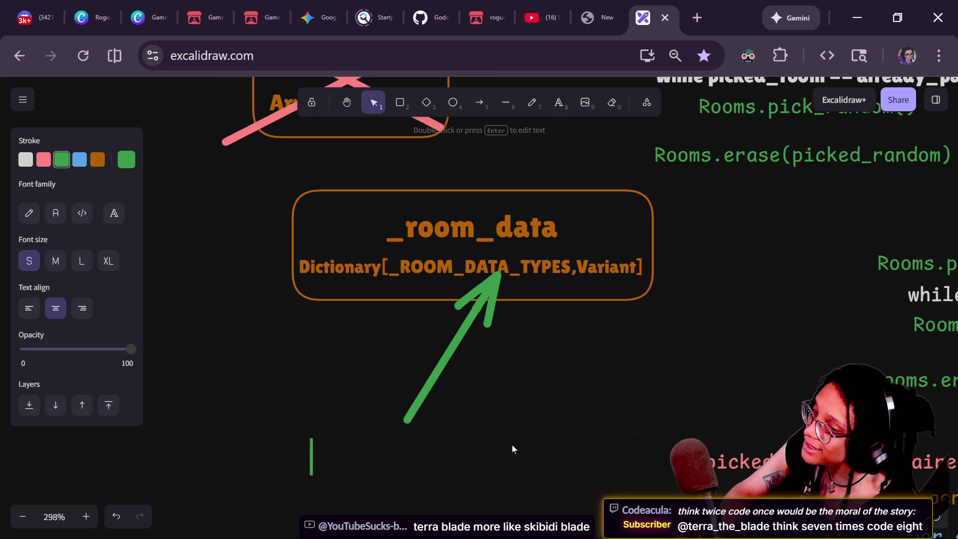
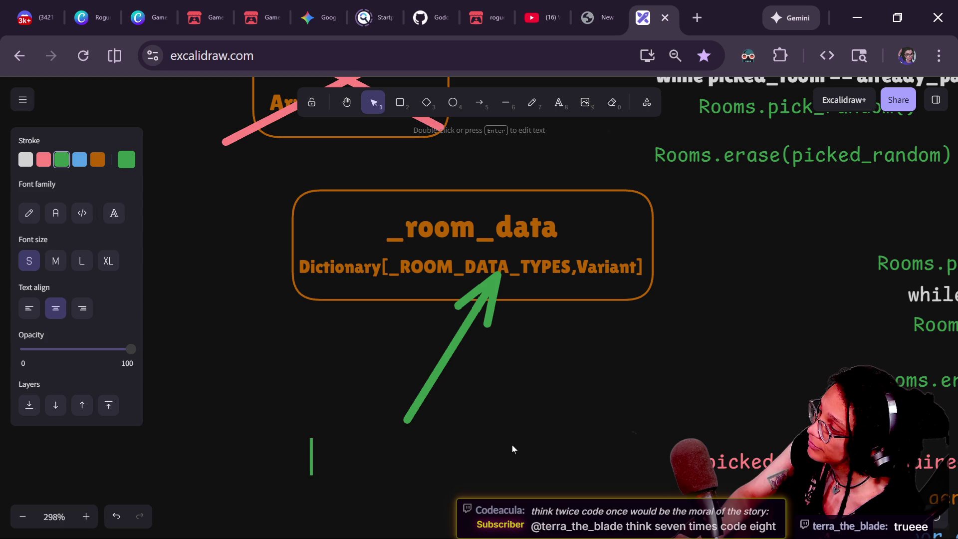
# Step: Finish typing the label 'duplicate _ROOM_DATA' below the _room_data box, fixing the typo
pyautogui.write('duplicate _ROOM')
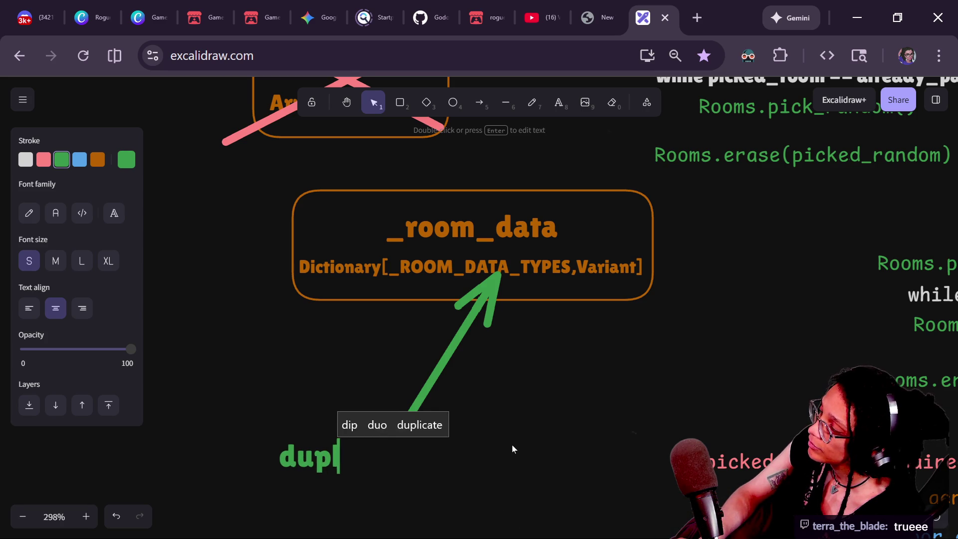
pyautogui.write('_AD')
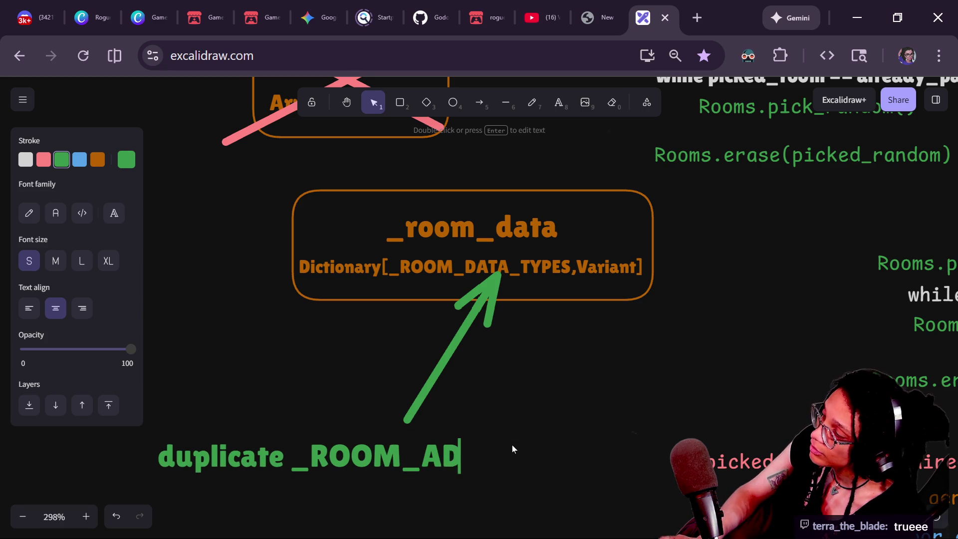
pyautogui.press('BackSpace')
pyautogui.press('BackSpace')
pyautogui.write('DATA')
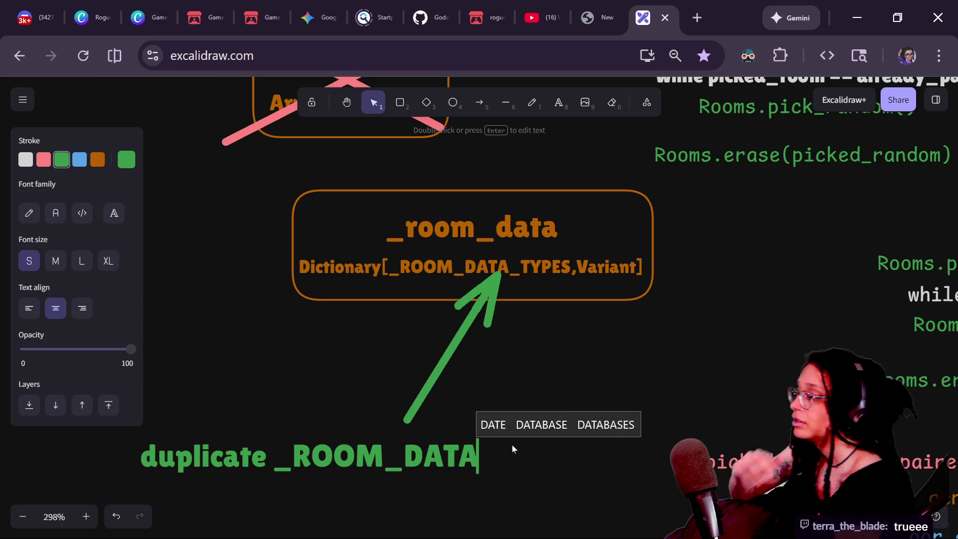
pyautogui.click(512, 445)
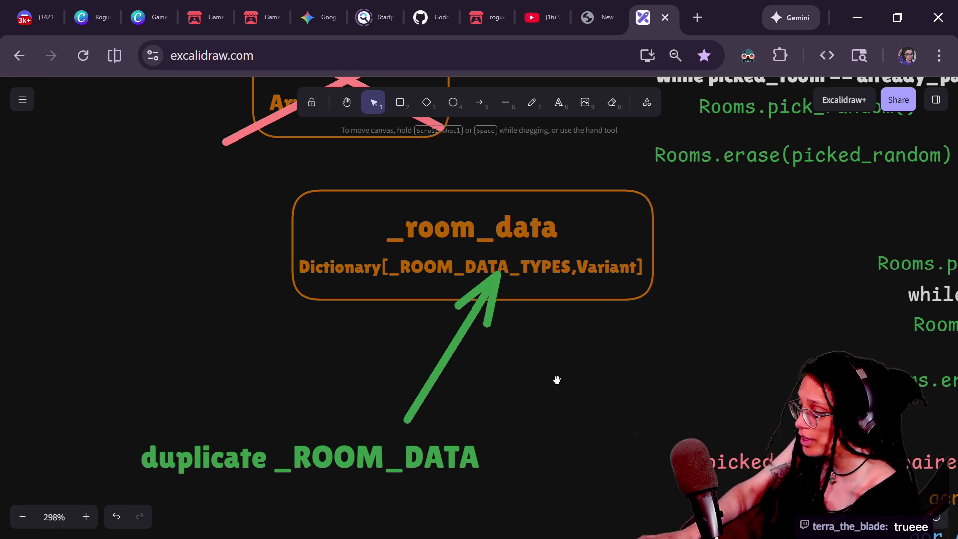
pyautogui.scroll(-3, 559, 350)
# Step: Draw a green arrow from the lower right pointing up at the duplicate _ROOM_DATA label
pyautogui.click(478, 102)
pyautogui.moveTo(525, 419); pyautogui.dragTo(397, 341)
pyautogui.moveTo(383, 421); pyautogui.dragTo(370, 364)
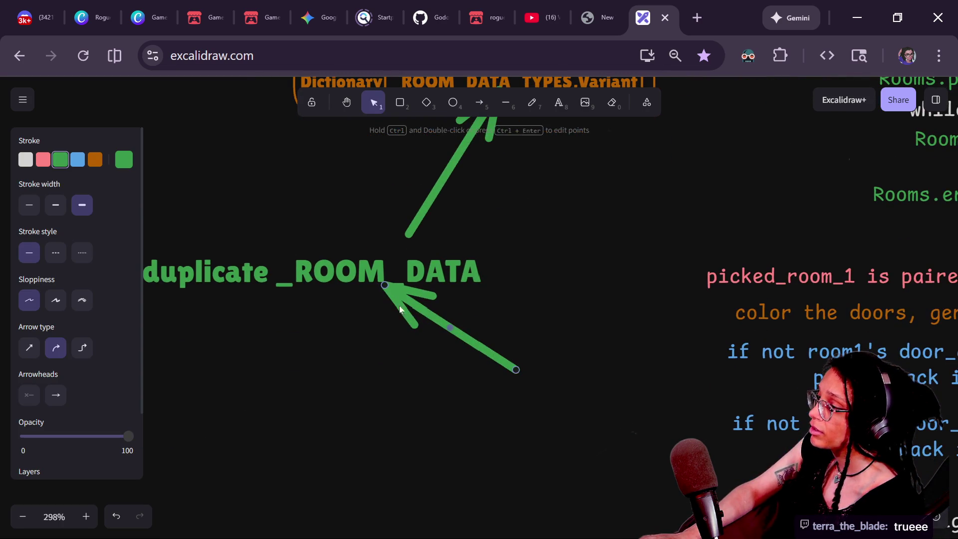
pyautogui.moveTo(415, 318)
pyautogui.mouseDown()
pyautogui.moveTo(417, 344)
pyautogui.moveTo(387, 281)
pyautogui.mouseUp()
pyautogui.scroll(-1, 325, 364)
pyautogui.click(345, 349)
pyautogui.click(335, 319)
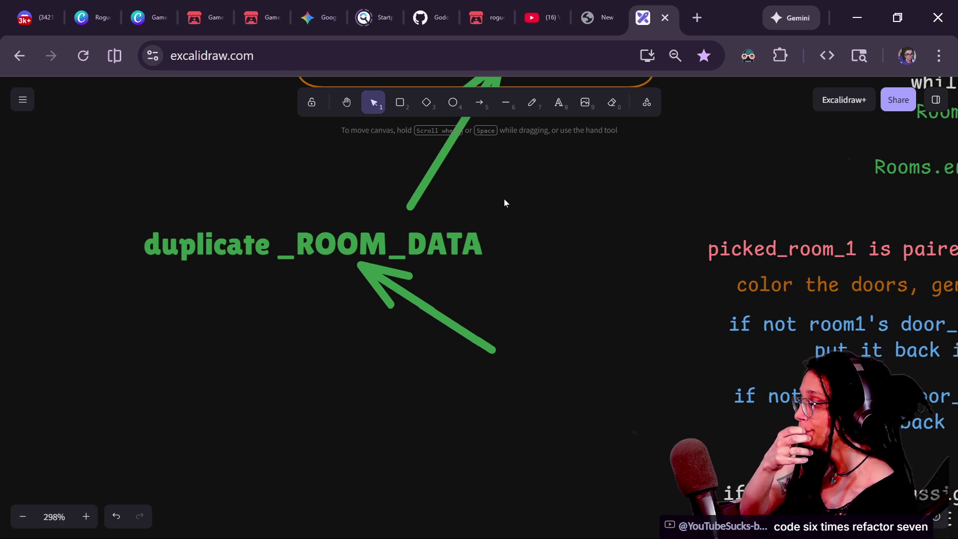
# Step: Add a green text note 'room_cells= Array[Array]' right of the arrow and position it
pyautogui.press('t')
pyautogui.click(588, 377)
pyautogui.write('Array')
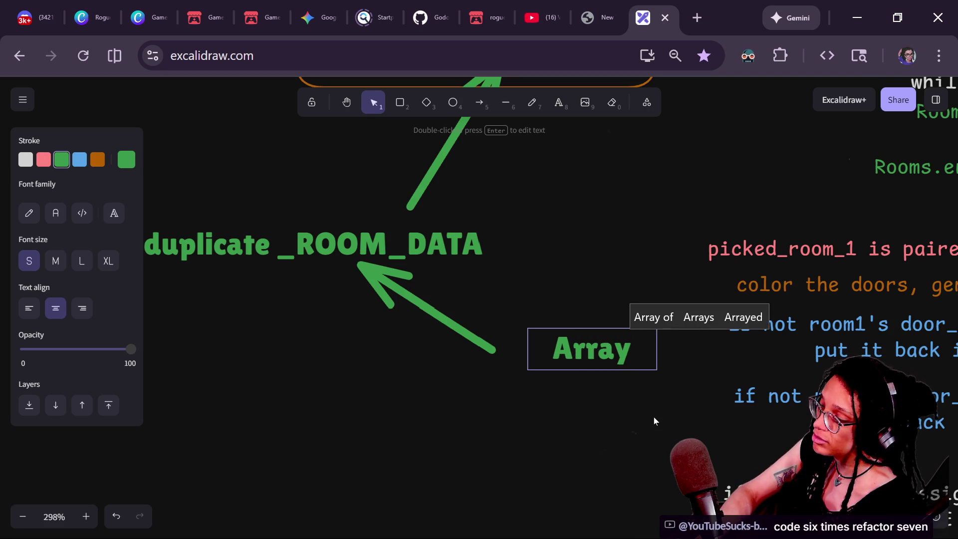
pyautogui.write('p')
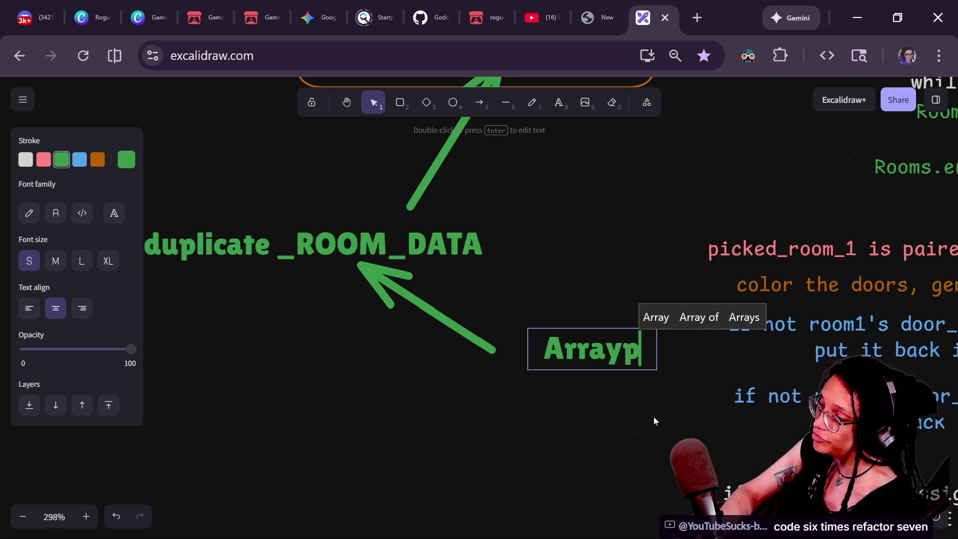
pyautogui.press('BackSpace')
pyautogui.write('[Arr')
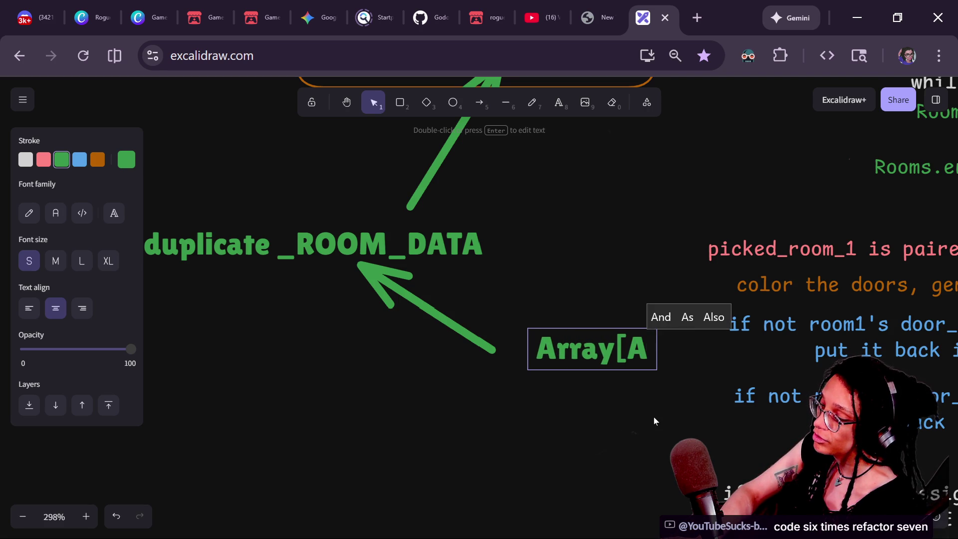
pyautogui.write('ays')
pyautogui.press('BackSpace')
pyautogui.write(']')
pyautogui.hotkey('ctrl', 'Home')
pyautogui.write('Ro')
pyautogui.press('BackSpace')
pyautogui.press('BackSpace')
pyautogui.write('room_cells')
pyautogui.press('BackSpace')
pyautogui.write('=')
pyautogui.press('Escape')
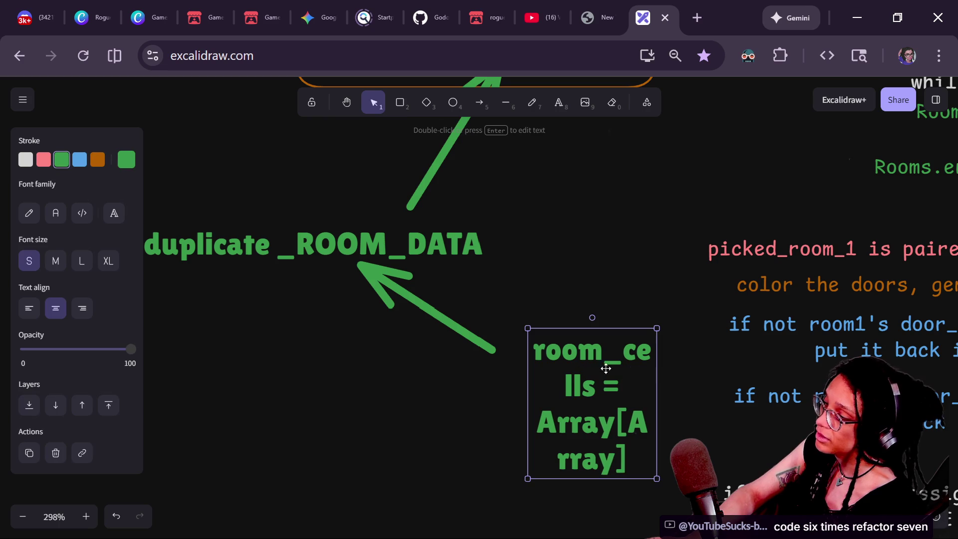
pyautogui.moveTo(657, 376); pyautogui.dragTo(785, 376)
pyautogui.moveTo(710, 376)
pyautogui.mouseDown()
pyautogui.moveTo(656, 368)
pyautogui.moveTo(618, 476)
pyautogui.mouseUp()
# Step: Duplicate the note as 'id: int' and change 'room_cells=' to 'room_cells:'
pyautogui.hotkey('ctrl', 'd')
pyautogui.press('Return')
pyautogui.write('id')
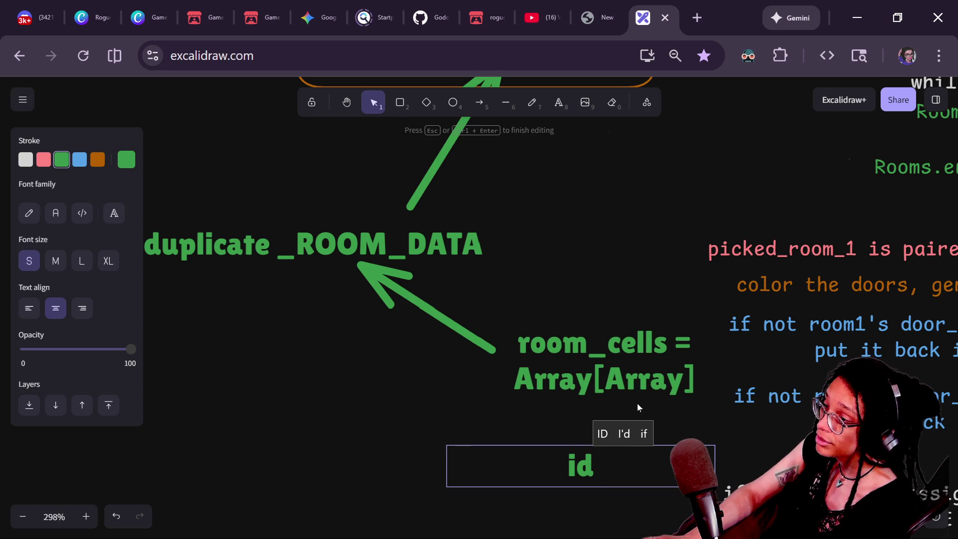
pyautogui.doubleClick(633, 385)
pyautogui.click(691, 343)
pyautogui.press('BackSpace')
pyautogui.press('BackSpace')
pyautogui.write(':')
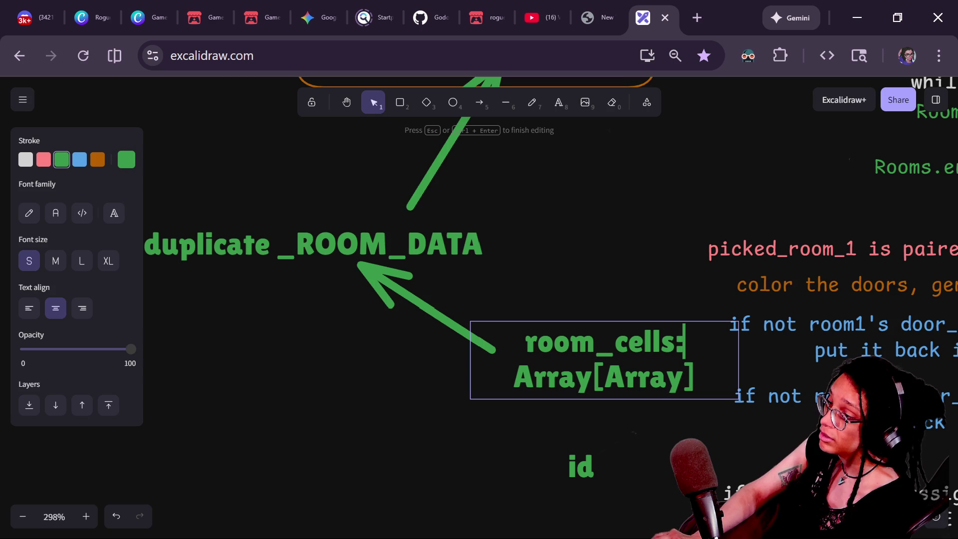
pyautogui.doubleClick(616, 459)
pyautogui.press('End')
pyautogui.write(':')
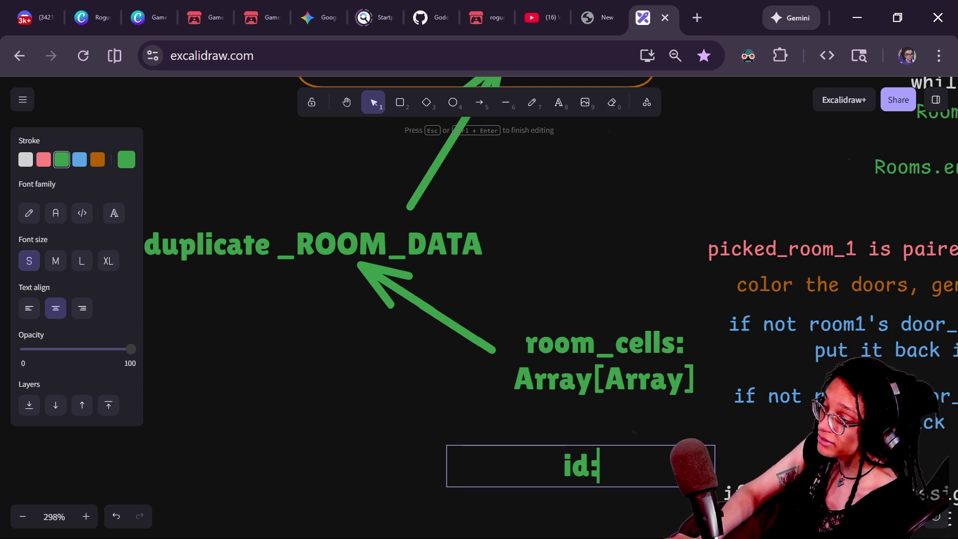
pyautogui.write(' int')
pyautogui.click(400, 395)
# Step: Alt-drag a copy of the id note below it and change it to 'darkness:bool'
pyautogui.scroll(-4, 392, 339)
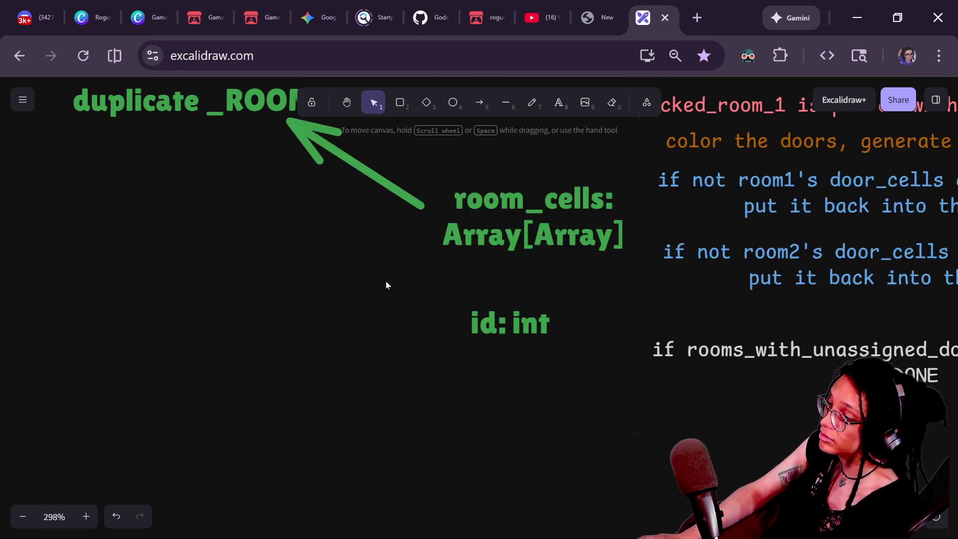
pyautogui.click(532, 313)
pyautogui.moveTo(531, 314)
pyautogui.mouseDown()
pyautogui.moveTo(537, 278)
pyautogui.moveTo(552, 317)
pyautogui.moveTo(537, 328)
pyautogui.mouseUp()
pyautogui.press('Return')
pyautogui.write('darkness')
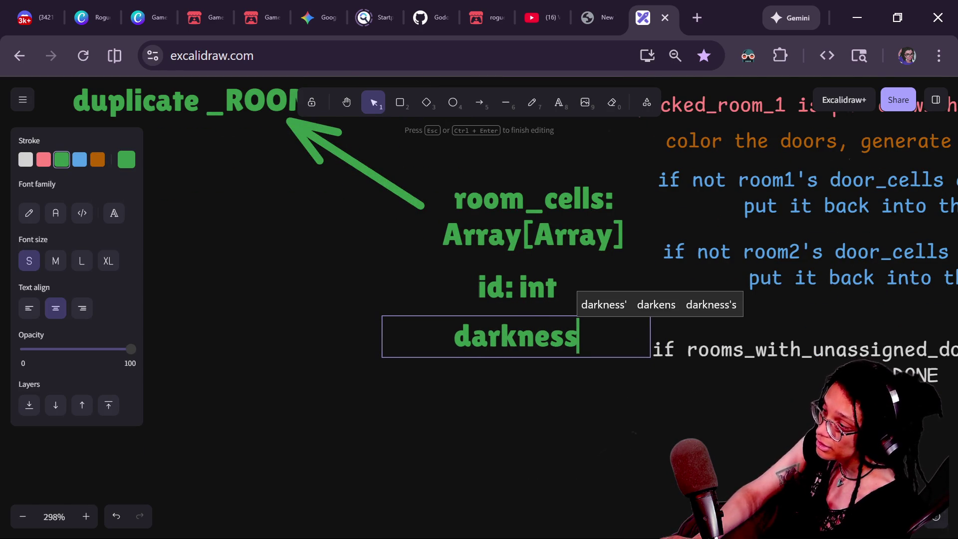
pyautogui.click(486, 378)
pyautogui.click(585, 325)
pyautogui.press('Return')
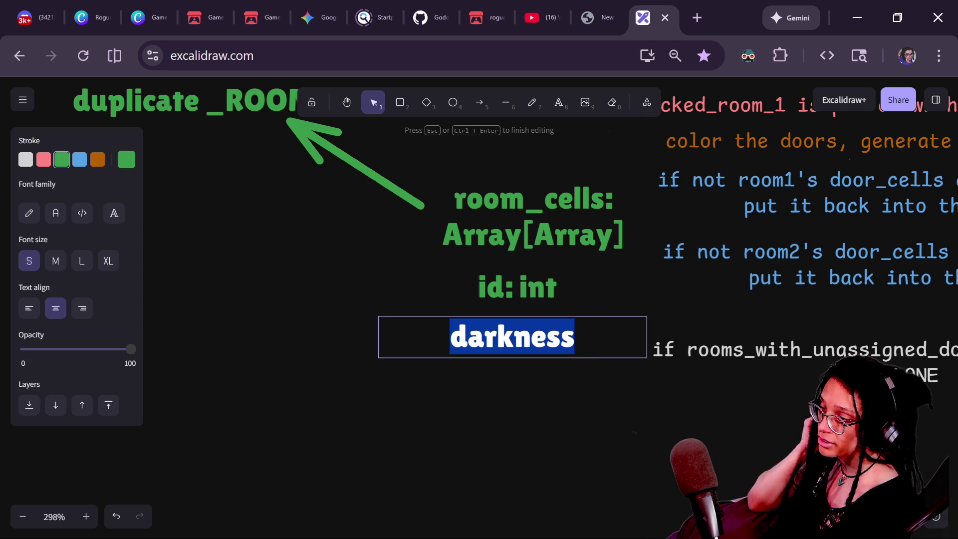
pyautogui.press('BackSpace')
pyautogui.write('darkness:bool')
pyautogui.click(583, 336)
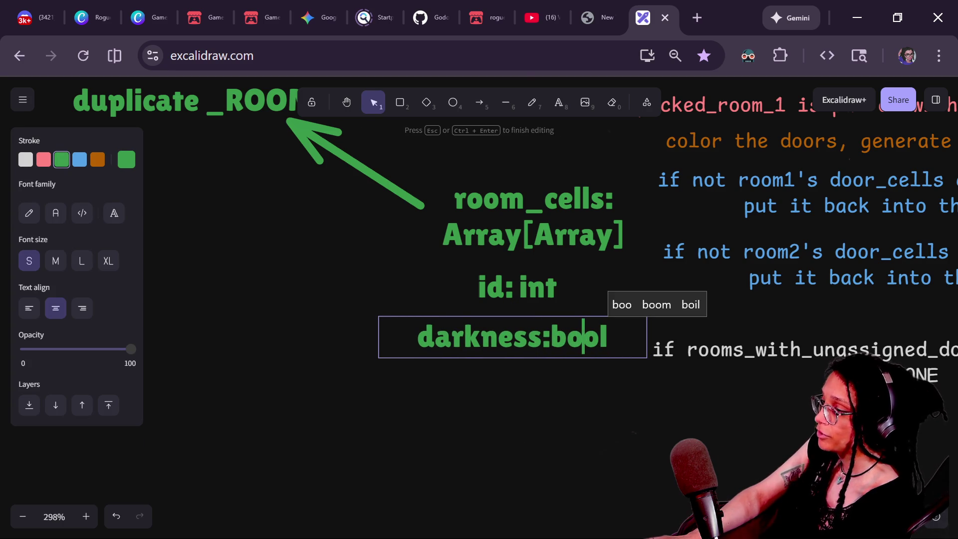
pyautogui.click(273, 237)
# Step: Zoom out over the diagram and return to the Godot script at line 170
pyautogui.scroll(-2, 376, 424)
pyautogui.scroll(1, 363, 353)
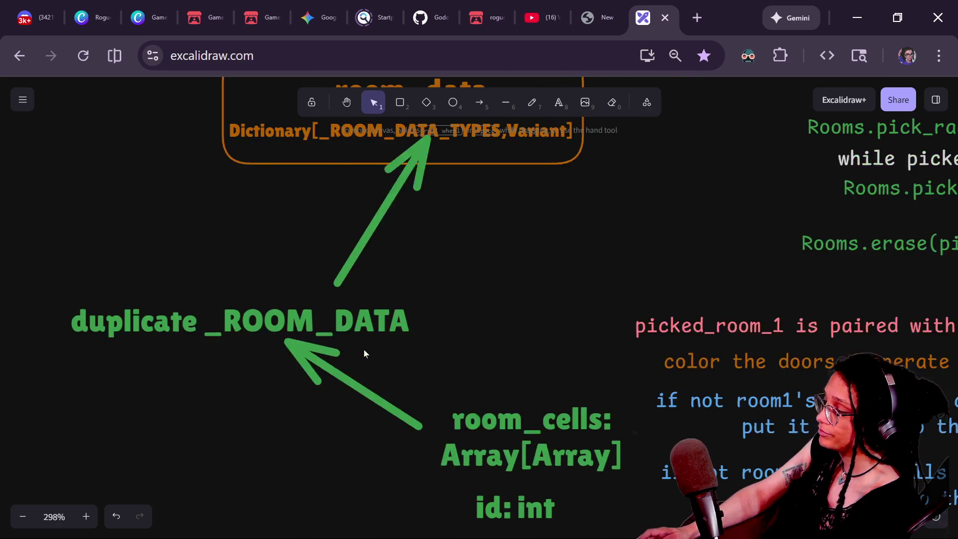
pyautogui.hscroll(-2, 386, 345)
pyautogui.scroll(3, 454, 272)
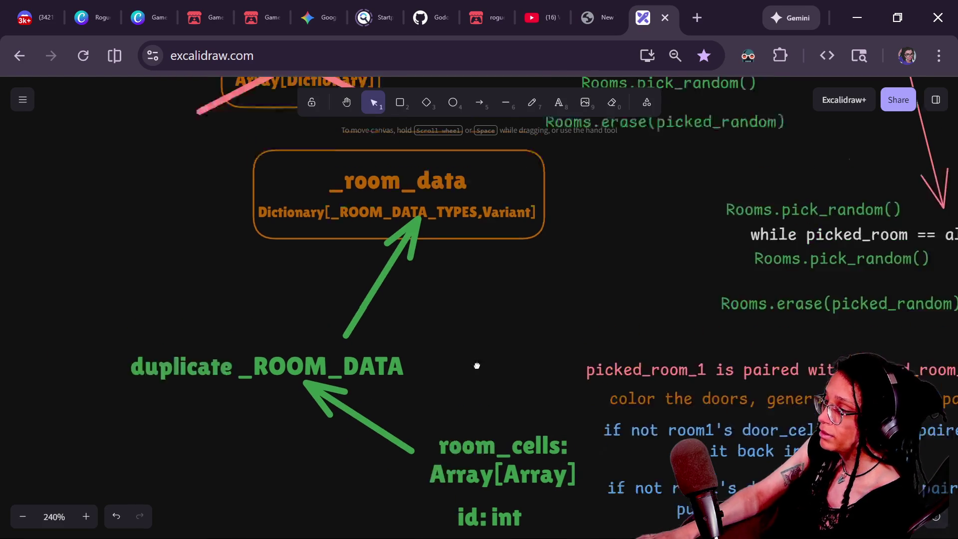
pyautogui.hotkey('alt', 'Tab')
pyautogui.click(359, 275)
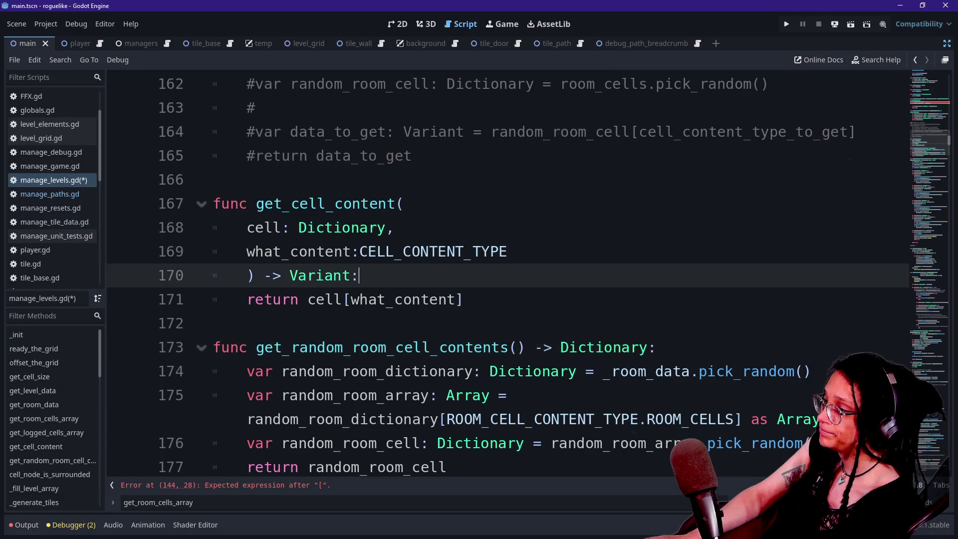
# Step: Jump to the line 144 error and select the unfinished lines 143–145 of get_room_cells_array
pyautogui.scroll(-1, 507, 274)
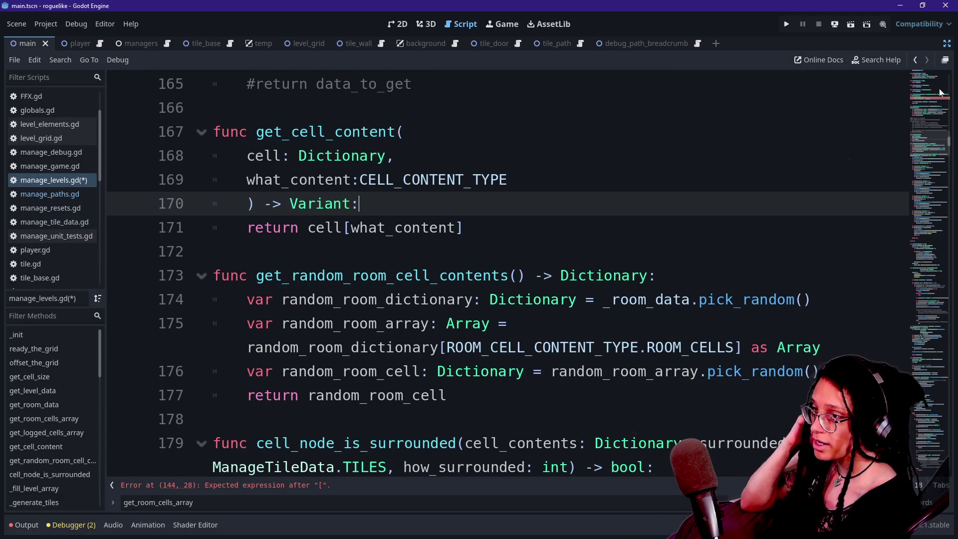
pyautogui.click(941, 95)
pyautogui.scroll(-2, 941, 124)
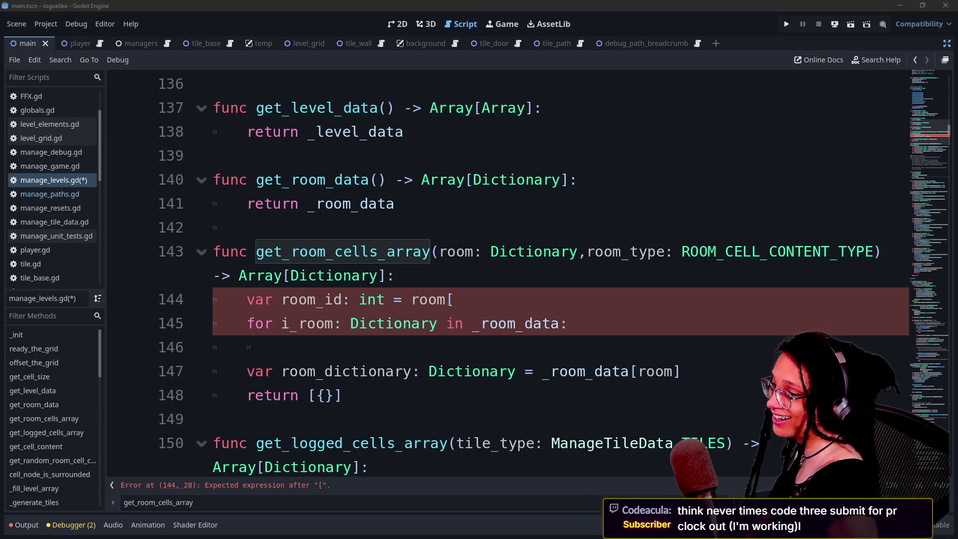
pyautogui.press('Down')
pyautogui.press('Down')
pyautogui.press('Down')
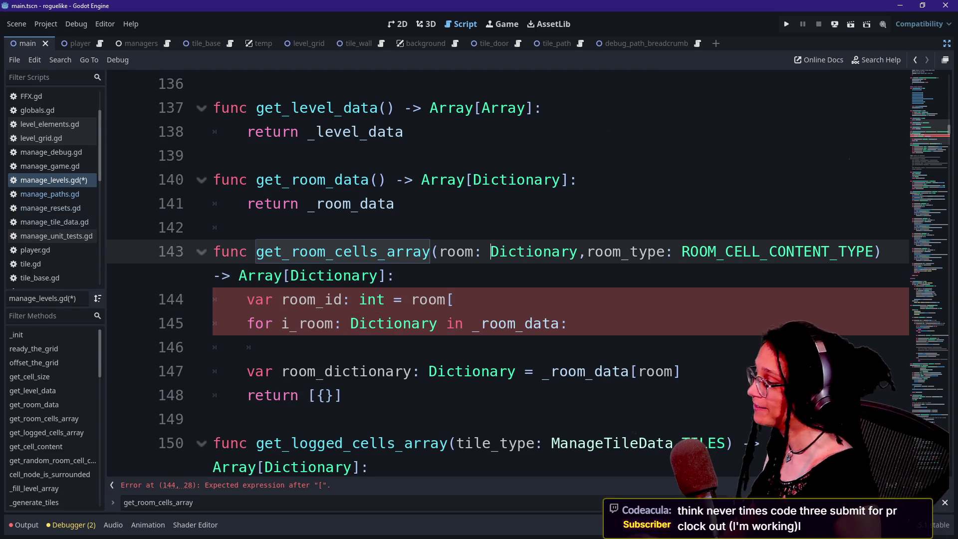
pyautogui.click(396, 275)
pyautogui.moveTo(281, 348)
pyautogui.mouseDown()
pyautogui.moveTo(569, 324)
pyautogui.moveTo(396, 275)
pyautogui.moveTo(574, 252)
pyautogui.moveTo(568, 324)
pyautogui.mouseUp()
pyautogui.click(571, 252)
pyautogui.hotkey('ctrl', 'k')
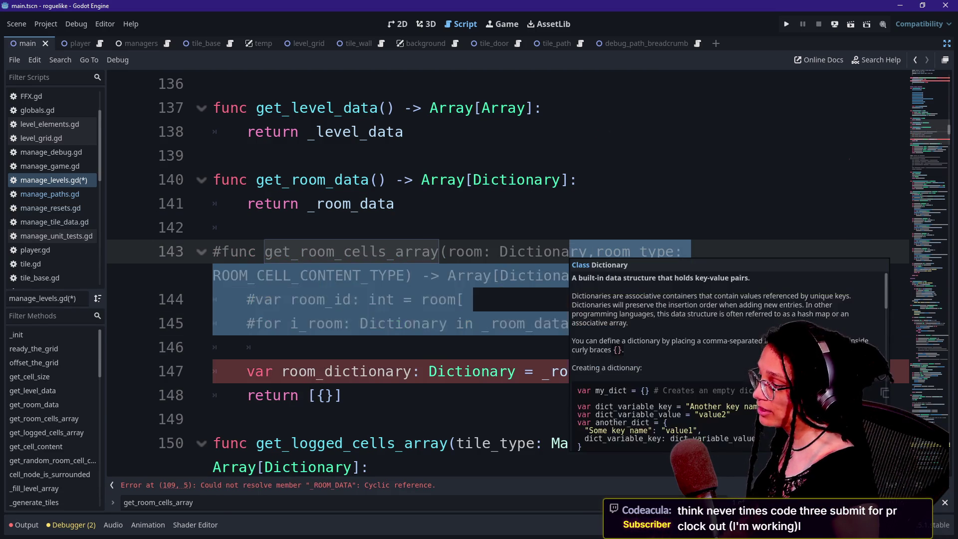
pyautogui.hotkey('ctrl', 'k')
# Step: Comment out the entire get_room_cells_array function and jump to the line 109 _ROOM_DATA error
pyautogui.moveTo(389, 252); pyautogui.dragTo(344, 395)
pyautogui.hotkey('ctrl', 'k')
pyautogui.click(569, 179)
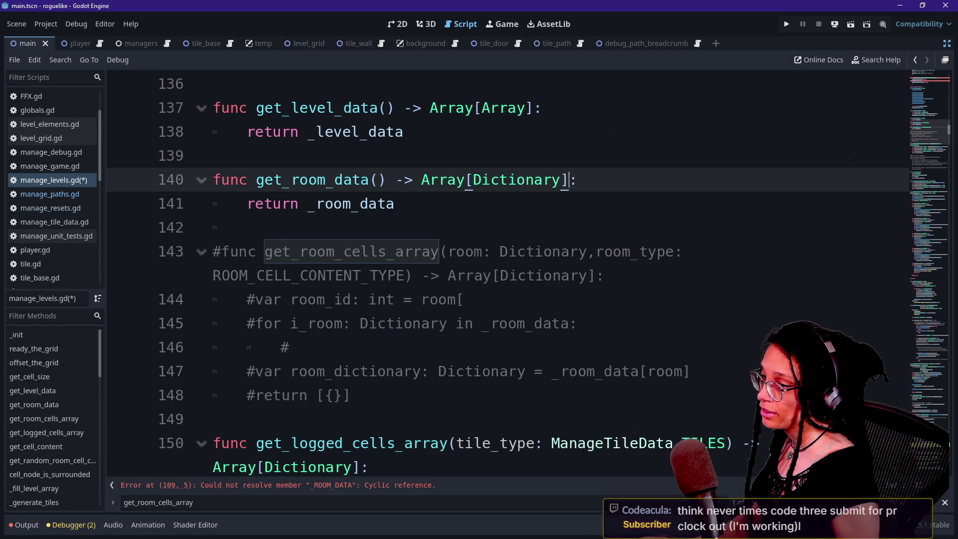
pyautogui.click(918, 79)
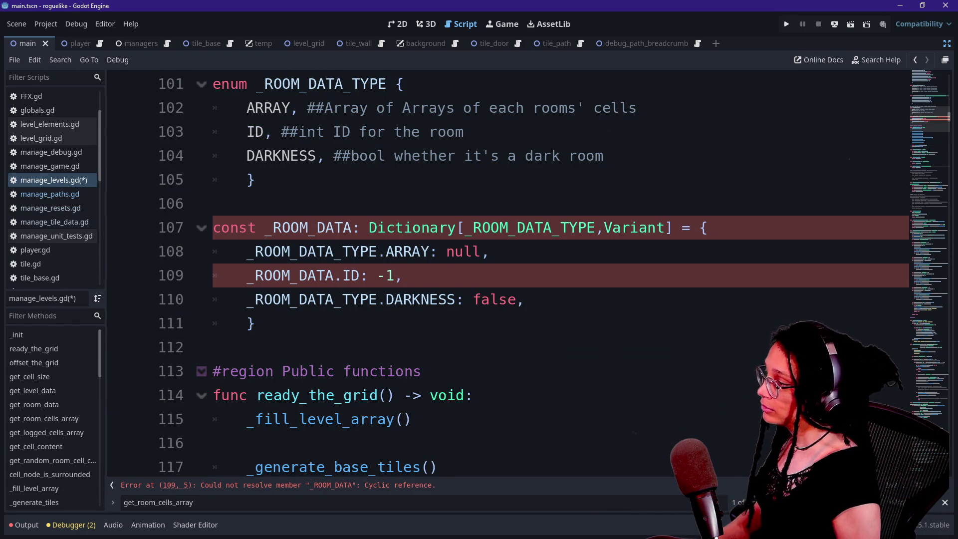
# Step: Rename the room dictionary constant from _ROOM_DATA to _ROOM_CONTENT_TYPE
pyautogui.scroll(1, 499, 275)
pyautogui.moveTo(220, 155)
pyautogui.mouseDown()
pyautogui.moveTo(279, 156)
pyautogui.moveTo(213, 108)
pyautogui.moveTo(472, 180)
pyautogui.moveTo(255, 252)
pyautogui.mouseUp()
pyautogui.click(255, 252)
pyautogui.moveTo(274, 156)
pyautogui.mouseDown()
pyautogui.moveTo(325, 155)
pyautogui.moveTo(368, 180)
pyautogui.mouseUp()
pyautogui.scroll(-1, 368, 180)
pyautogui.scroll(5, 368, 180)
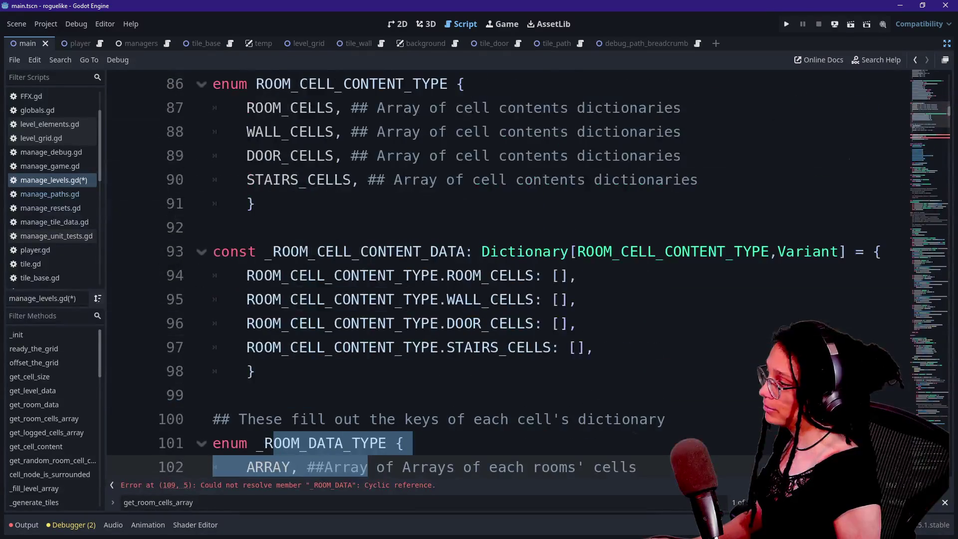
pyautogui.scroll(1, 499, 274)
pyautogui.scroll(-4, 499, 274)
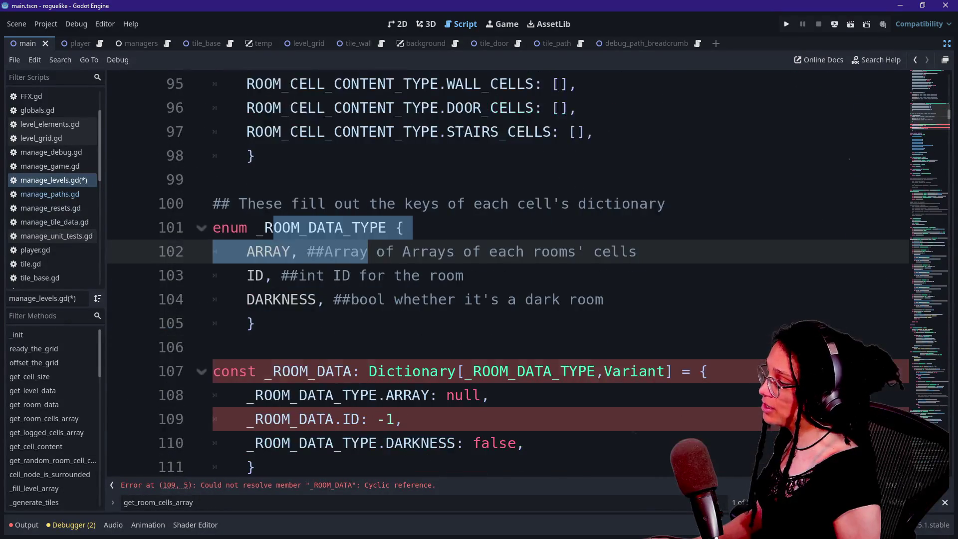
pyautogui.click(317, 372)
pyautogui.doubleClick(334, 371)
pyautogui.write('CONTENT_TYPE')
pyautogui.hotkey('alt', 'f')
pyautogui.press('Down')
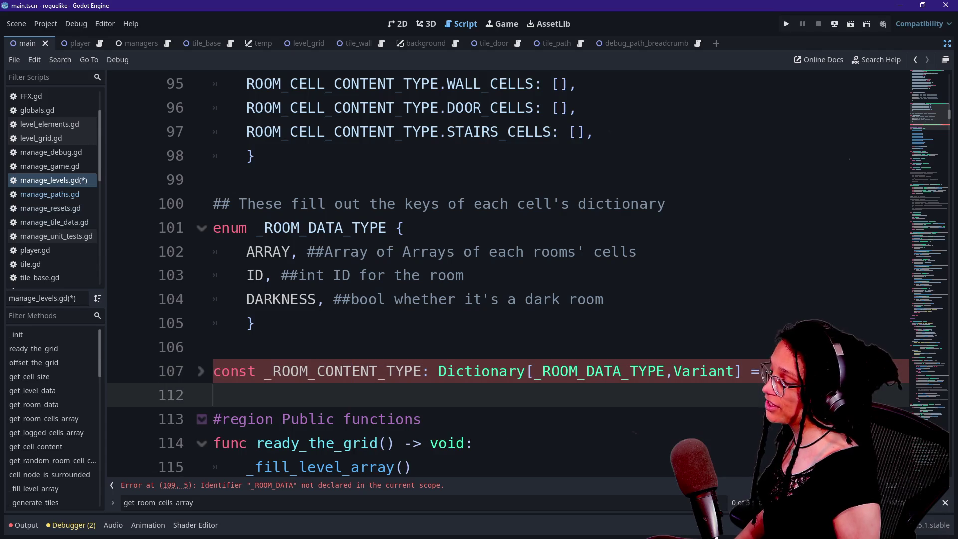
pyautogui.click(201, 371)
# Step: Fix the undeclared _ROOM_DATA reference on line 109 by completing it to _ROOM_DATA_TYPE
pyautogui.scroll(-1, 201, 372)
pyautogui.moveTo(213, 275); pyautogui.dragTo(455, 300)
pyautogui.moveTo(256, 299); pyautogui.dragTo(405, 299)
pyautogui.click(404, 300)
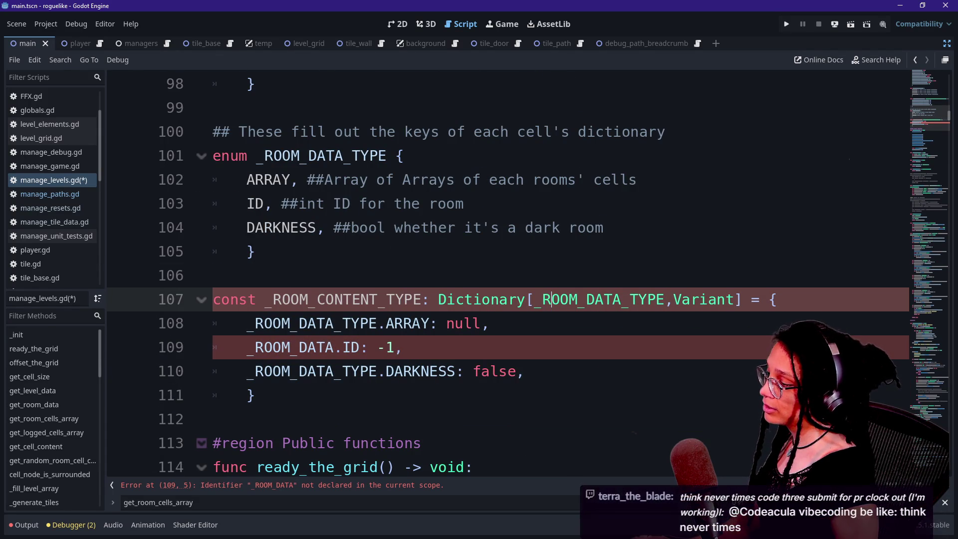
pyautogui.click(291, 348)
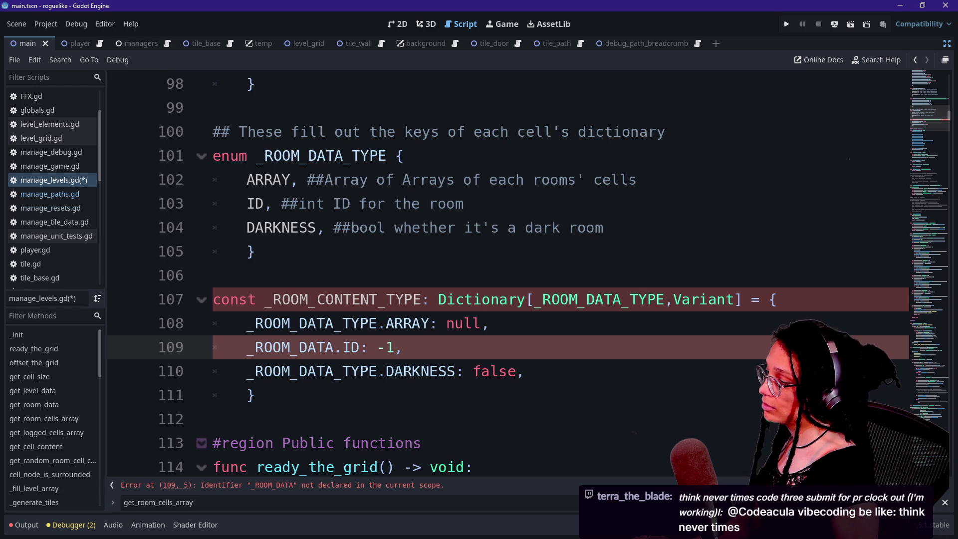
pyautogui.write('_TYP')
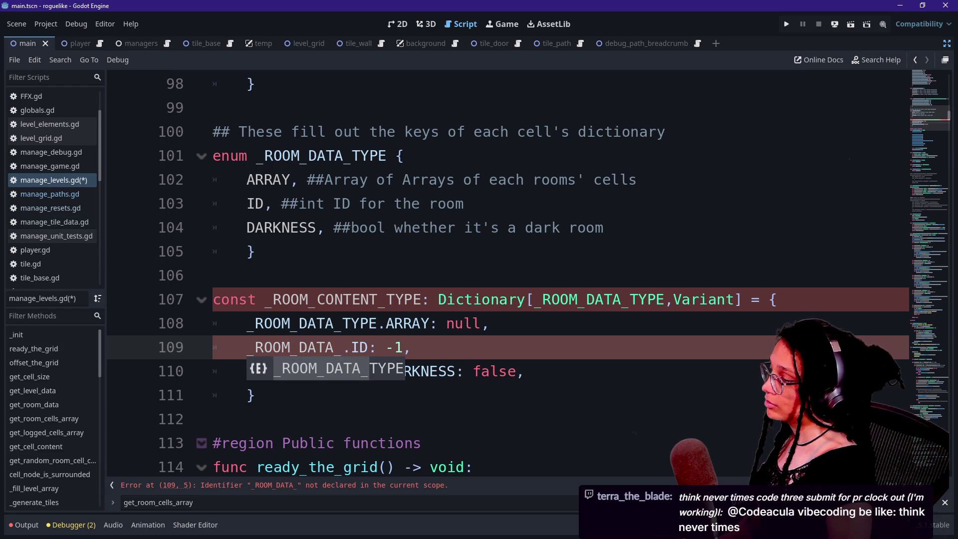
pyautogui.press('Return')
# Step: Review the dictionary entries and the code down to the Public functions region
pyautogui.click(215, 275)
pyautogui.click(455, 371)
pyautogui.click(422, 443)
pyautogui.press('Down')
pyautogui.press('Down')
pyautogui.press('Down')
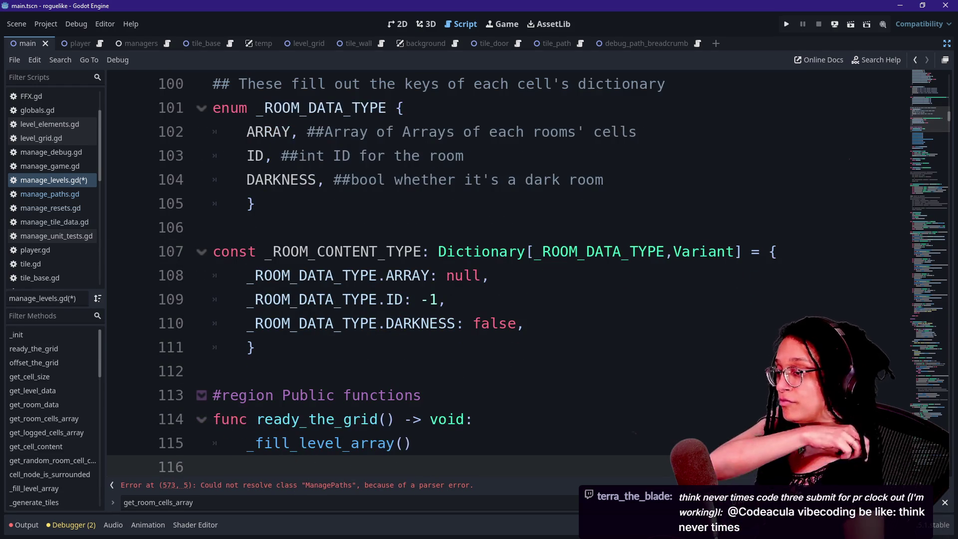
pyautogui.press('Down')
pyautogui.press('Down')
pyautogui.click(523, 276)
pyautogui.press('Down')
pyautogui.press('Down')
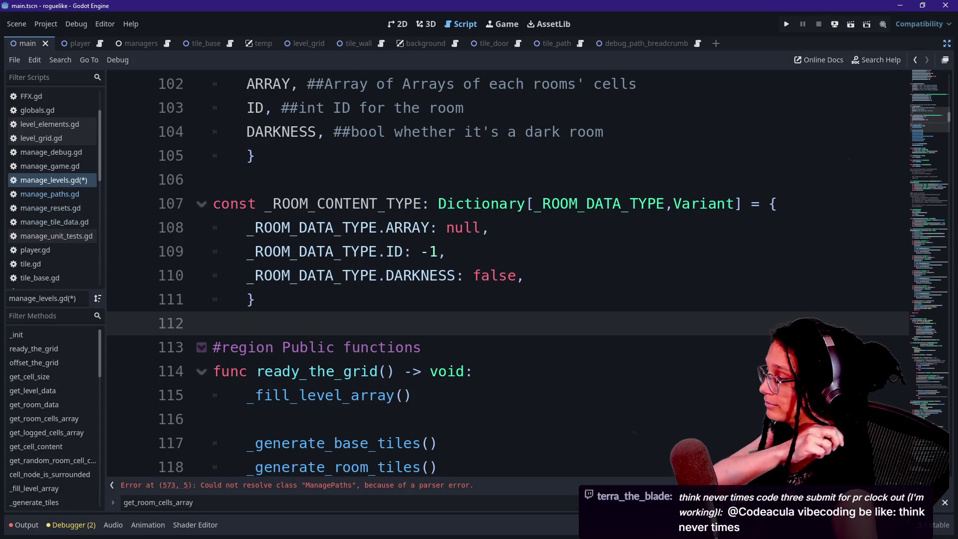
pyautogui.press('Up')
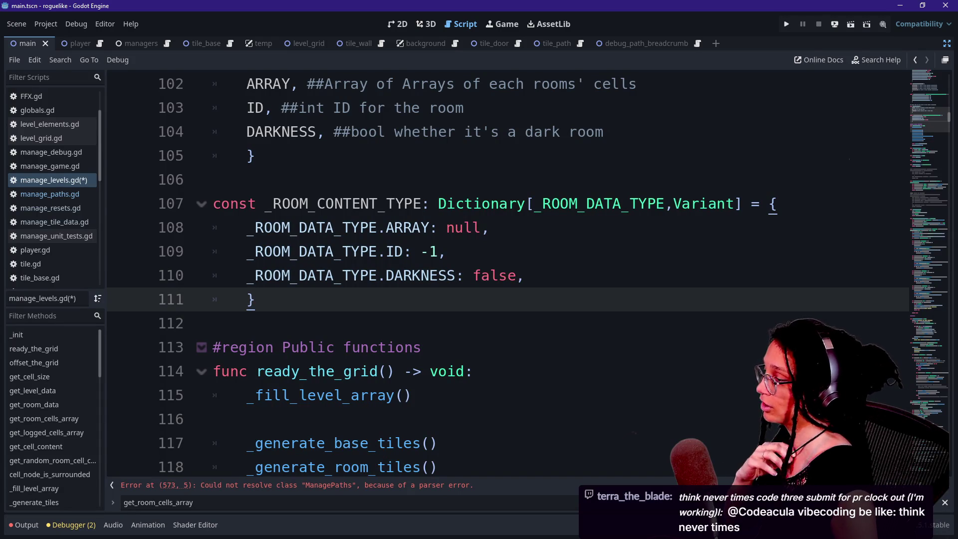
pyautogui.press('Down')
pyautogui.press('Down')
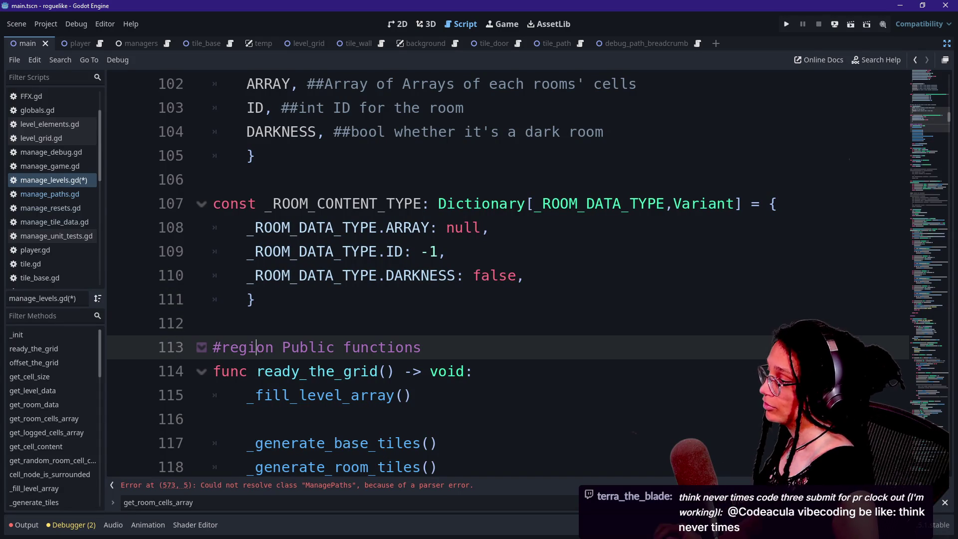
pyautogui.scroll(1, 499, 274)
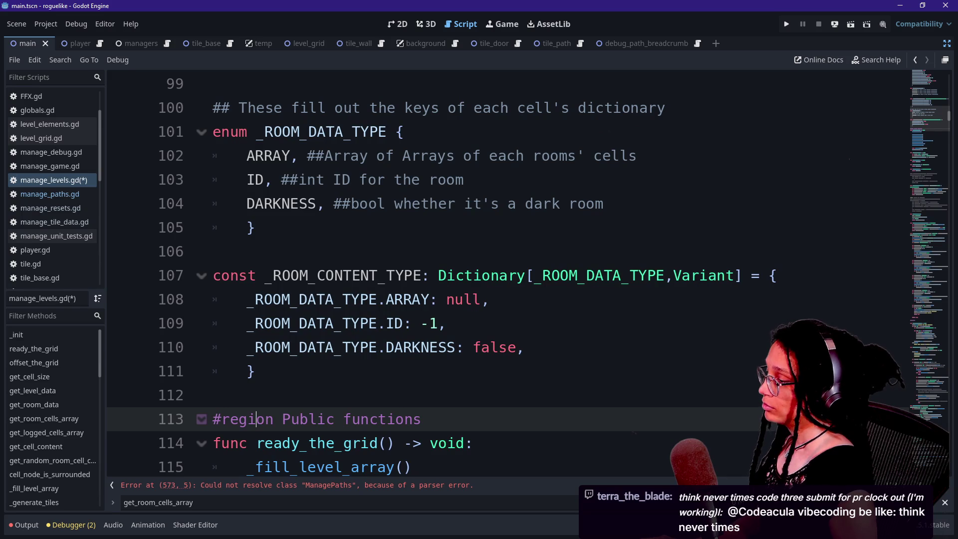
pyautogui.scroll(1, 415, 369)
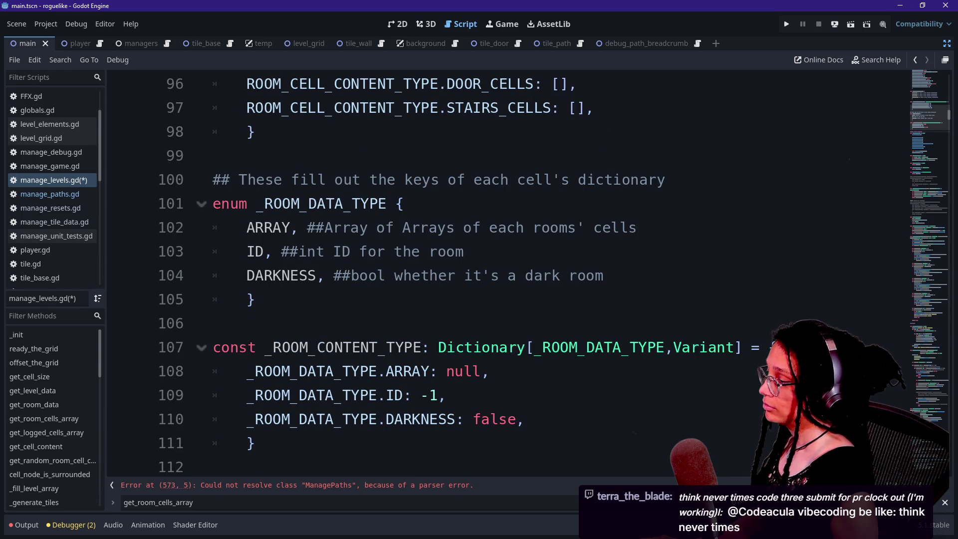
pyautogui.scroll(1, 499, 275)
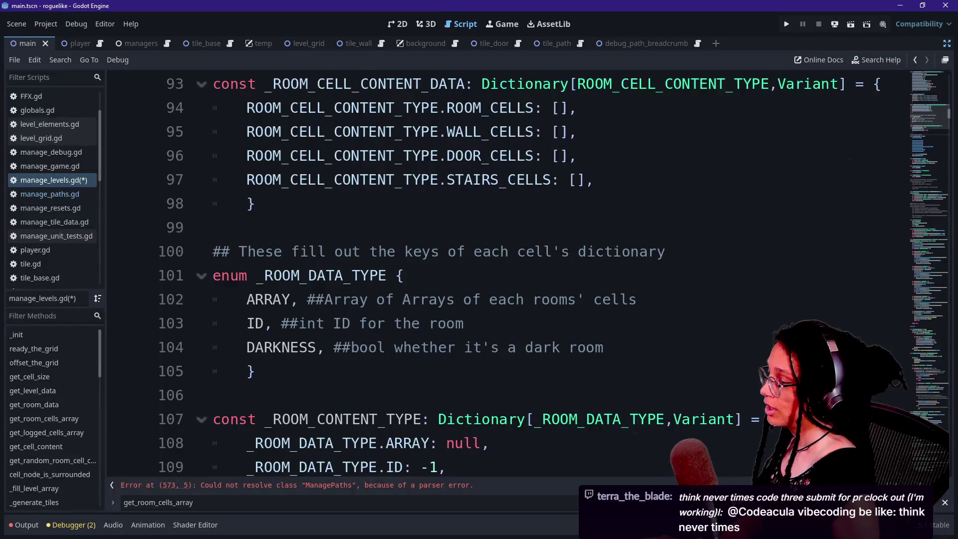
pyautogui.scroll(-2, 499, 274)
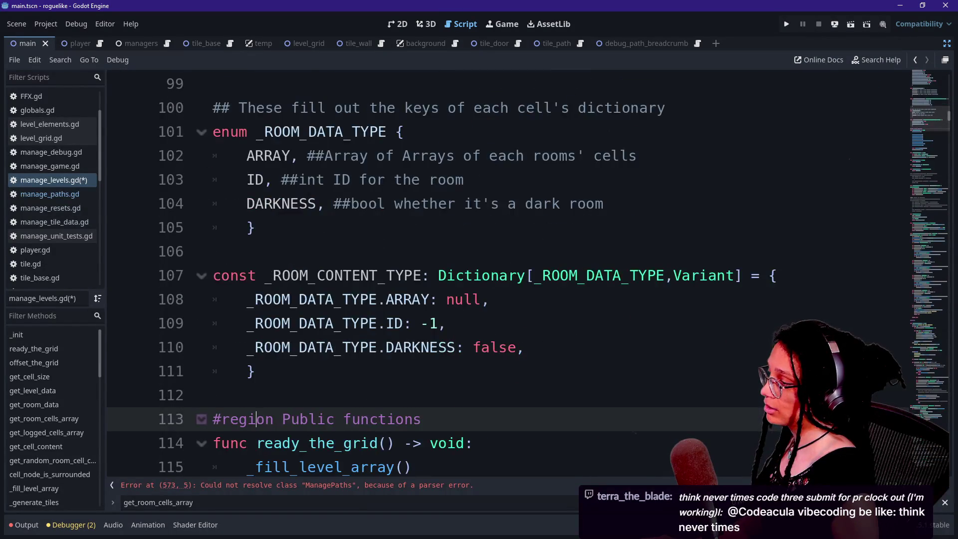
# Step: Select the _ROOM_CONTENT_TYPE name on line 107 and tidy the blank line after the dictionary
pyautogui.moveTo(272, 275); pyautogui.dragTo(422, 275)
pyautogui.hotkey('shift', 'Left')
pyautogui.click(256, 372)
pyautogui.press('Return')
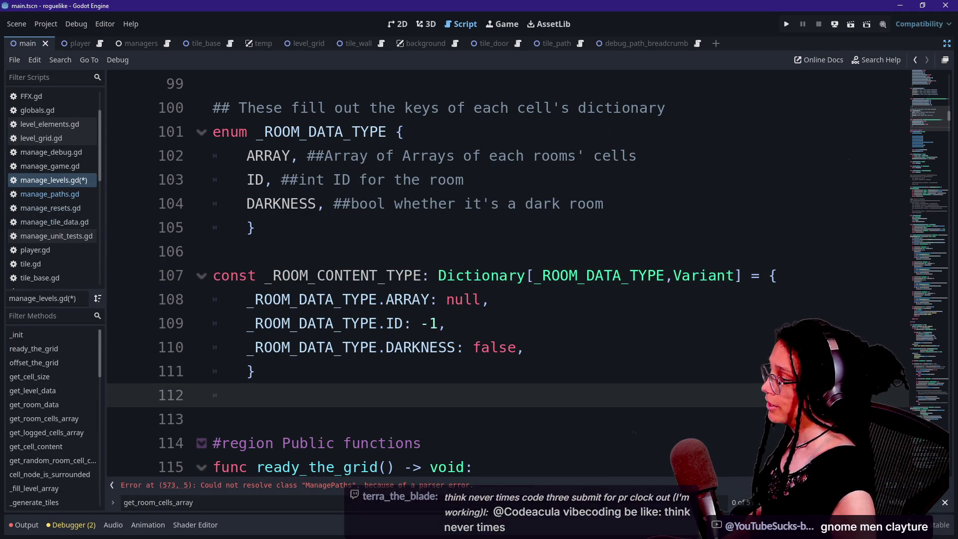
pyautogui.press('BackSpace')
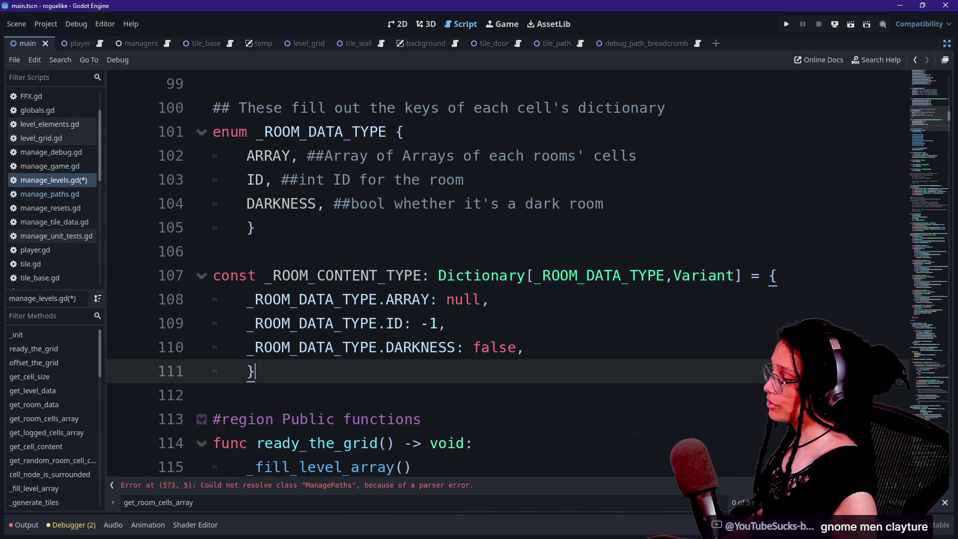
pyautogui.scroll(2, 450, 275)
pyautogui.scroll(-1, 449, 274)
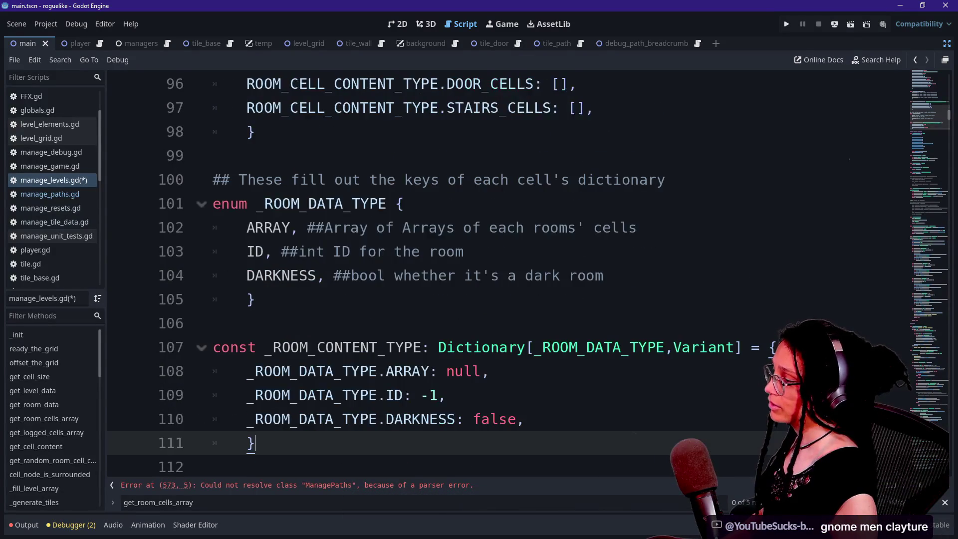
pyautogui.scroll(3, 449, 274)
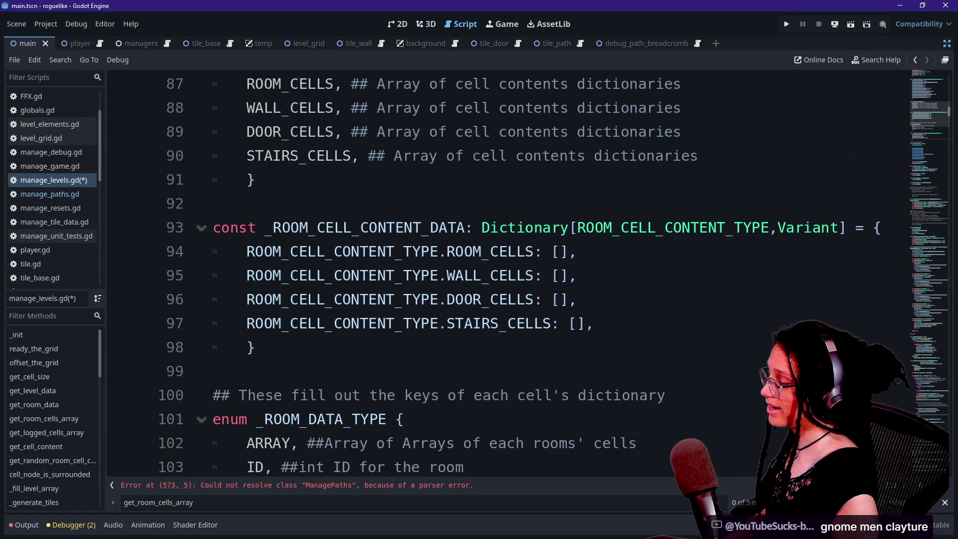
pyautogui.scroll(2, 450, 275)
# Step: Compare the ROOM_CELL_CONTENT_TYPE and _ROOM_DATA_TYPE enums with the room content constant
pyautogui.click(299, 203)
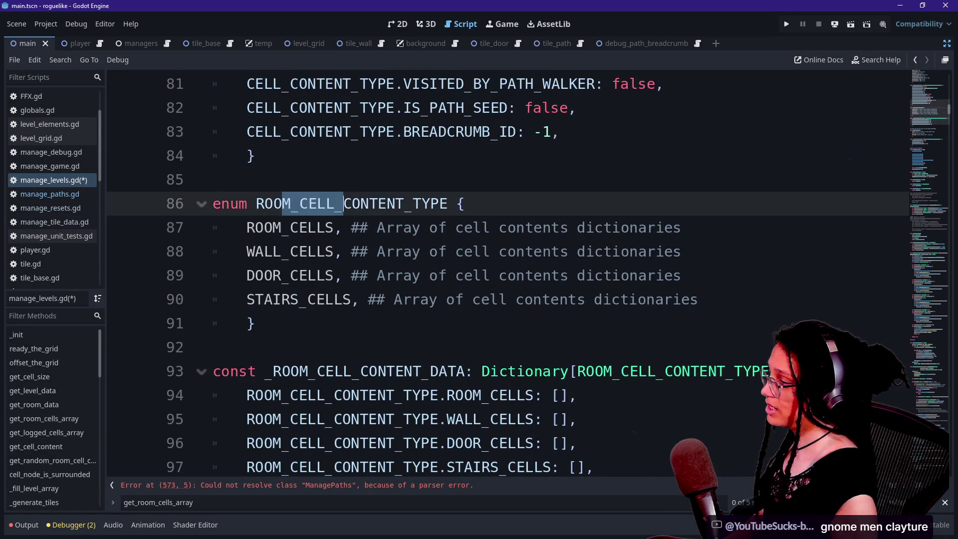
pyautogui.press('Up')
pyautogui.click(214, 203)
pyautogui.scroll(-1, 450, 274)
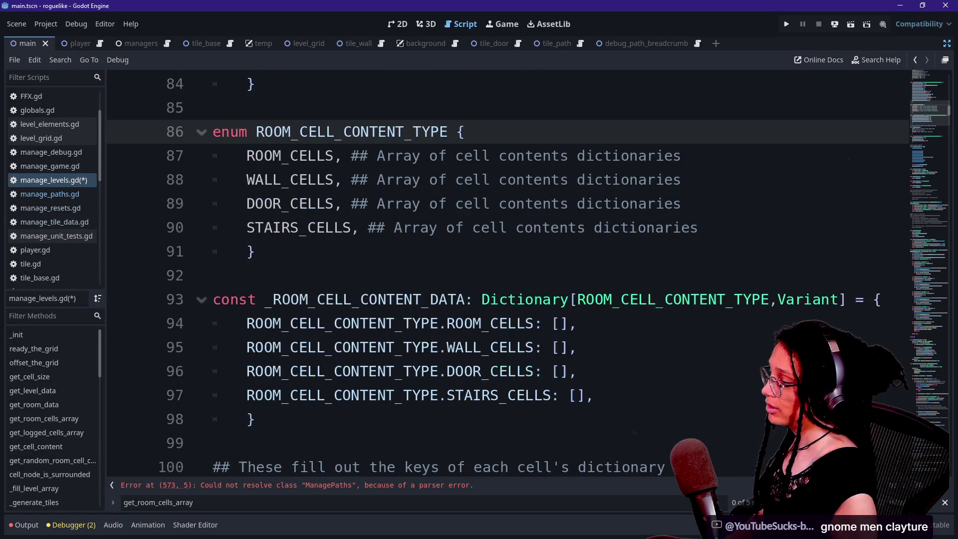
pyautogui.click(481, 300)
pyautogui.scroll(-4, 499, 274)
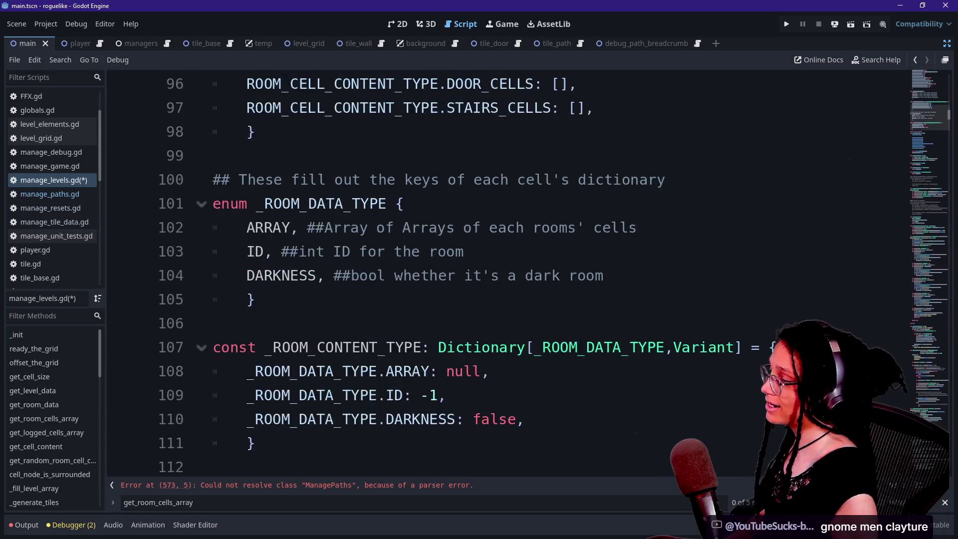
pyautogui.click(329, 203)
pyautogui.click(365, 348)
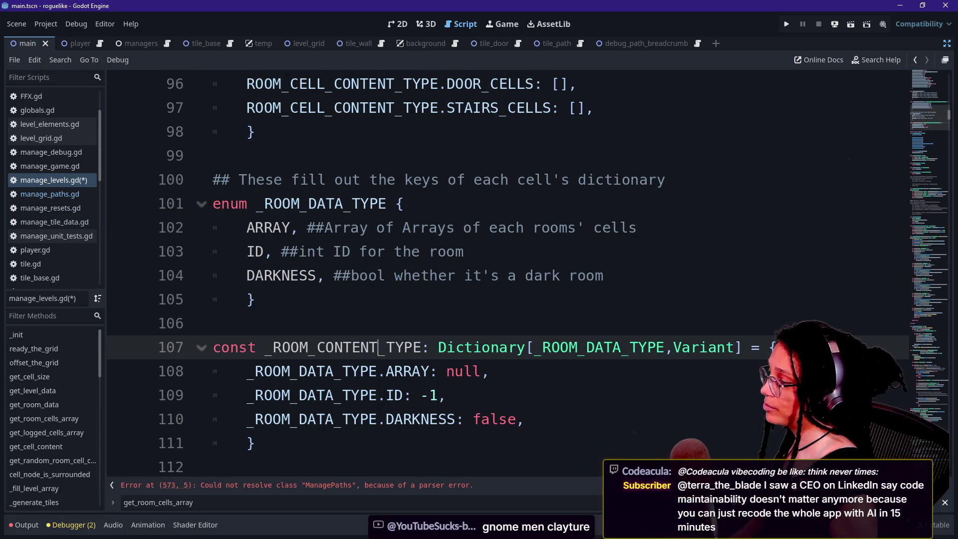
pyautogui.click(260, 467)
pyautogui.click(254, 443)
pyautogui.click(281, 348)
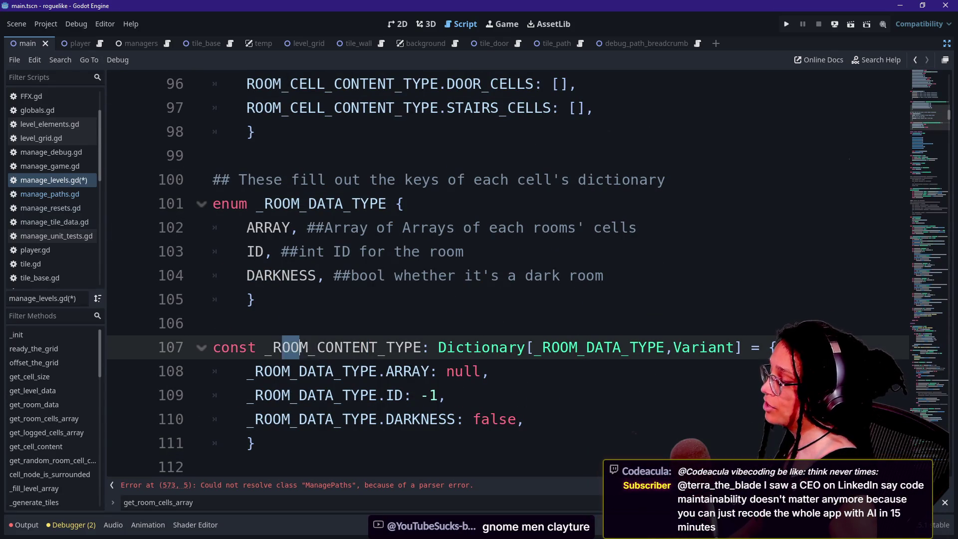
pyautogui.scroll(1, 396, 348)
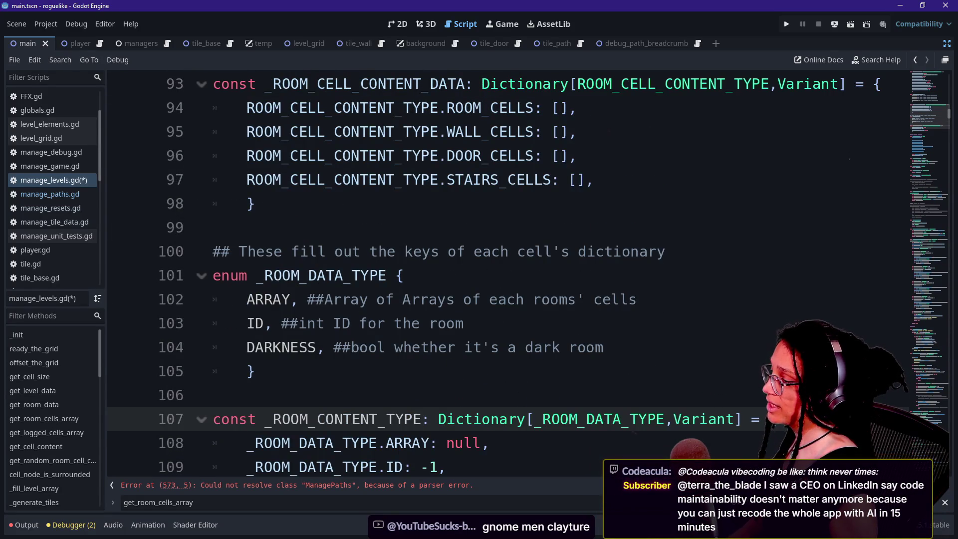
pyautogui.write('DA')
# Step: Check the _ROOM_DATA_TYPE ID entry against the _ROOM_CELL_CONTENT_DATA constant name
pyautogui.click(342, 324)
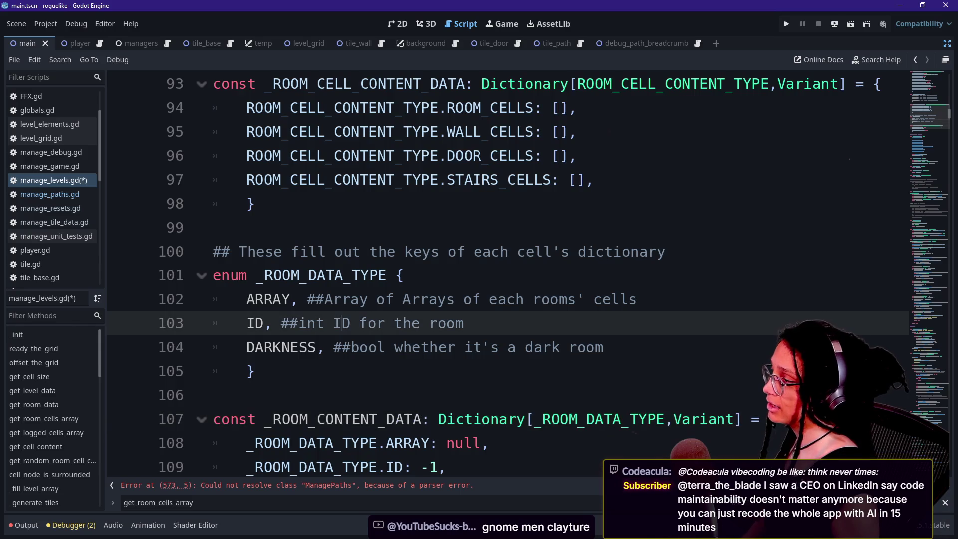
pyautogui.scroll(2, 341, 323)
pyautogui.moveTo(341, 228); pyautogui.dragTo(466, 227)
pyautogui.click(473, 228)
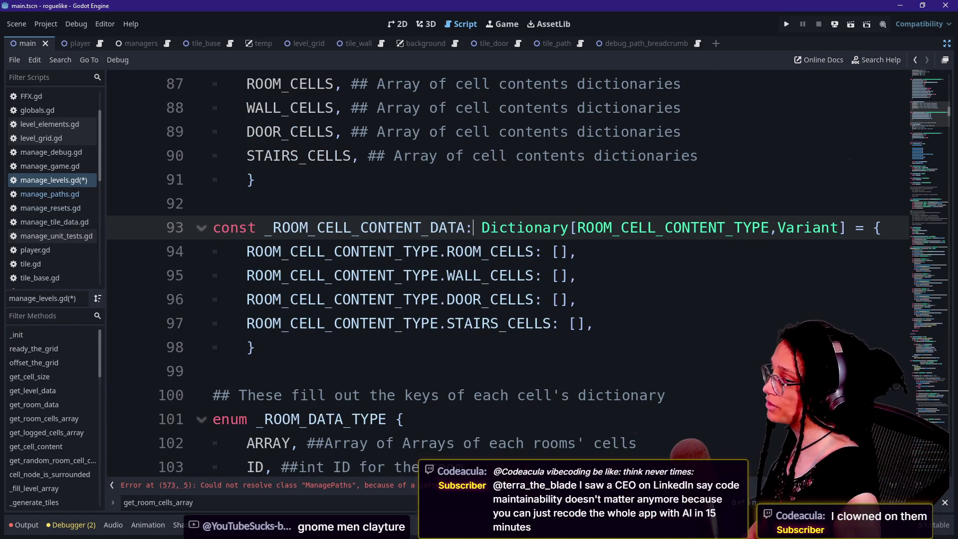
pyautogui.moveTo(318, 248)
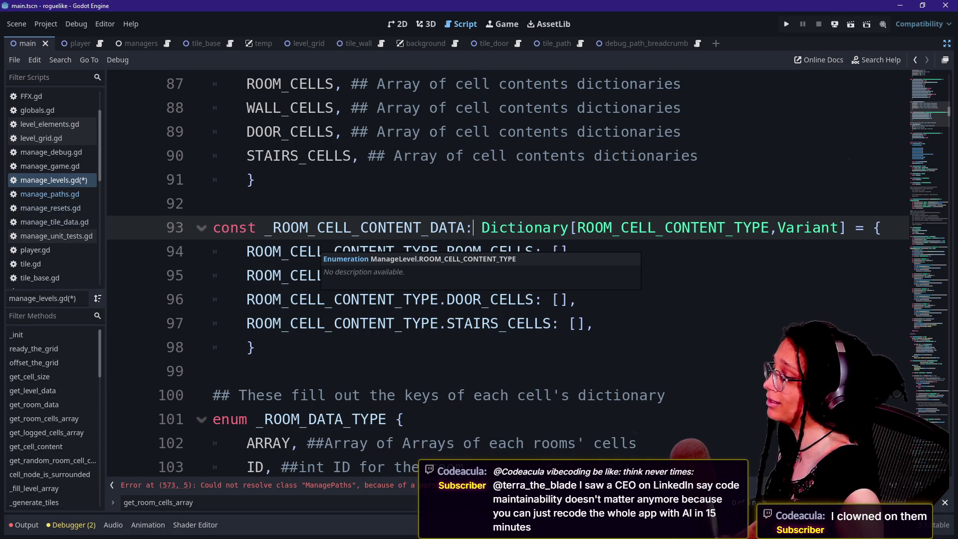
# Step: Step through the enum and dictionary lines down to the Public functions region
pyautogui.click(213, 371)
pyautogui.press('Down')
pyautogui.press('Down')
pyautogui.press('Down')
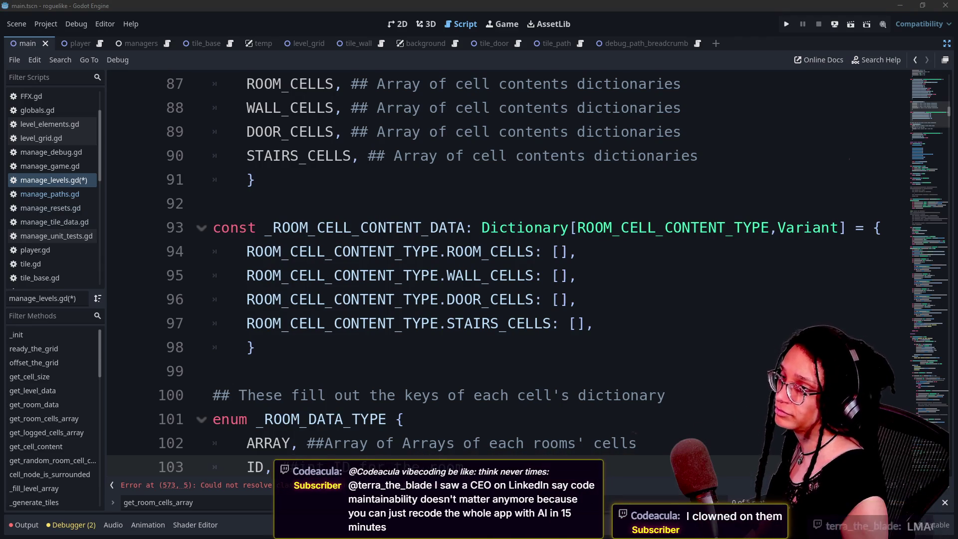
pyautogui.press('Up')
pyautogui.press('Up')
pyautogui.press('Up')
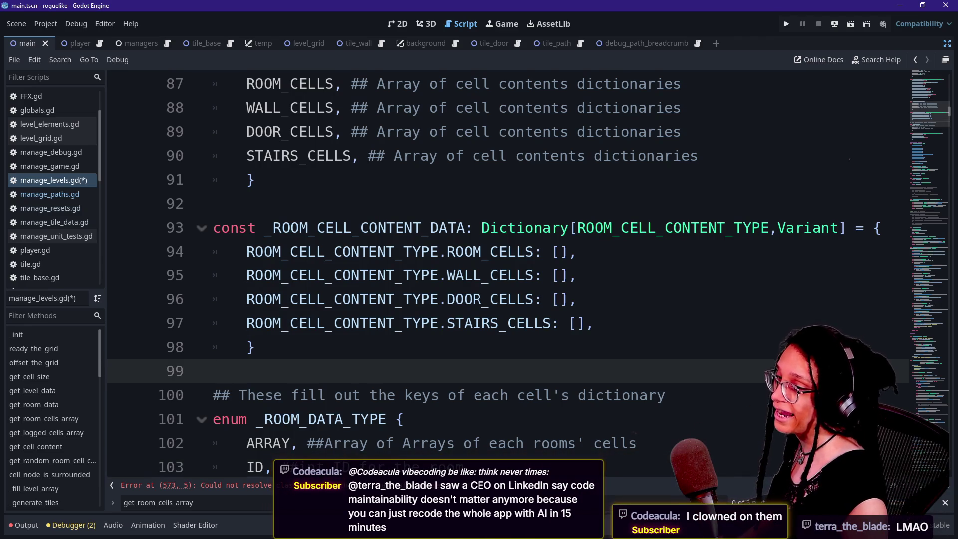
pyautogui.press('Up')
pyautogui.click(215, 371)
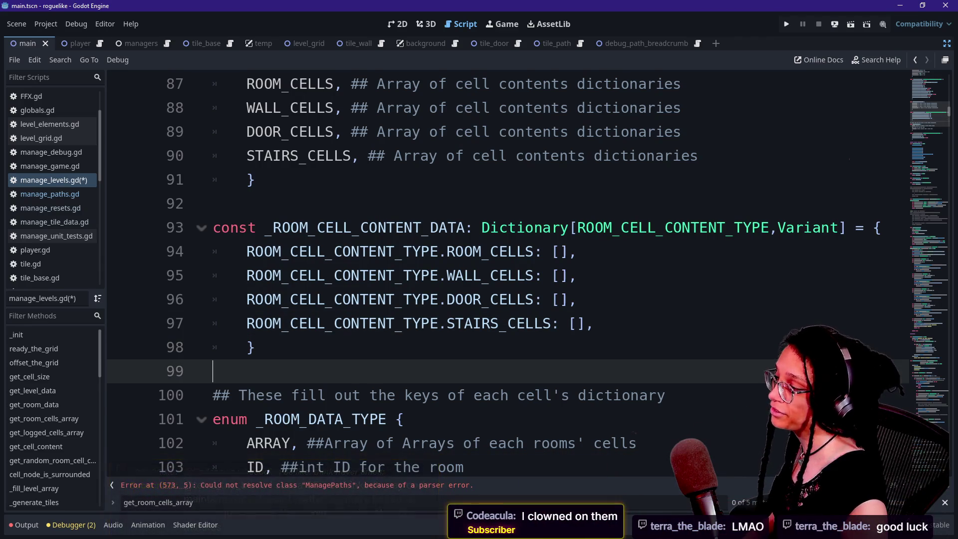
pyautogui.press('Down')
pyautogui.press('Down')
pyautogui.press('Down')
pyautogui.press('Down')
pyautogui.press('Down')
pyautogui.press('Down')
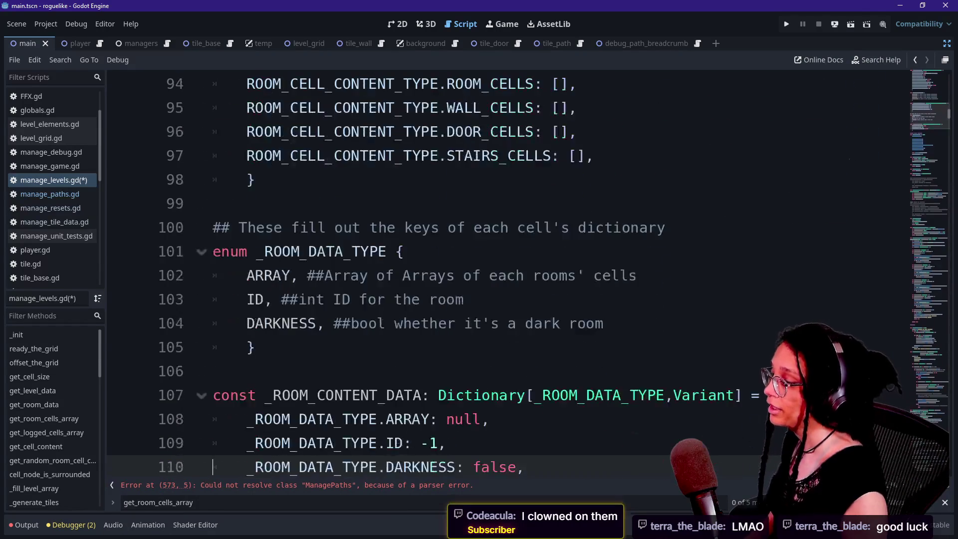
pyautogui.press('Up')
pyautogui.press('Up')
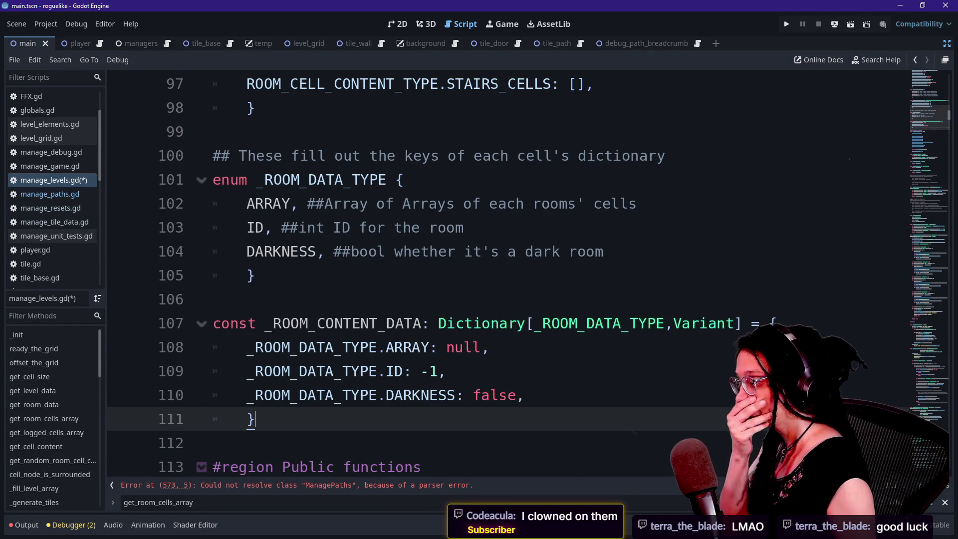
pyautogui.press('End')
pyautogui.press('Down')
pyautogui.press('Down')
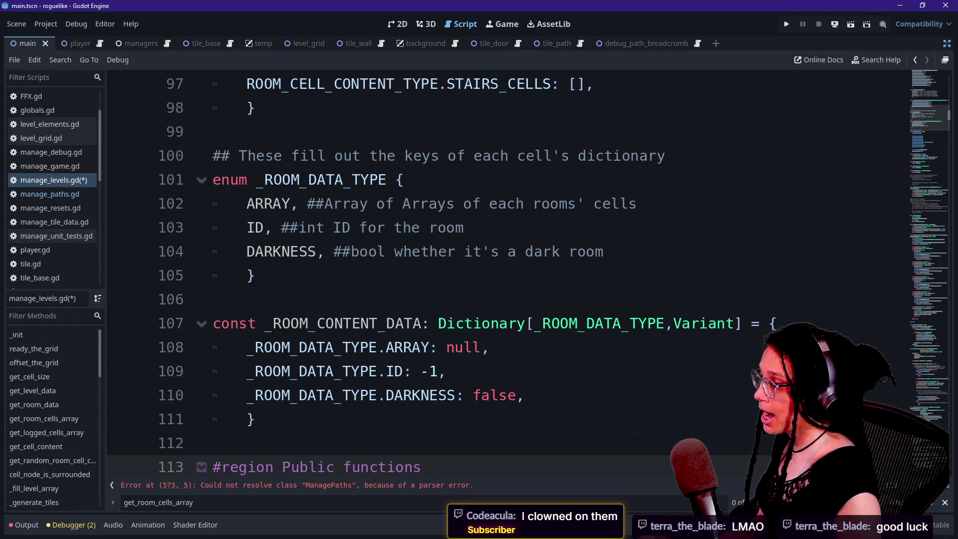
pyautogui.moveTo(282, 180)
pyautogui.mouseDown()
pyautogui.moveTo(490, 204)
pyautogui.moveTo(488, 347)
pyautogui.mouseUp()
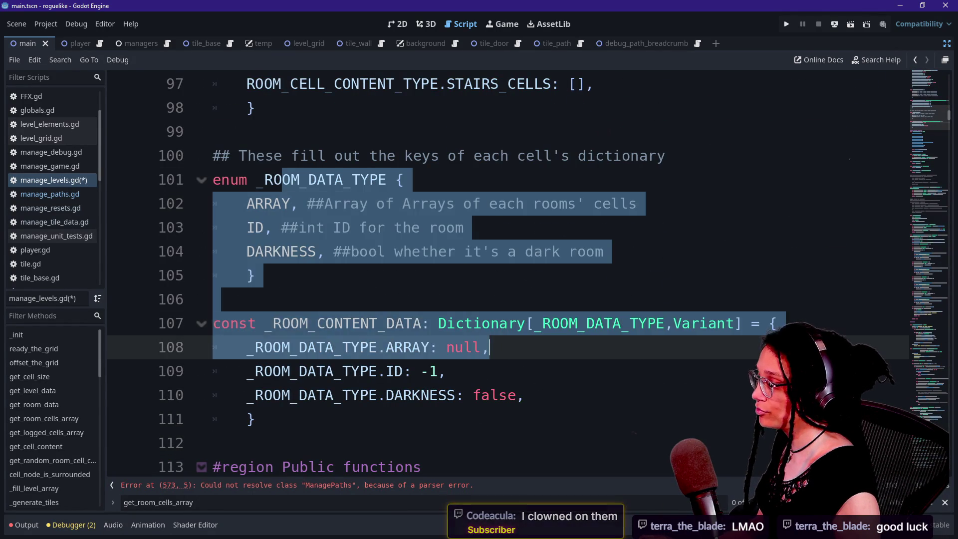
pyautogui.click(488, 347)
pyautogui.click(464, 396)
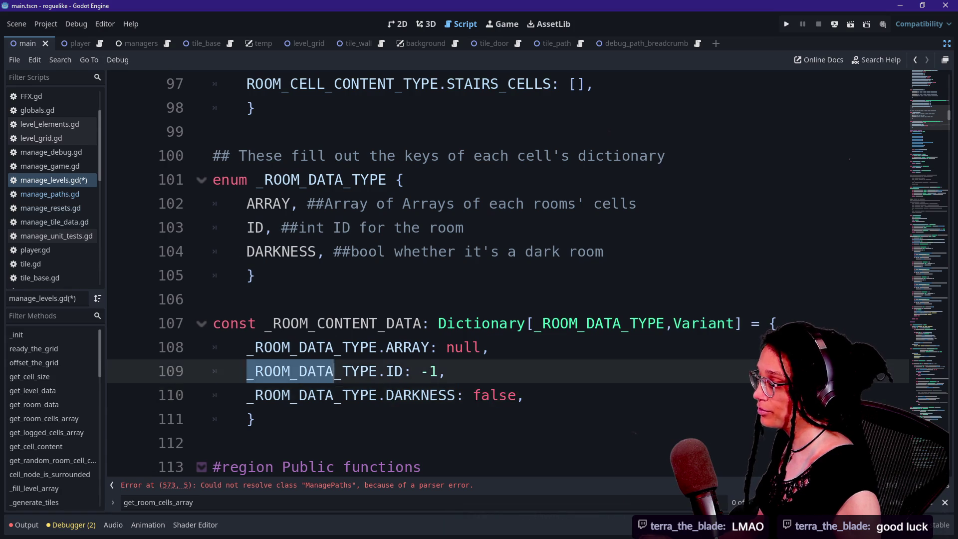
pyautogui.press('Home')
pyautogui.hotkey('shift', 'Left')
pyautogui.hotkey('shift', 'Left')
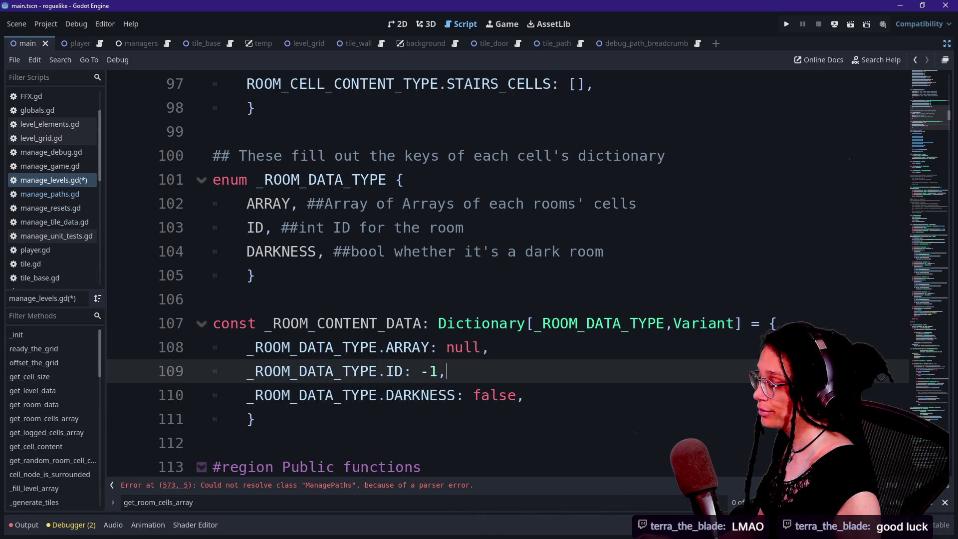
pyautogui.moveTo(248, 323); pyautogui.dragTo(473, 323)
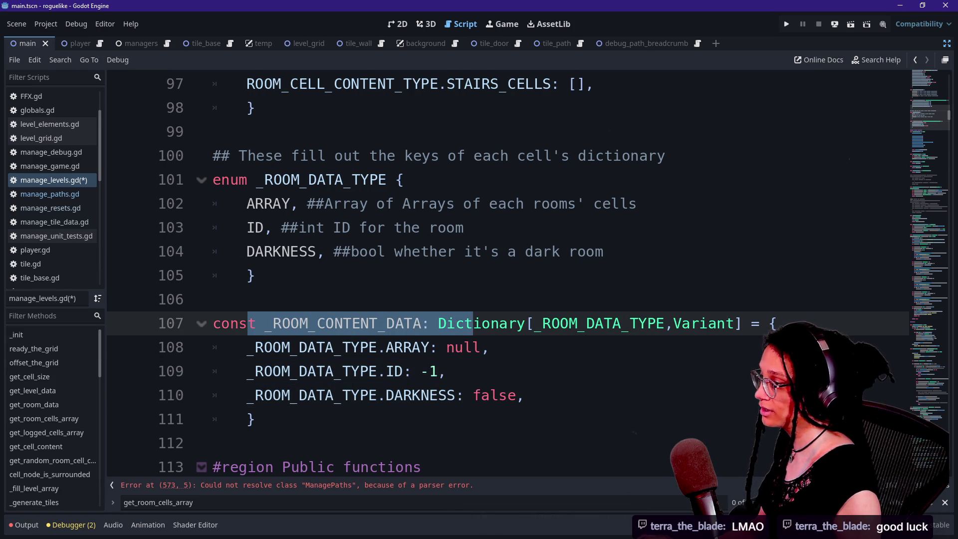
pyautogui.moveTo(256, 156); pyautogui.dragTo(428, 204)
pyautogui.scroll(4, 428, 203)
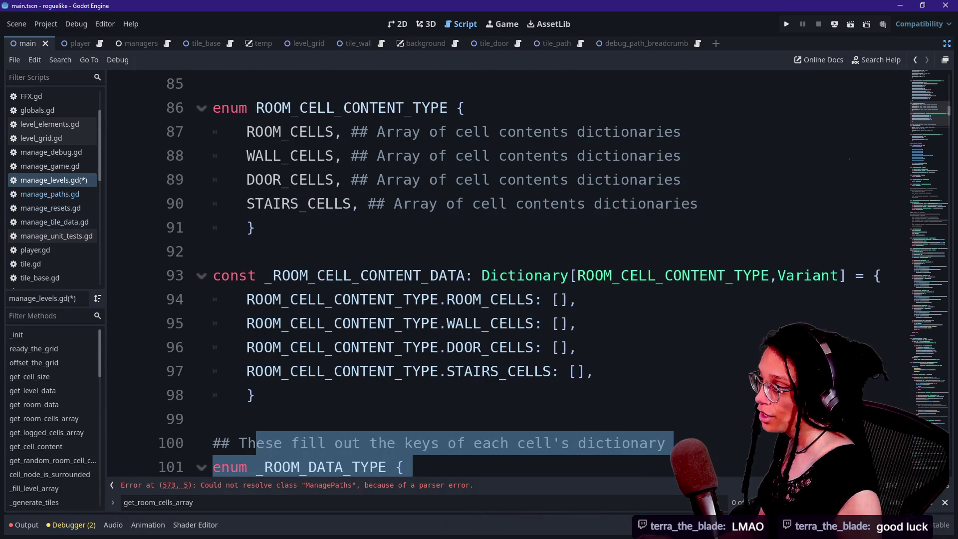
pyautogui.moveTo(248, 108); pyautogui.dragTo(465, 107)
pyautogui.moveTo(264, 275); pyautogui.dragTo(614, 275)
pyautogui.scroll(7, 614, 276)
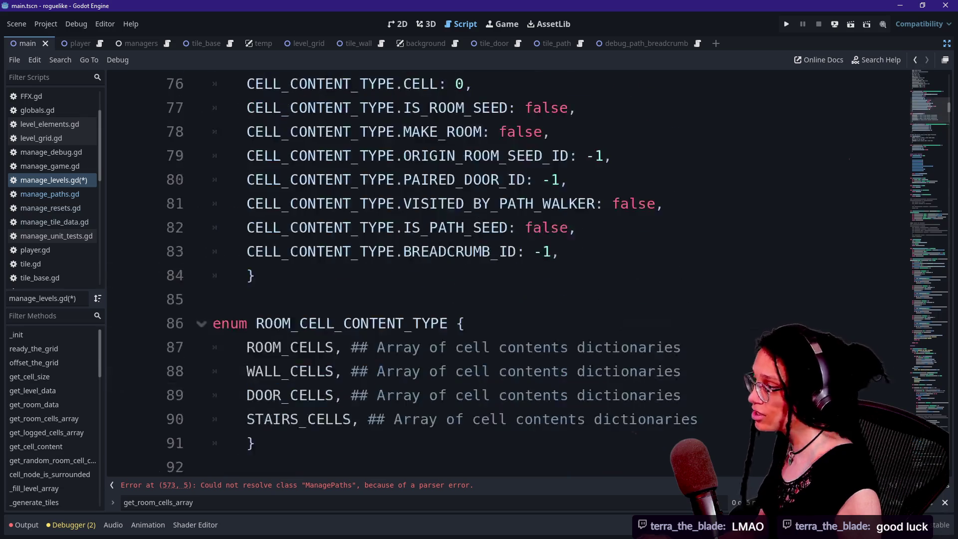
pyautogui.scroll(5, 614, 275)
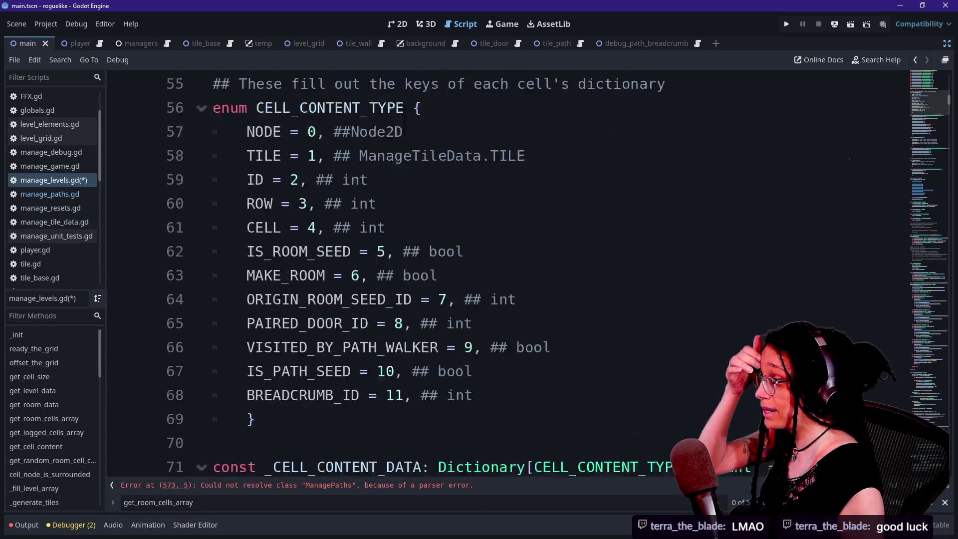
pyautogui.moveTo(299, 251); pyautogui.dragTo(421, 252)
pyautogui.scroll(-3, 422, 252)
pyautogui.moveTo(214, 388); pyautogui.dragTo(409, 412)
pyautogui.scroll(5, 410, 411)
pyautogui.scroll(3, 499, 275)
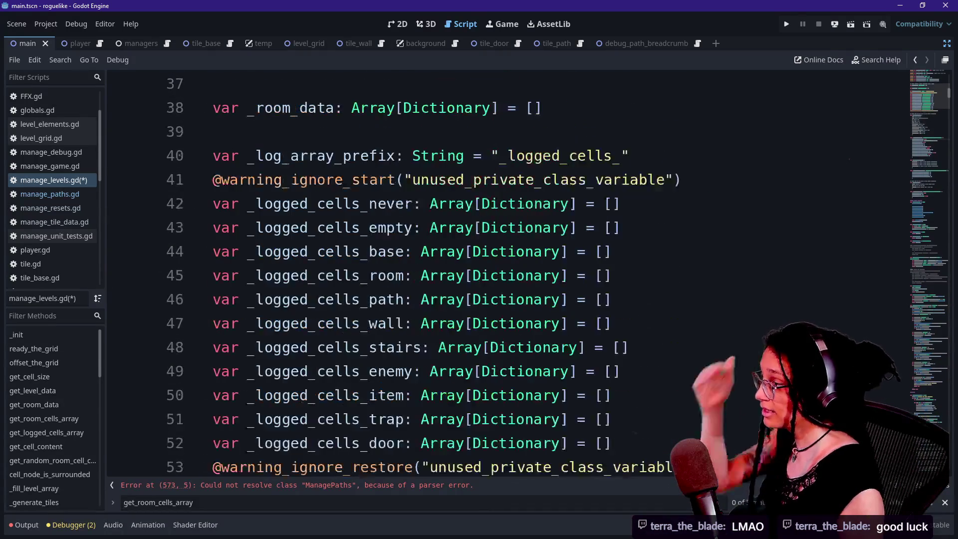
pyautogui.scroll(-5, 499, 274)
pyautogui.scroll(-12, 499, 274)
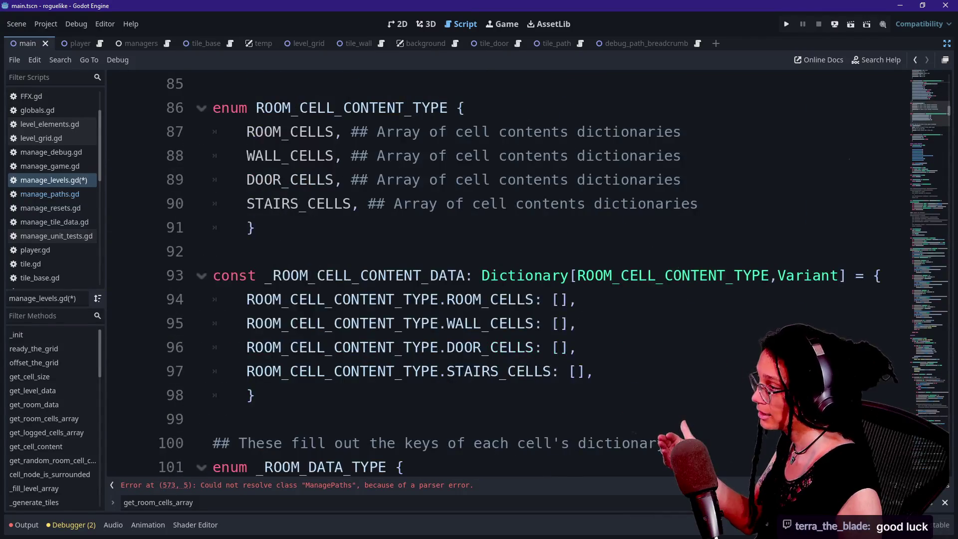
pyautogui.scroll(-1, 499, 274)
pyautogui.scroll(-3, 499, 274)
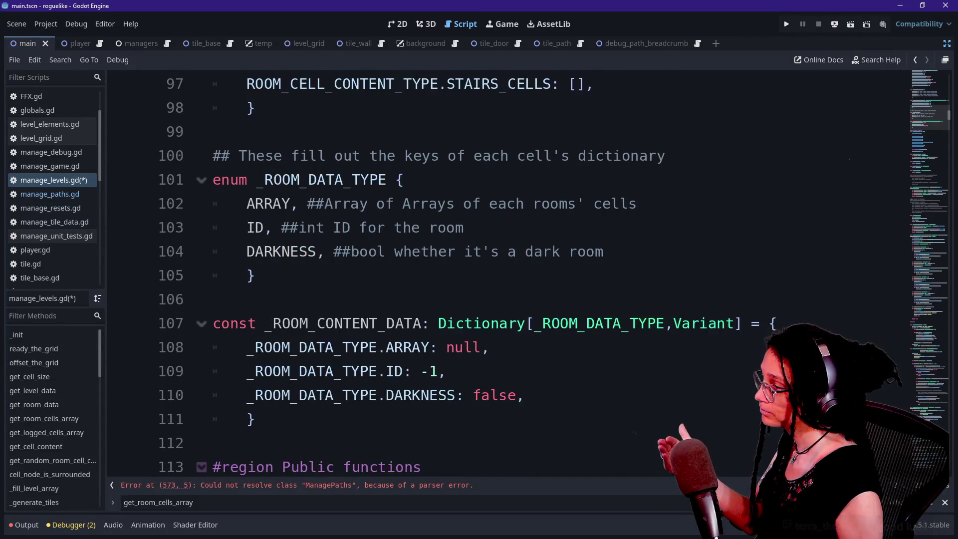
pyautogui.click(215, 443)
pyautogui.click(254, 419)
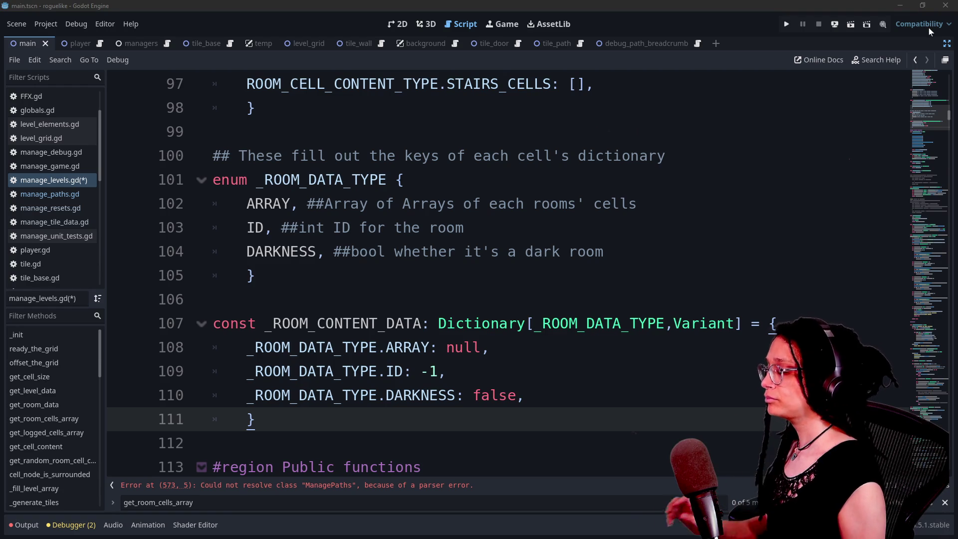
pyautogui.scroll(-7, 499, 275)
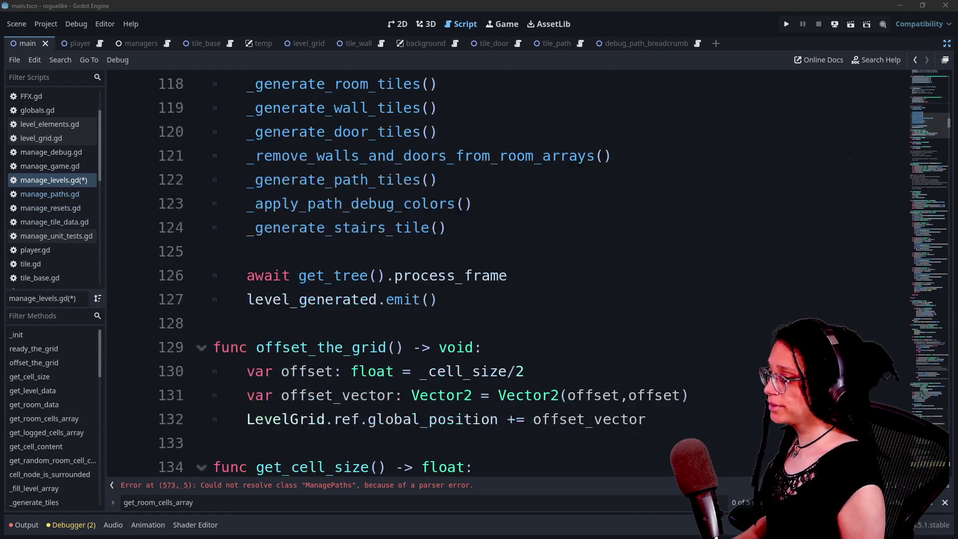
# Step: Search the script for _room_data and room_dictionary uses to reach _log_room_cell
pyautogui.click(367, 420)
pyautogui.hotkey('ctrl', 'f')
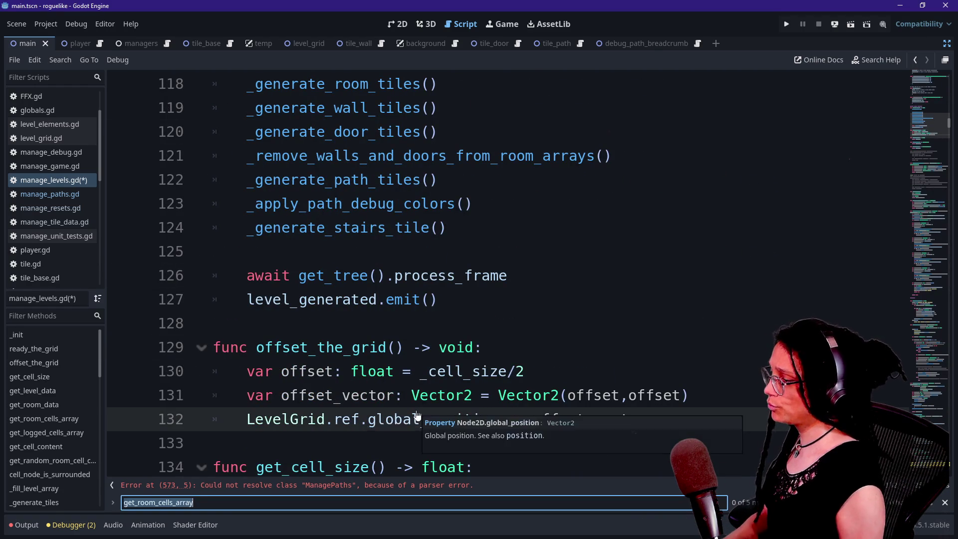
pyautogui.write('_room_data[')
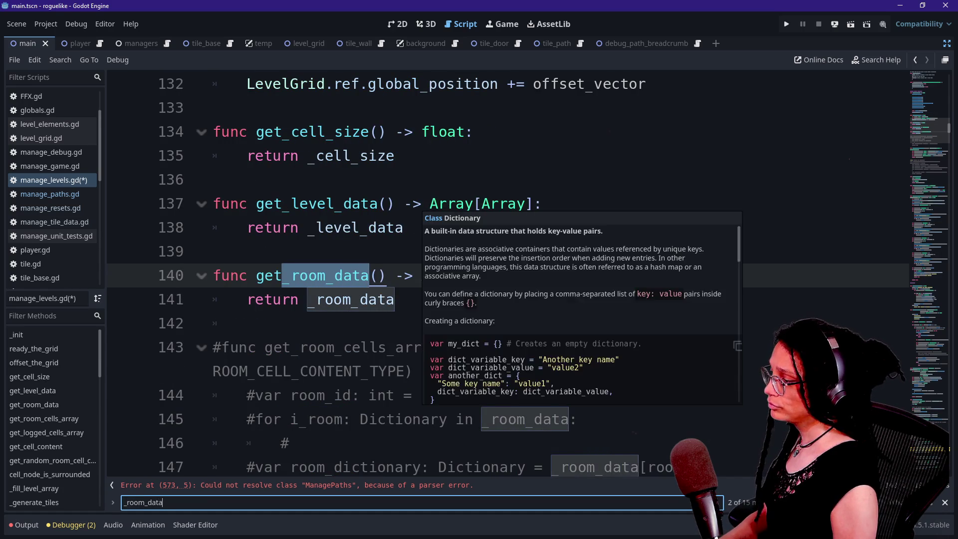
pyautogui.press('BackSpace')
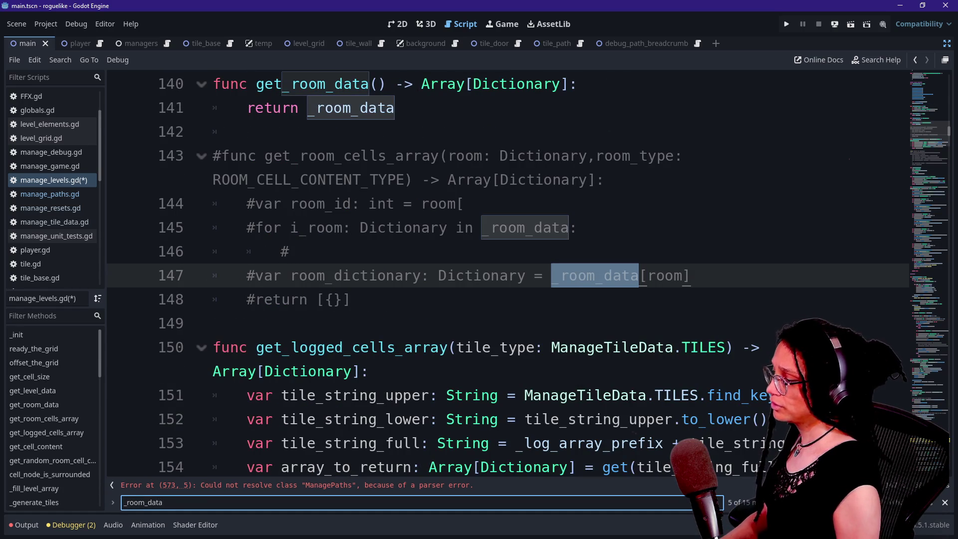
pyautogui.scroll(-10, 529, 272)
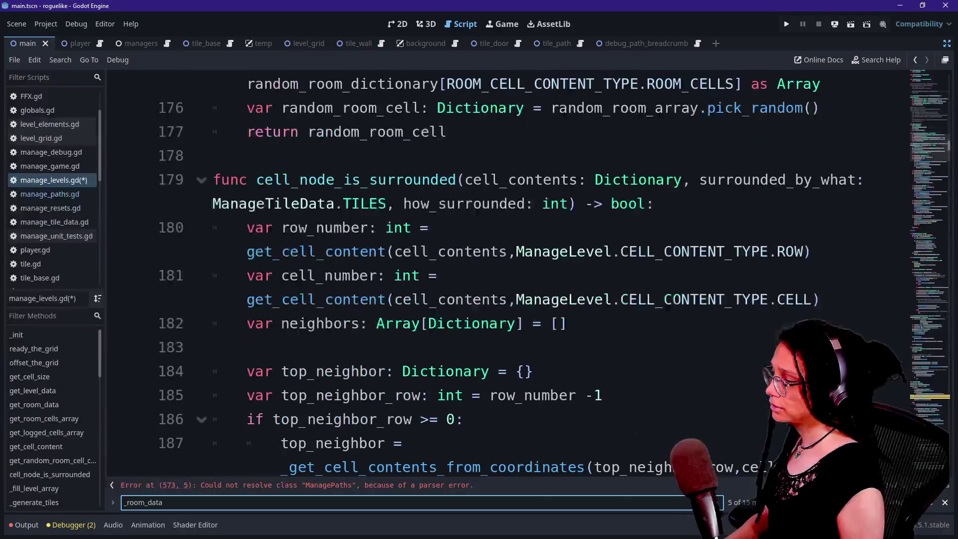
pyautogui.scroll(-1, 529, 273)
pyautogui.scroll(-8, 529, 272)
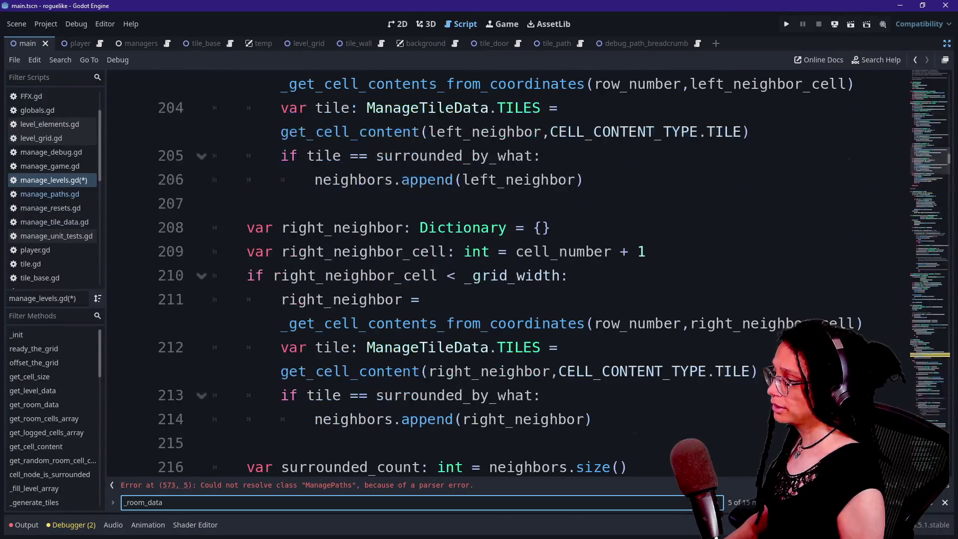
pyautogui.scroll(13, 530, 273)
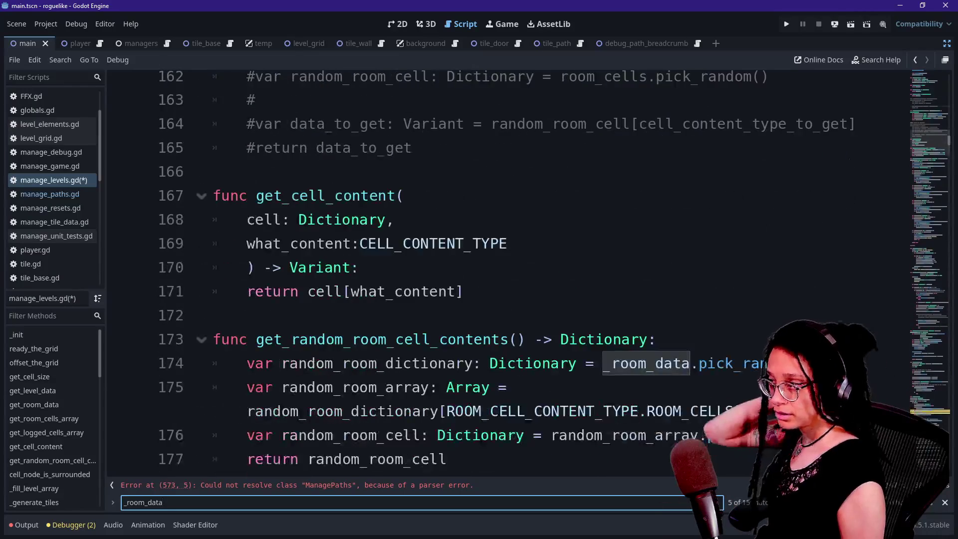
pyautogui.click(334, 363)
pyautogui.hotkey('ctrl', 'f')
pyautogui.write('room_dictionar')
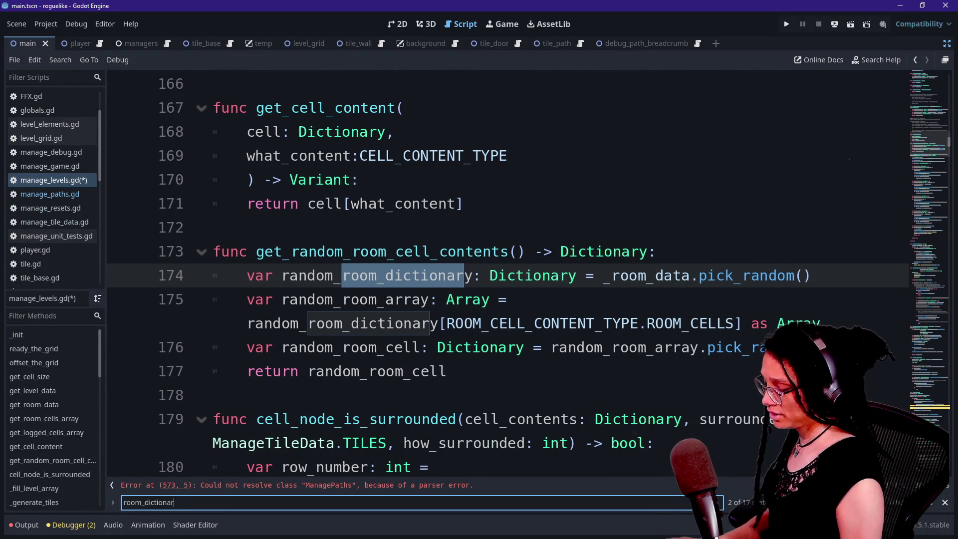
pyautogui.press('Return')
pyautogui.press('Return')
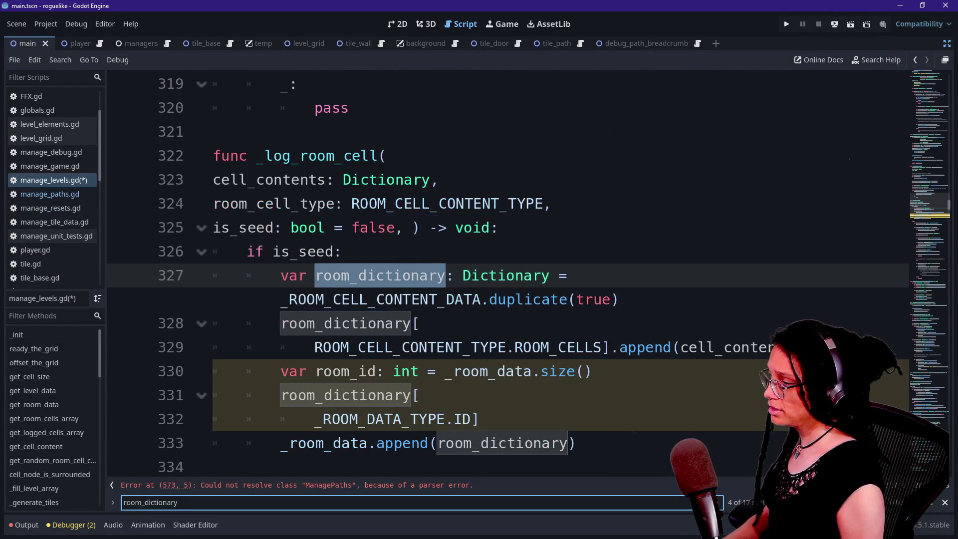
pyautogui.click(361, 228)
# Step: Select the room_id and _ROOM_DATA_TYPE.ID lines in the seed branch, ending on blank line 334
pyautogui.moveTo(330, 180); pyautogui.dragTo(419, 323)
pyautogui.click(419, 323)
pyautogui.press('Down')
pyautogui.press('Down')
pyautogui.press('Down')
pyautogui.press('Down')
pyautogui.press('Down')
pyautogui.press('Down')
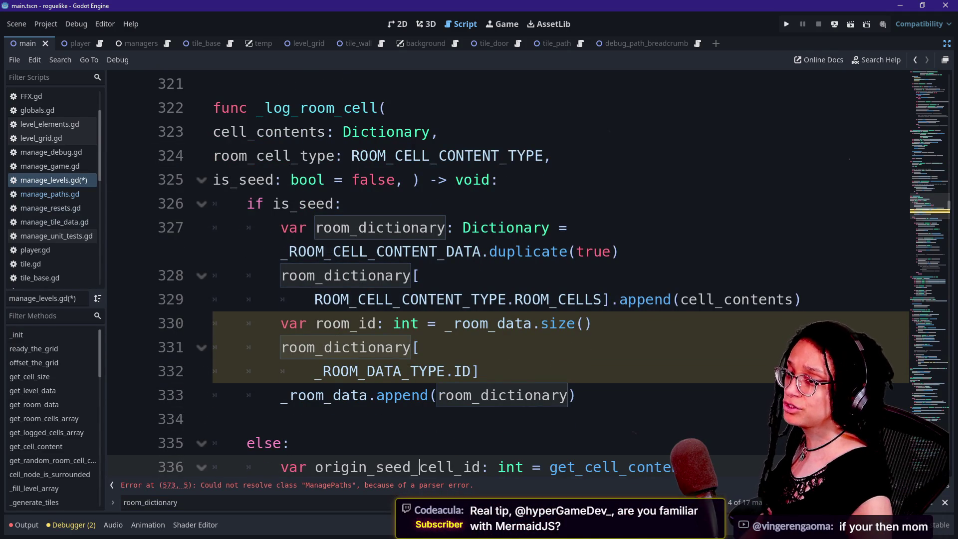
pyautogui.press('Down')
pyautogui.press('Down')
pyautogui.press('Down')
pyautogui.press('Up')
pyautogui.press('Up')
pyautogui.press('Up')
pyautogui.press('Up')
pyautogui.press('Up')
pyautogui.press('Up')
pyautogui.press('Down')
pyautogui.press('Down')
pyautogui.press('Down')
pyautogui.press('Up')
pyautogui.press('Up')
pyautogui.press('Up')
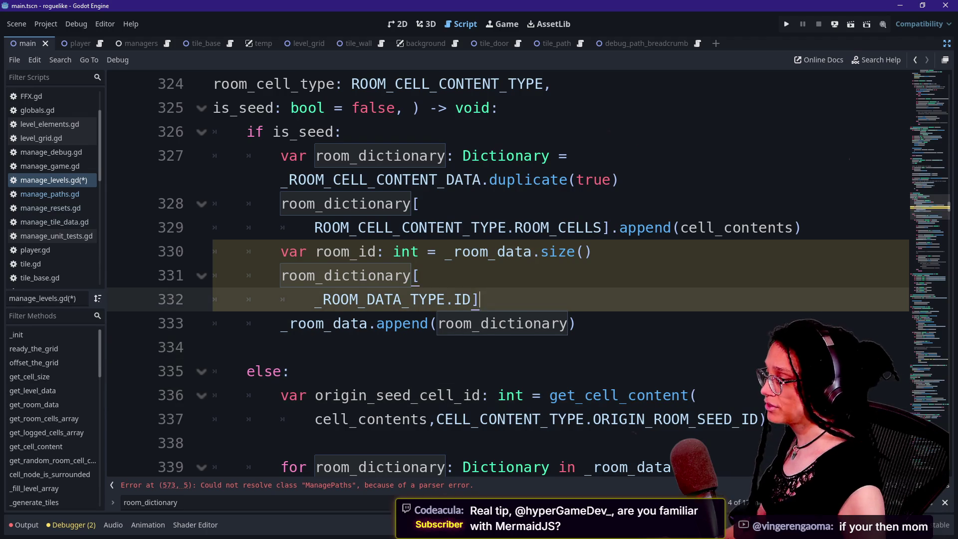
pyautogui.press('Up')
pyautogui.hotkey('shift', 'Down')
pyautogui.hotkey('shift', 'Down')
pyautogui.press('Down')
pyautogui.press('Down')
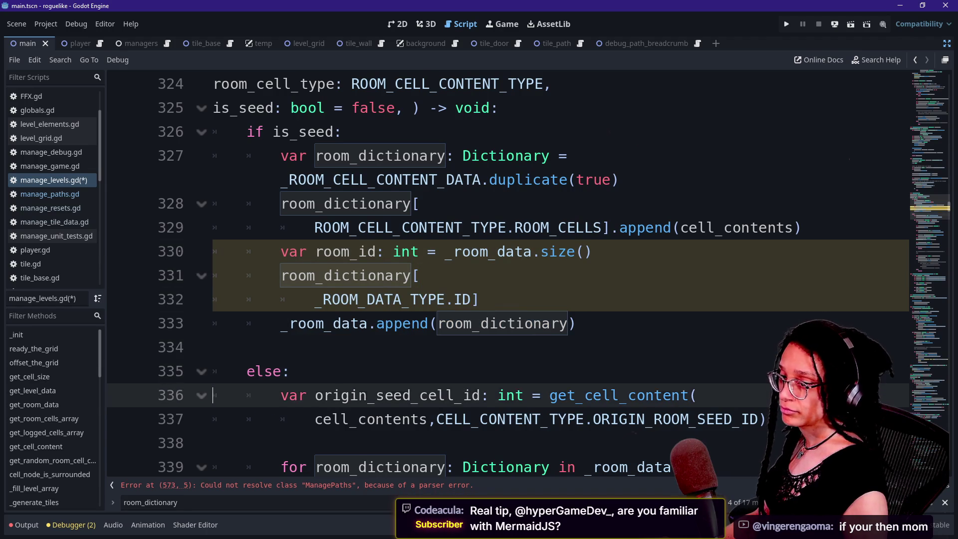
pyautogui.press('Up')
pyautogui.press('Up')
pyautogui.press('Up')
pyautogui.press('Up')
pyautogui.press('Up')
pyautogui.press('Up')
pyautogui.hotkey('shift', 'Down')
pyautogui.hotkey('shift', 'Down')
pyautogui.hotkey('shift', 'Down')
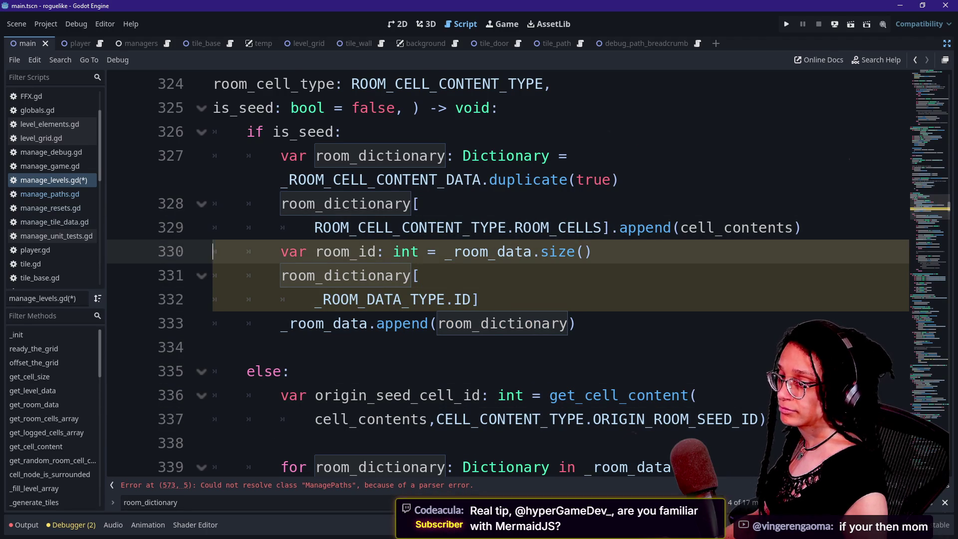
pyautogui.press('Down')
pyautogui.press('Up')
pyautogui.press('Down')
pyautogui.press('Up')
pyautogui.press('Up')
pyautogui.press('Down')
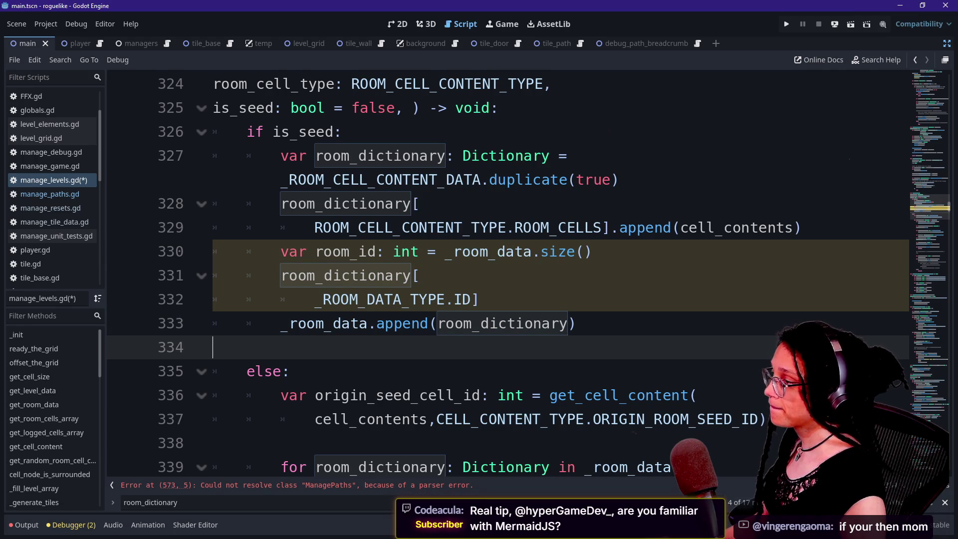
# Step: Shrink the editor text and split the room_dictionary declaration and append call onto separate lines
pyautogui.hotkey('ctrl', '-')
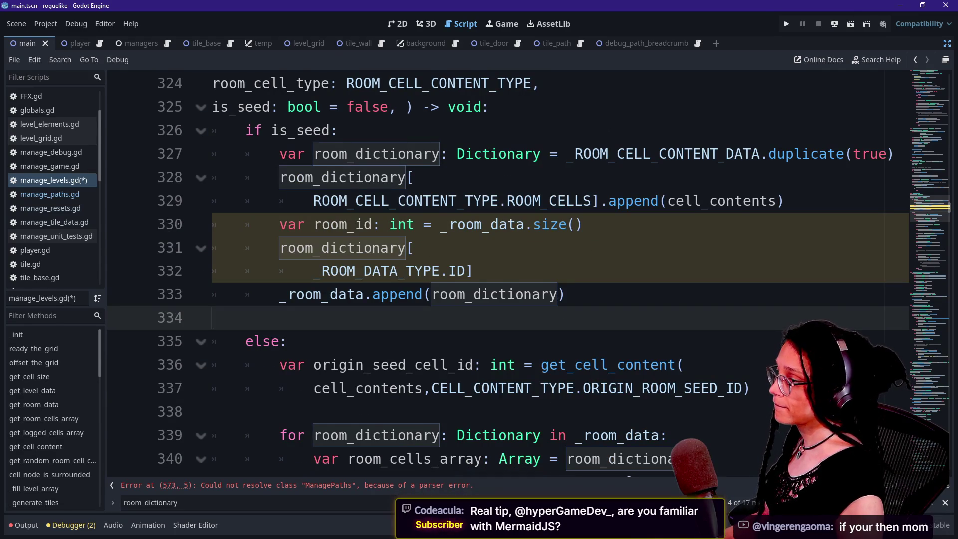
pyautogui.click(568, 154)
pyautogui.write('\\')
pyautogui.press('Return')
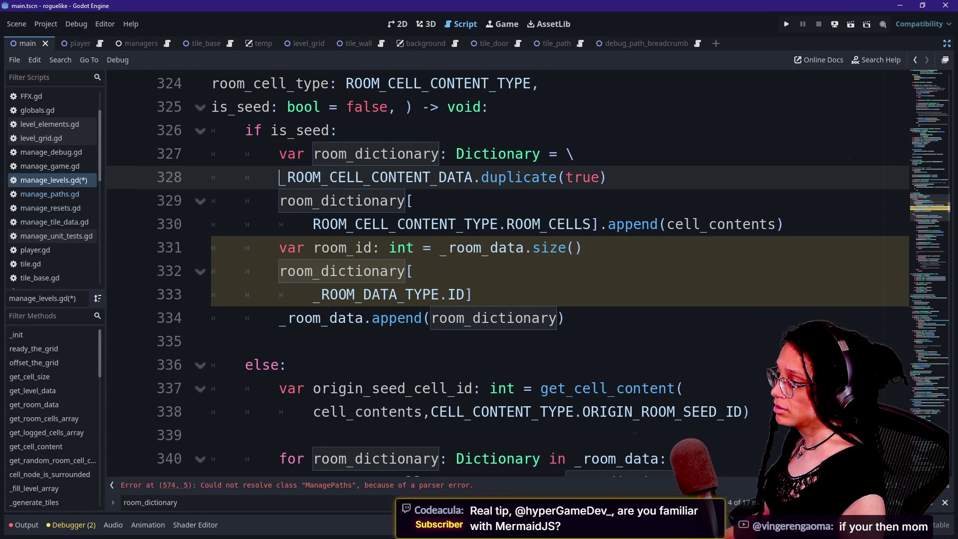
pyautogui.click(593, 224)
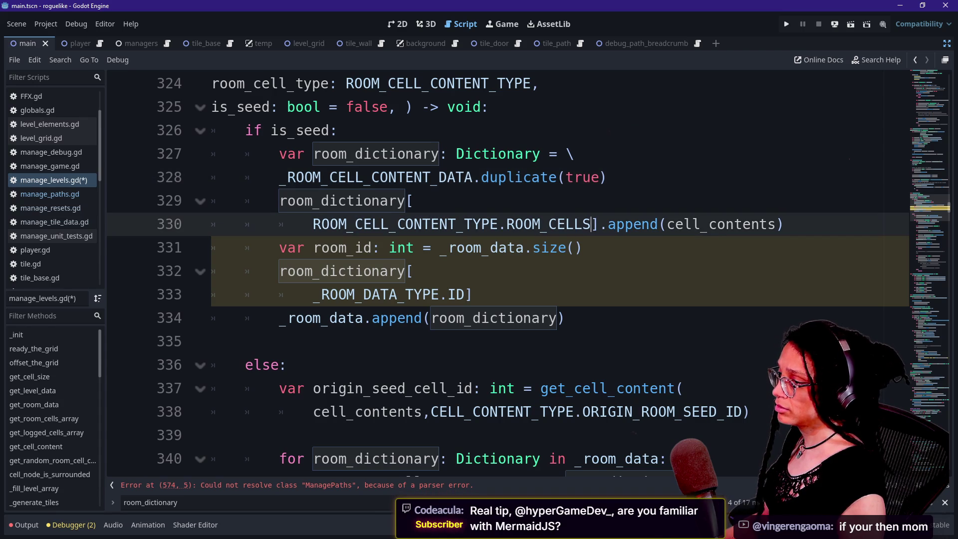
pyautogui.press('Return')
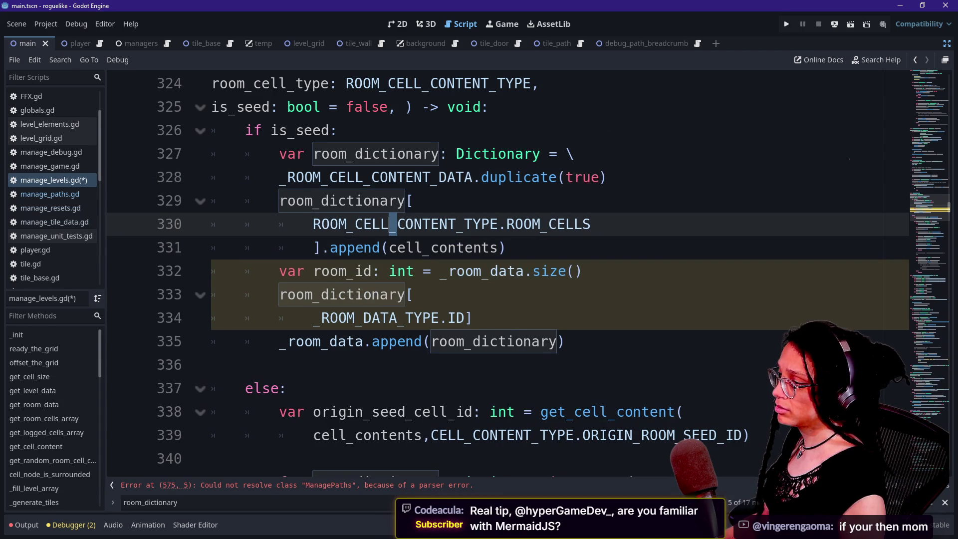
# Step: Check the room_id, ID index and append lines, then switch to the Excalidraw room-data diagram
pyautogui.scroll(-1, 507, 270)
pyautogui.press('Down')
pyautogui.press('Down')
pyautogui.press('Down')
pyautogui.press('Up')
pyautogui.press('Up')
pyautogui.press('Up')
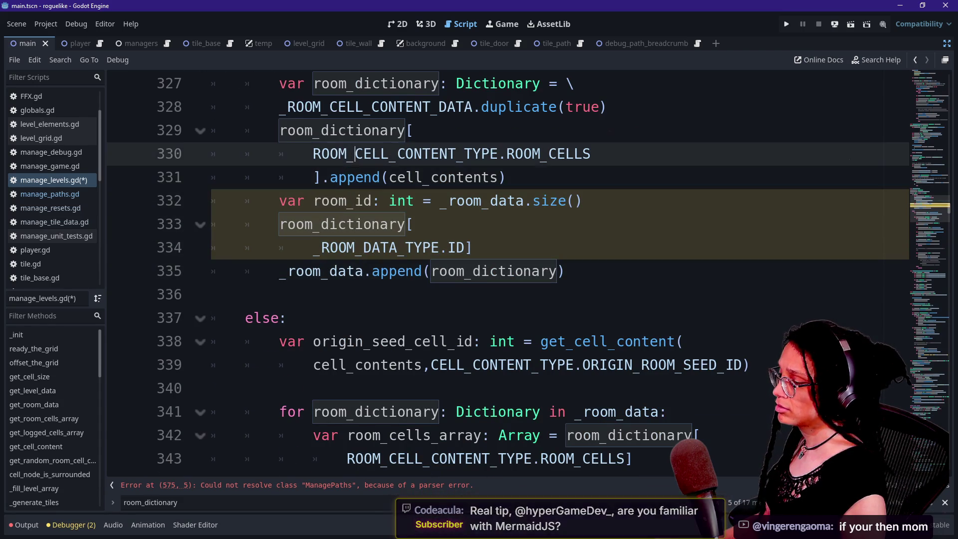
pyautogui.press('Up')
pyautogui.press('Up')
pyautogui.press('Up')
pyautogui.press('Down')
pyautogui.press('Down')
pyautogui.press('Down')
pyautogui.hotkey('shift', 'Down')
pyautogui.hotkey('shift', 'Down')
pyautogui.hotkey('shift', 'Down')
pyautogui.hotkey('shift', 'End')
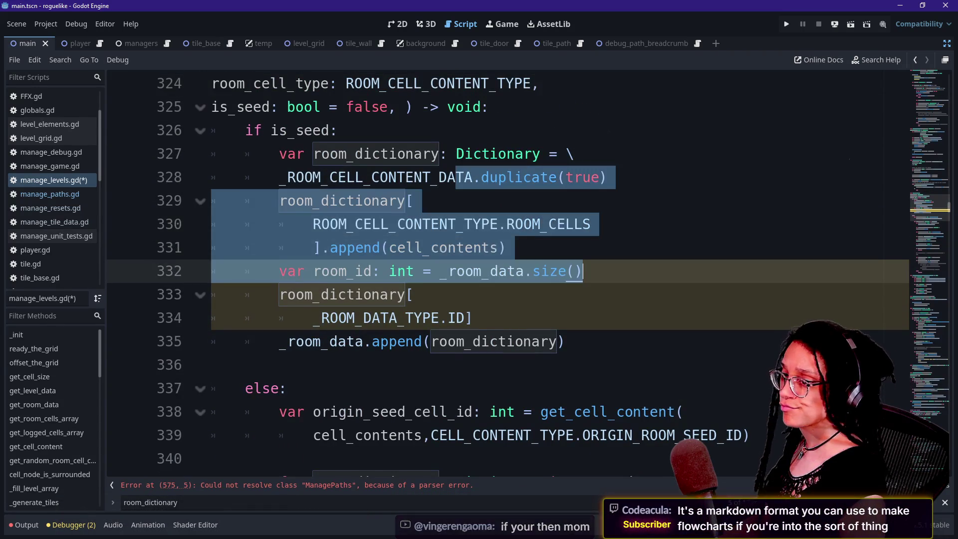
pyautogui.press('Right')
pyautogui.press('Down')
pyautogui.press('Down')
pyautogui.press('Up')
pyautogui.press('Down')
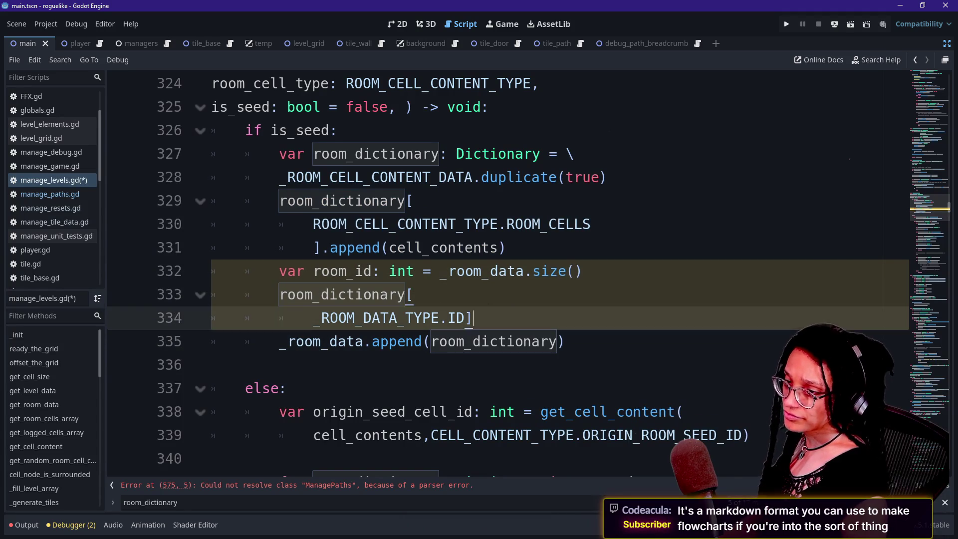
pyautogui.press('Up')
pyautogui.press('Up')
pyautogui.press('Up')
pyautogui.press('Down')
pyautogui.press('Down')
pyautogui.press('Down')
pyautogui.press('Down')
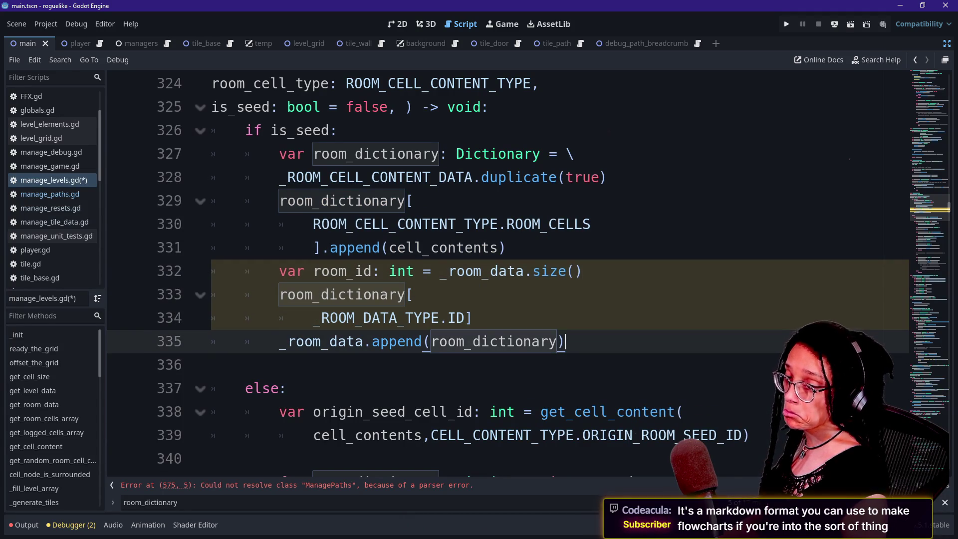
pyautogui.press('Up')
pyautogui.press('Up')
pyautogui.press('Down')
pyautogui.press('Down')
pyautogui.press('Down')
pyautogui.press('Up')
pyautogui.press('Up')
pyautogui.press('Up')
pyautogui.press('Up')
pyautogui.press('Down')
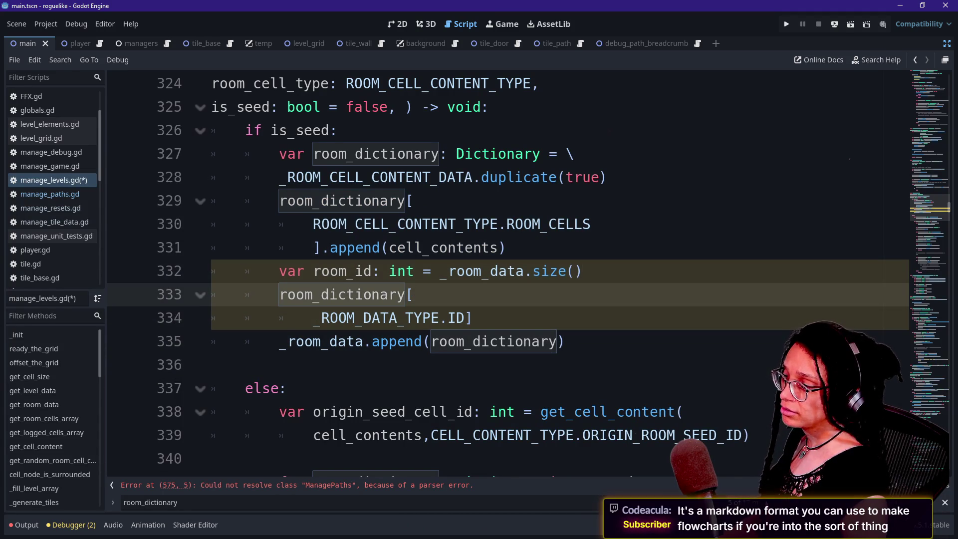
pyautogui.hotkey('alt', 'Tab')
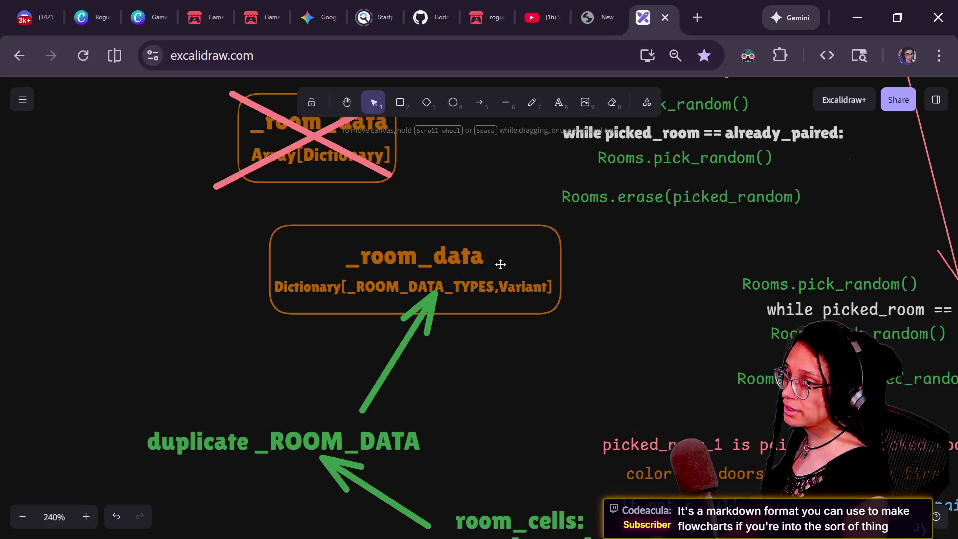
pyautogui.moveTo(459, 288)
pyautogui.mouseDown()
pyautogui.moveTo(335, 391)
pyautogui.moveTo(208, 233)
pyautogui.moveTo(441, 289)
pyautogui.moveTo(492, 196)
pyautogui.moveTo(209, 334)
pyautogui.moveTo(438, 157)
pyautogui.moveTo(428, 89)
pyautogui.moveTo(498, 118)
pyautogui.mouseUp()
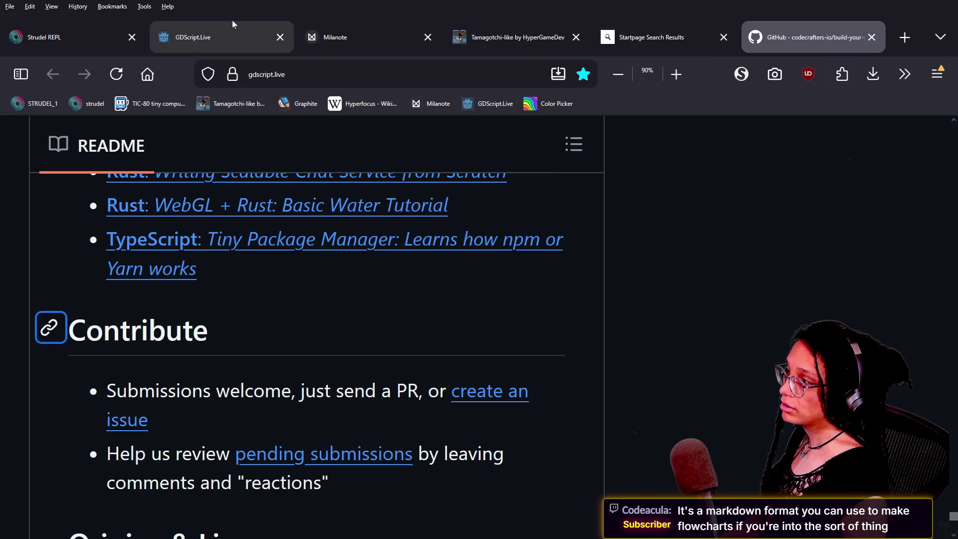
# Step: Go from the Milanote home board through HGD and GLJ #007 - Rogue into Post Planner
pyautogui.click(327, 35)
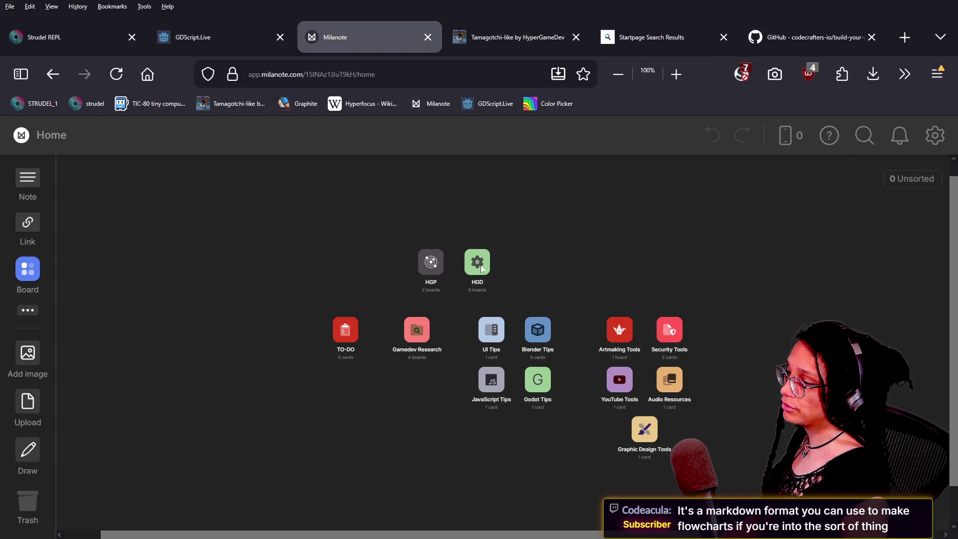
pyautogui.click(483, 269)
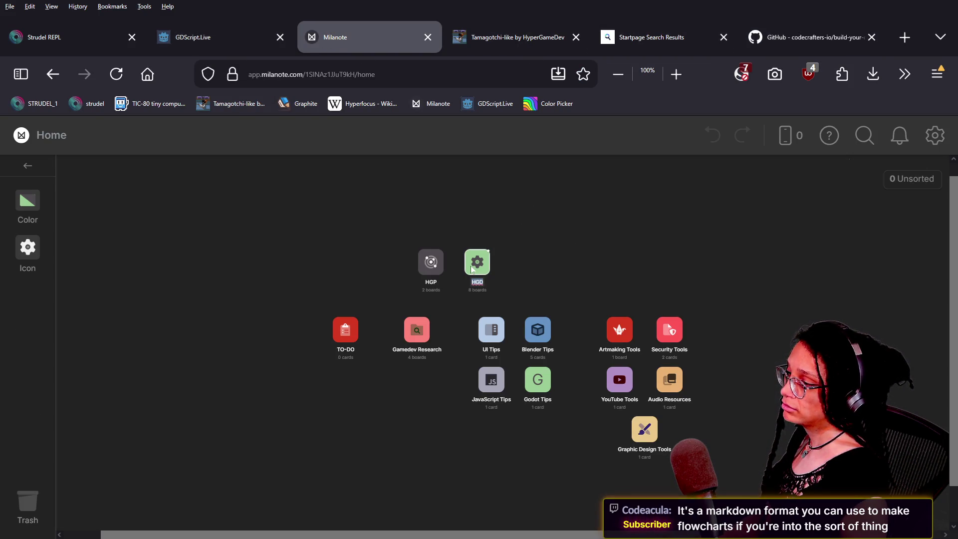
pyautogui.doubleClick(492, 279)
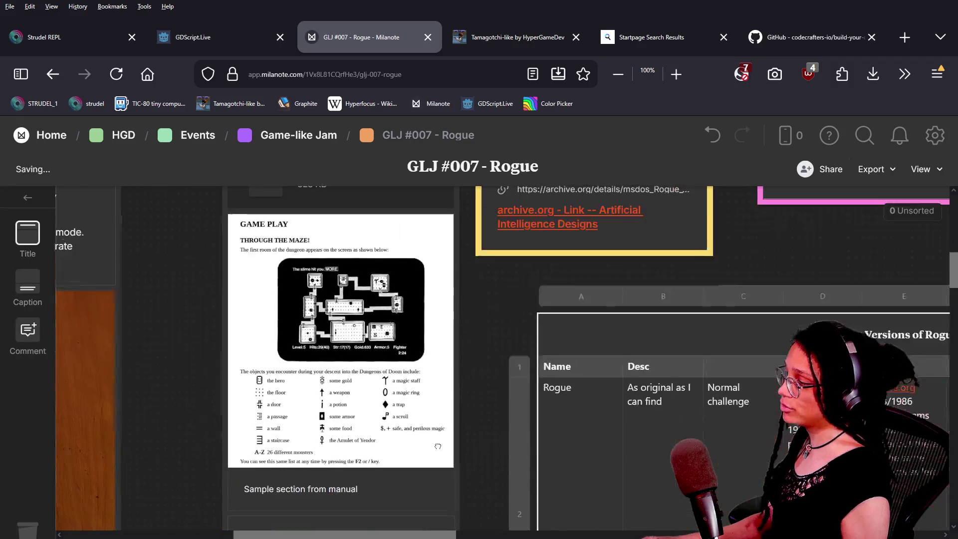
pyautogui.scroll(-3, 512, 405)
pyautogui.scroll(7, 499, 449)
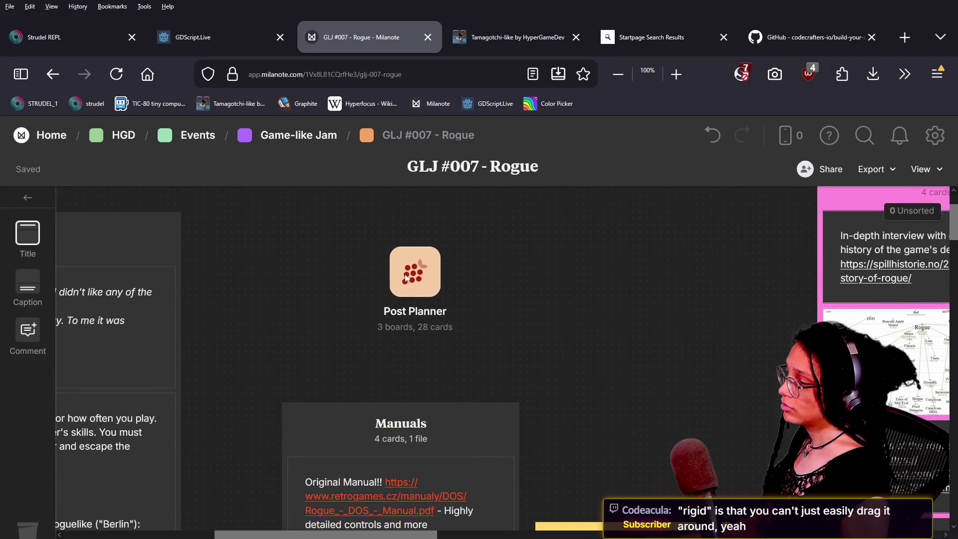
pyautogui.doubleClick(404, 276)
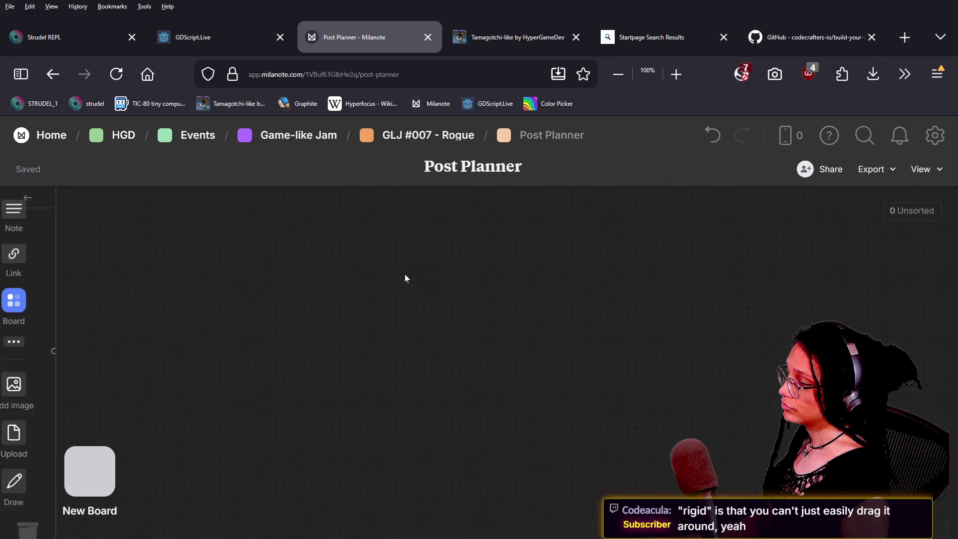
# Step: Move the lower 'Has lots of pictures' card beside Video Script and zoom out
pyautogui.scroll(-6, 500, 298)
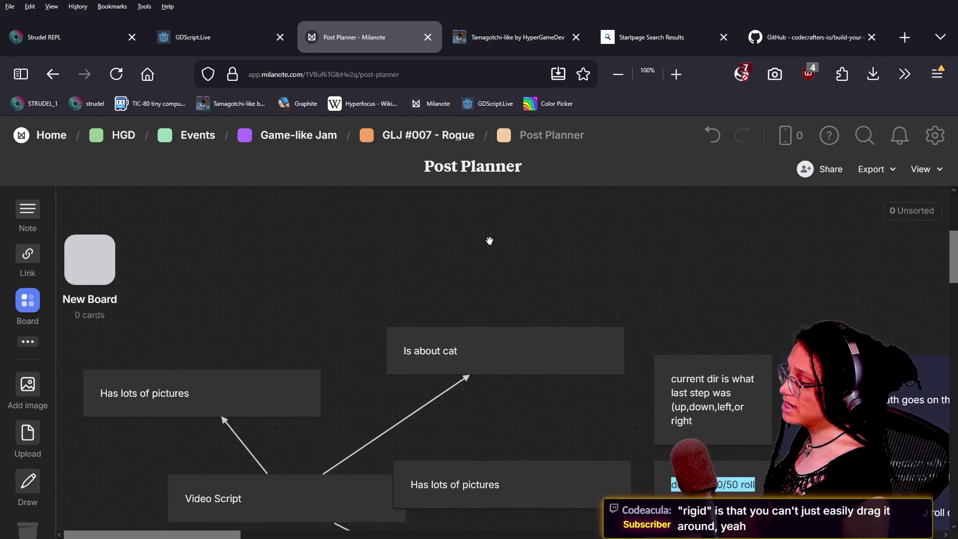
pyautogui.moveTo(506, 236); pyautogui.dragTo(468, 276)
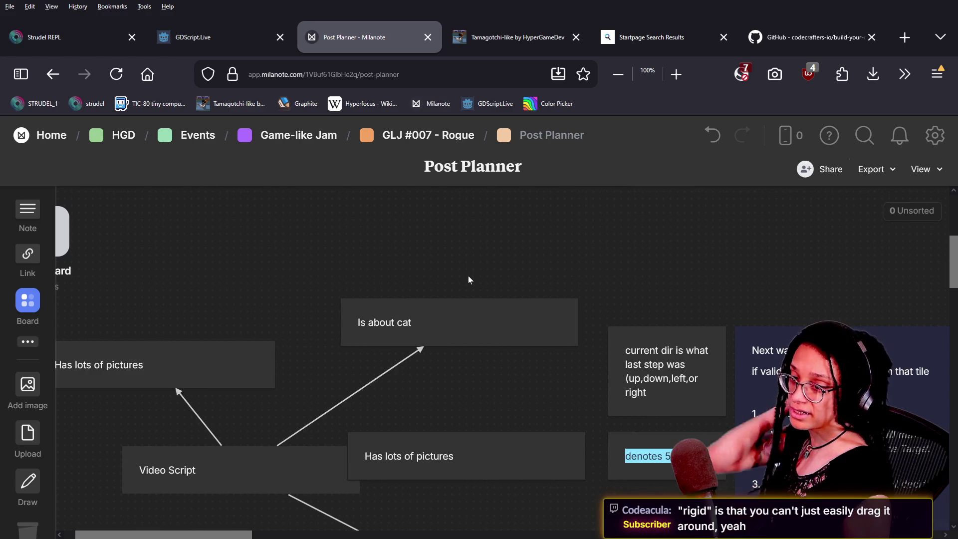
pyautogui.moveTo(330, 316)
pyautogui.mouseDown()
pyautogui.moveTo(462, 239)
pyautogui.moveTo(561, 300)
pyautogui.mouseUp()
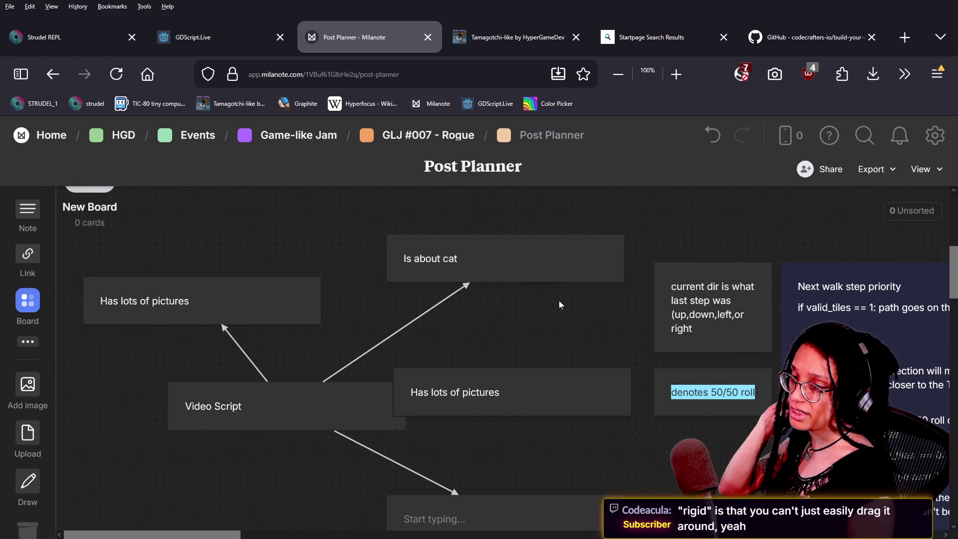
pyautogui.moveTo(519, 279); pyautogui.dragTo(369, 279)
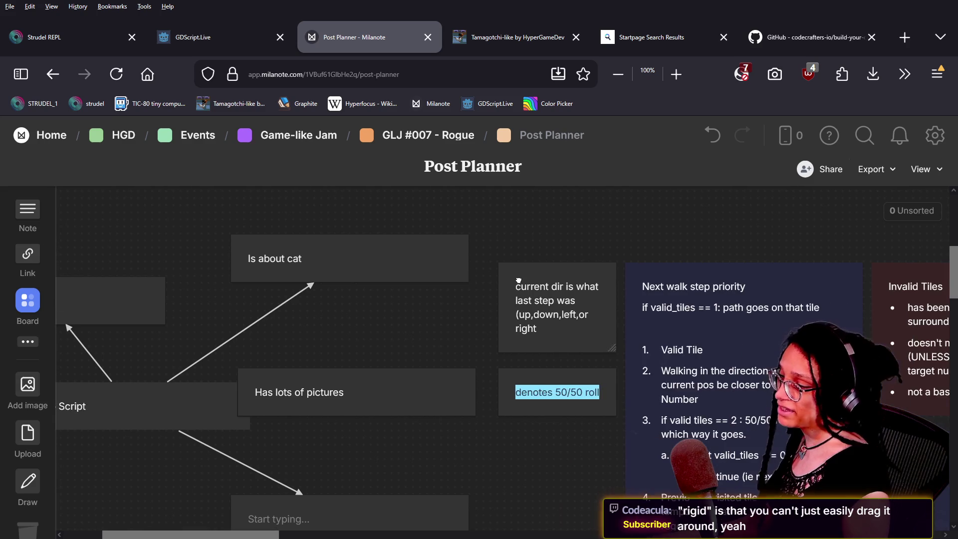
pyautogui.moveTo(575, 302)
pyautogui.mouseDown()
pyautogui.moveTo(487, 357)
pyautogui.moveTo(369, 266)
pyautogui.mouseUp()
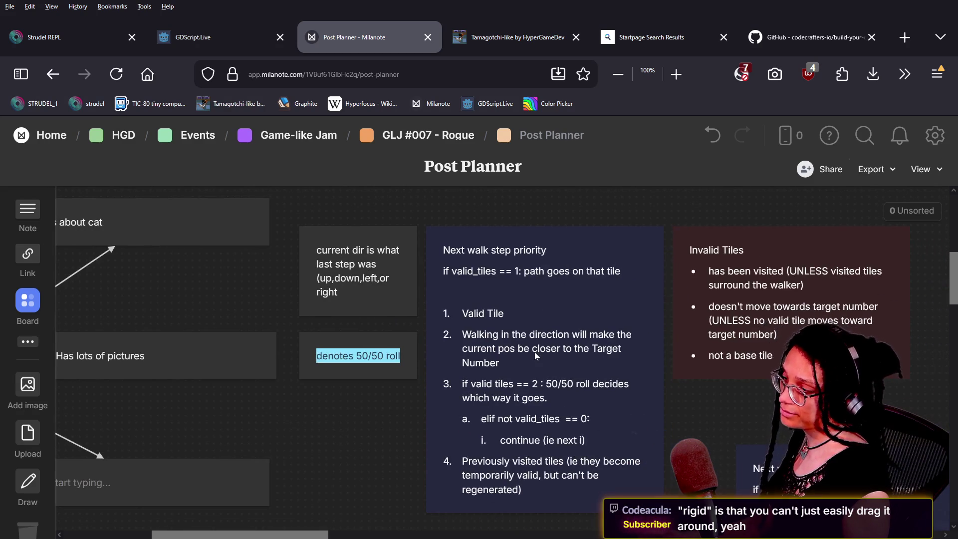
pyautogui.hscroll(-7, 499, 344)
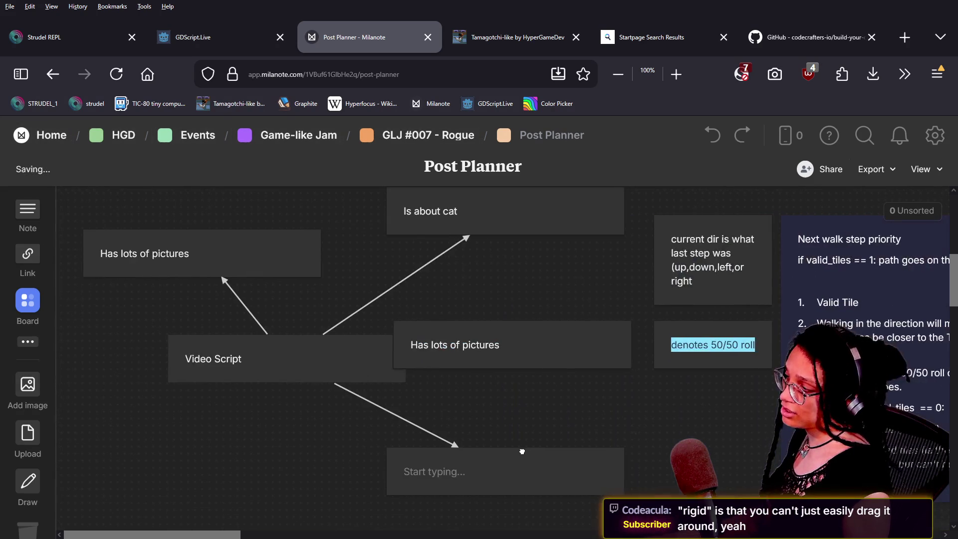
pyautogui.moveTo(470, 329)
pyautogui.mouseDown()
pyautogui.moveTo(434, 237)
pyautogui.moveTo(483, 346)
pyautogui.mouseUp()
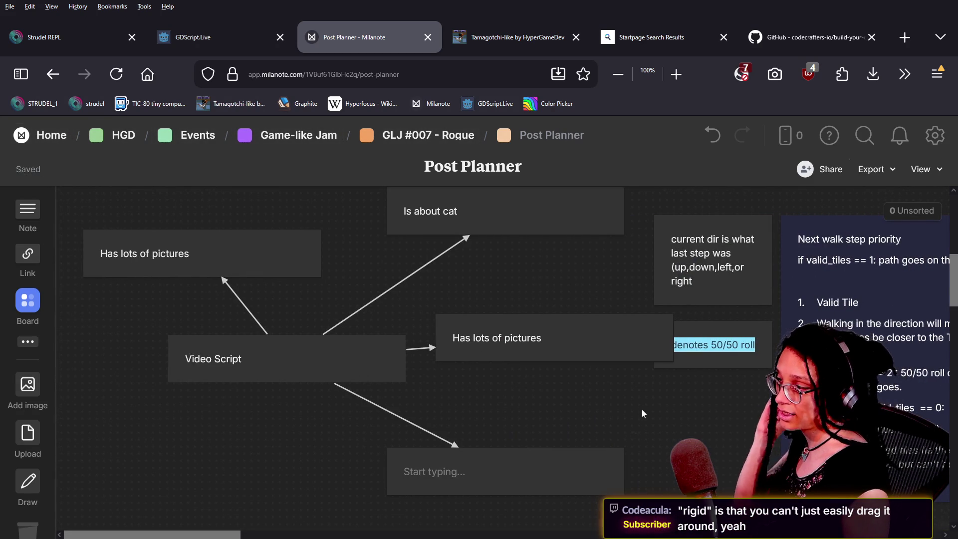
pyautogui.hotkey('ctrl', '-')
pyautogui.hotkey('ctrl', '-')
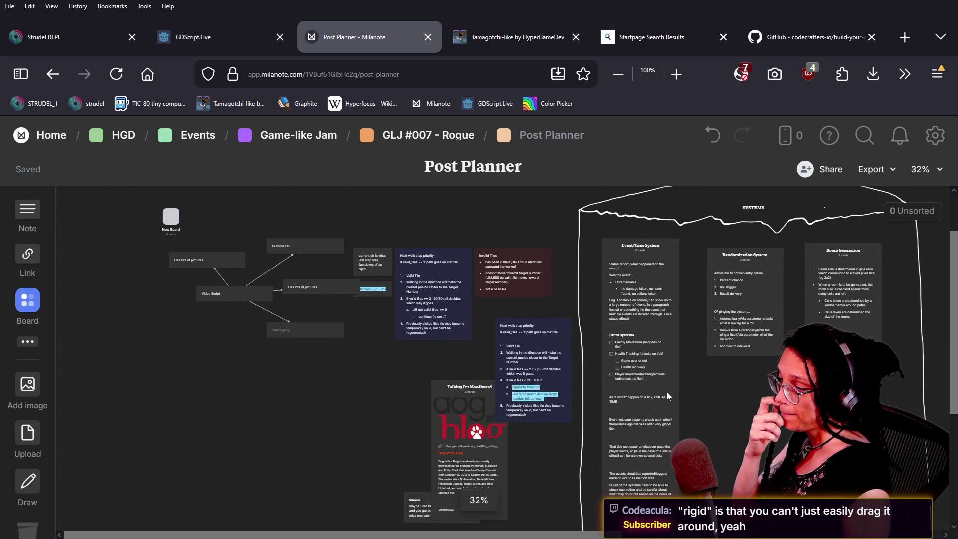
# Step: Drag the small note card out from behind the Talking Pet Moodboard
pyautogui.moveTo(416, 523); pyautogui.dragTo(353, 492)
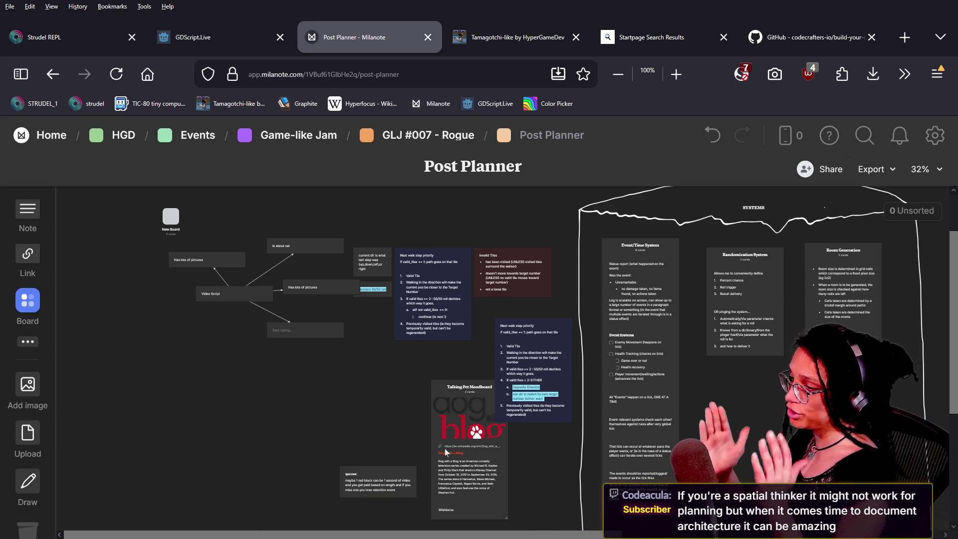
pyautogui.scroll(5, 778, 344)
pyautogui.scroll(2, 778, 343)
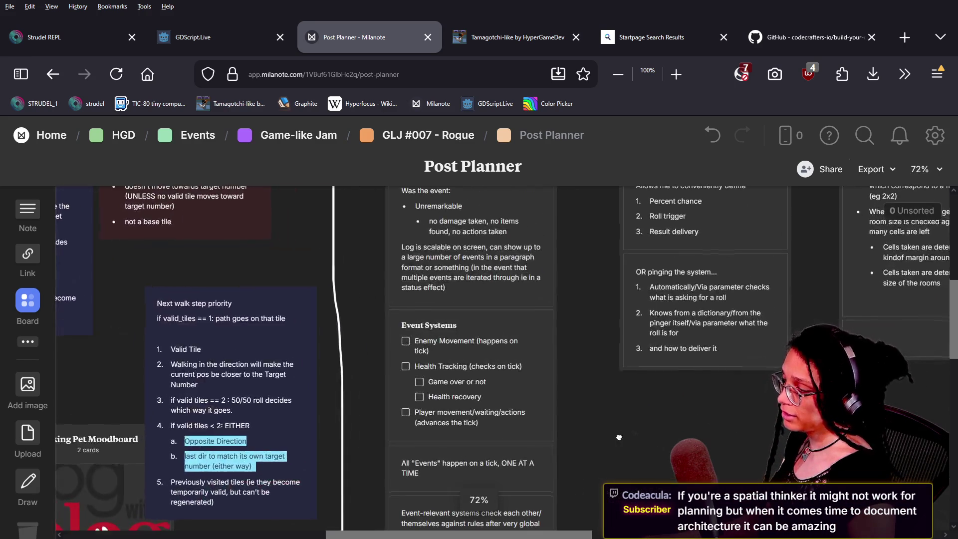
pyautogui.scroll(3, 561, 348)
pyautogui.hscroll(-2, 558, 300)
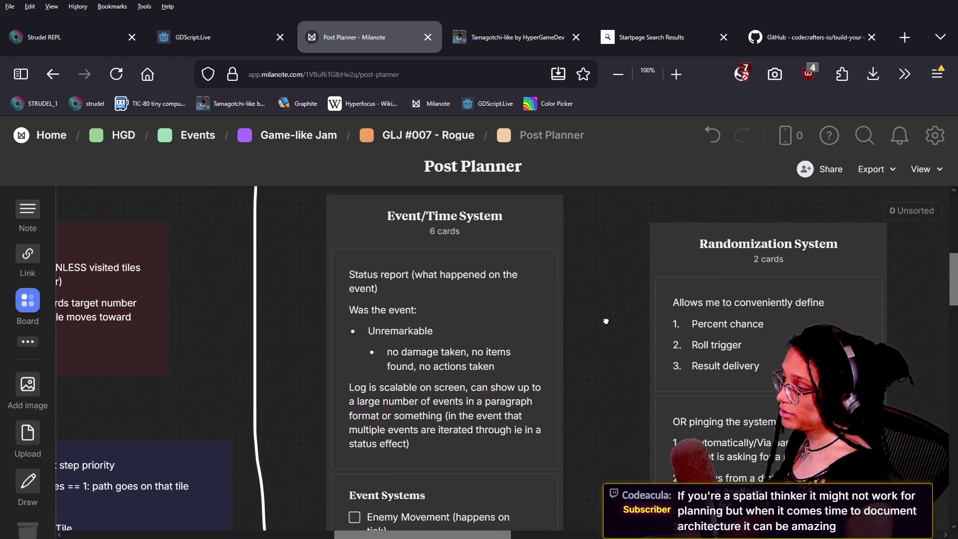
pyautogui.scroll(-1, 456, 281)
# Step: Review the Status report card's text, then start a new browser tab
pyautogui.click(460, 294)
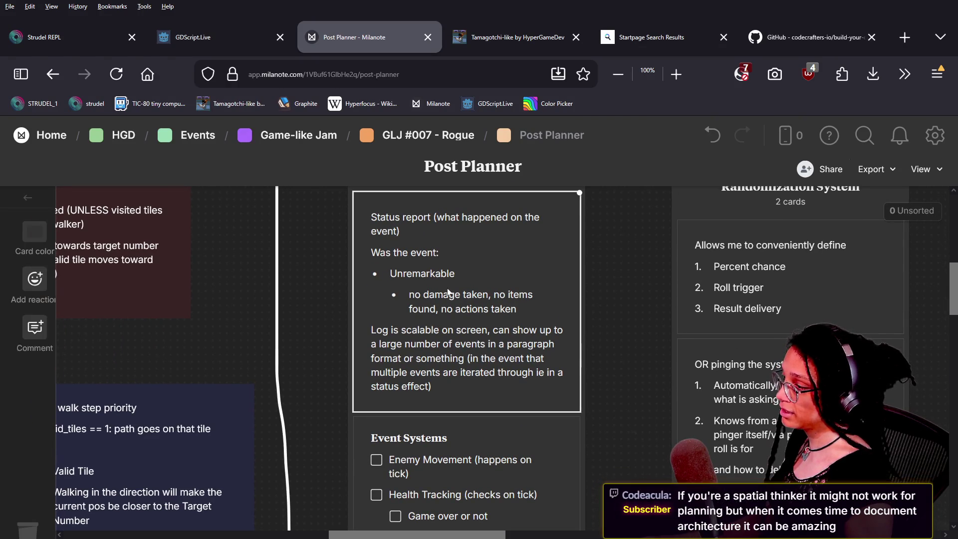
pyautogui.scroll(3, 450, 295)
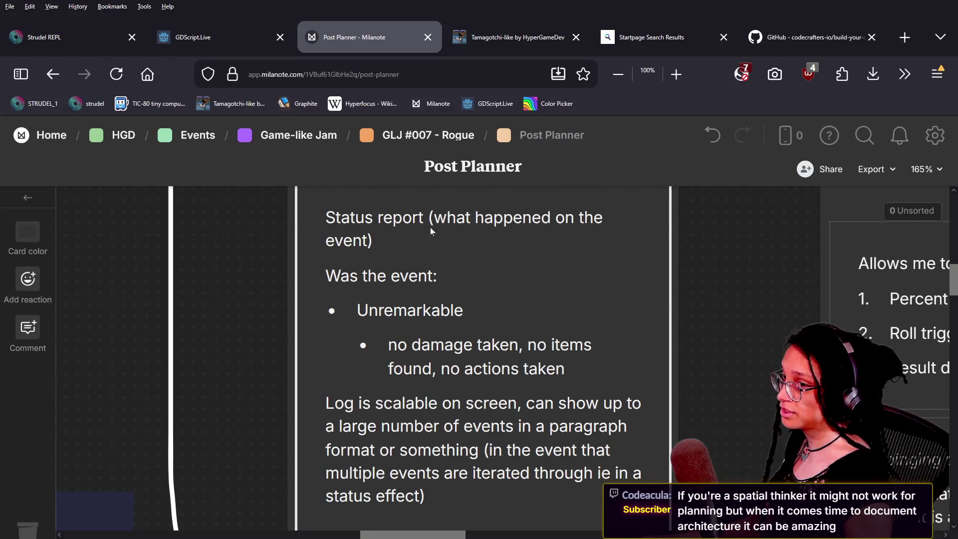
pyautogui.click(366, 214)
pyautogui.moveTo(366, 214); pyautogui.dragTo(373, 237)
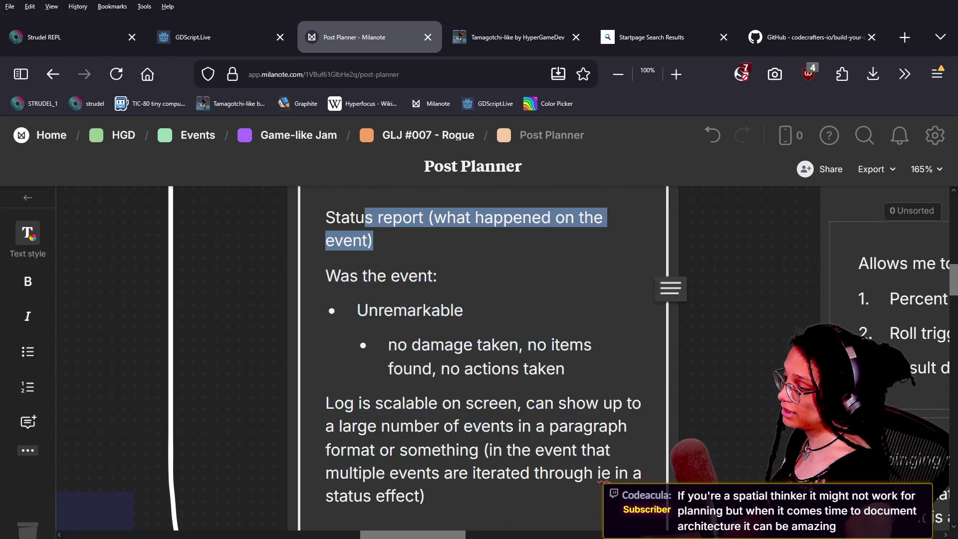
pyautogui.hotkey('ctrl', 'Home')
pyautogui.hotkey('ctrl', 'a')
pyautogui.keyDown('shift'); pyautogui.click(526, 426); pyautogui.keyUp('shift')
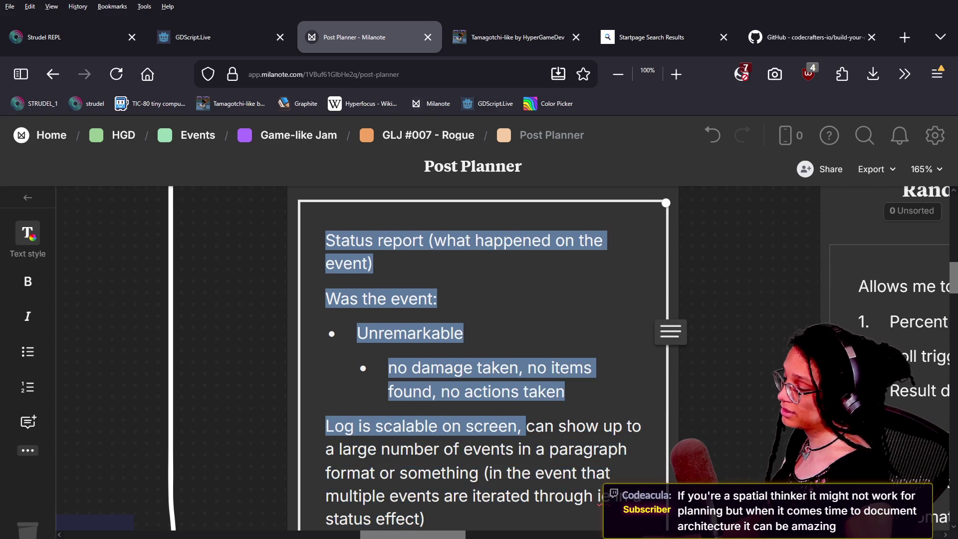
pyautogui.click(565, 391)
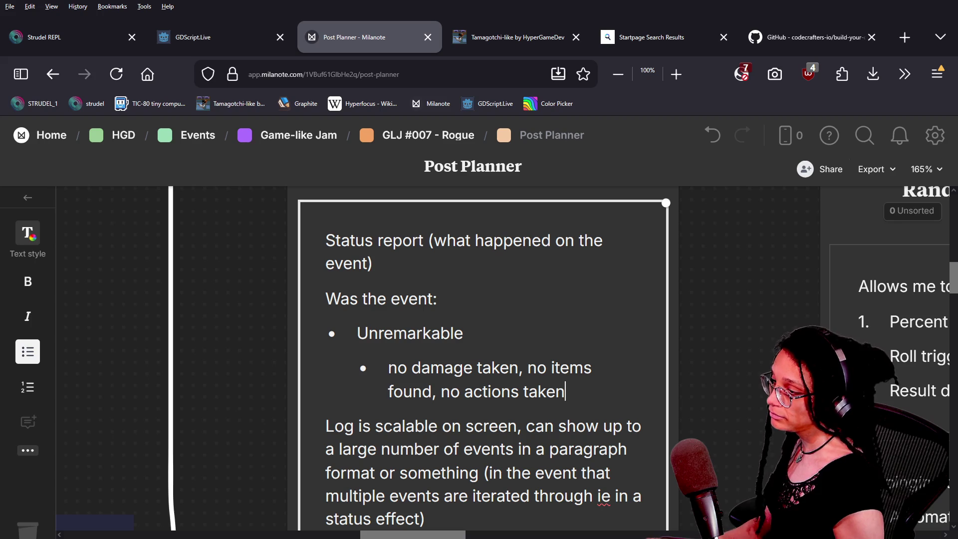
pyautogui.click(747, 349)
pyautogui.scroll(-5, 747, 348)
pyautogui.scroll(-10, 741, 349)
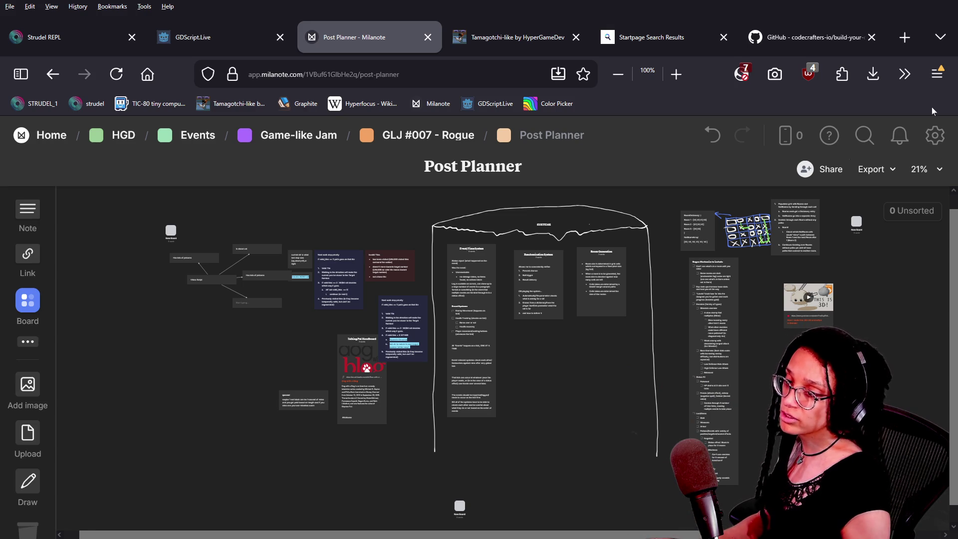
pyautogui.click(899, 41)
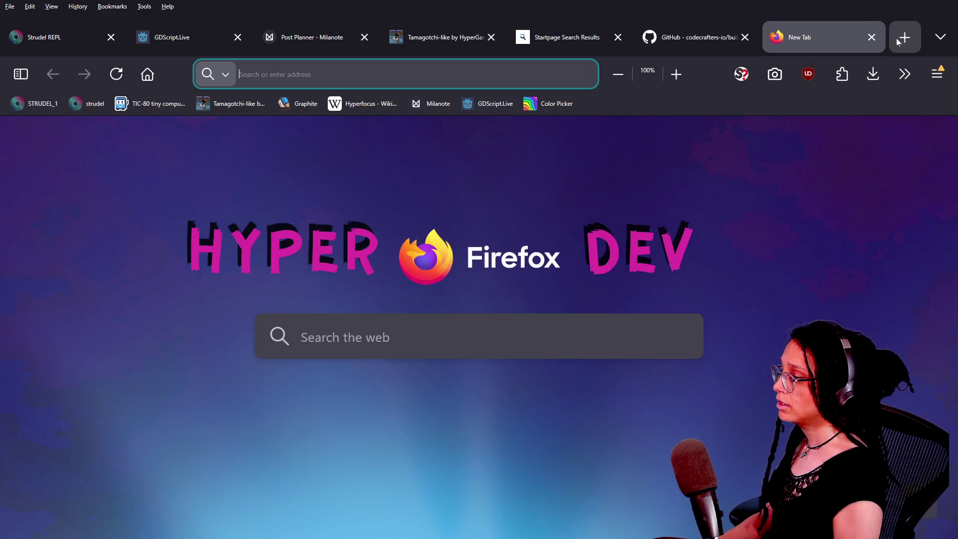
# Step: Search the web for 'mermaidjs' and go to the Mermaid homepage result
pyautogui.write('mermaidj')
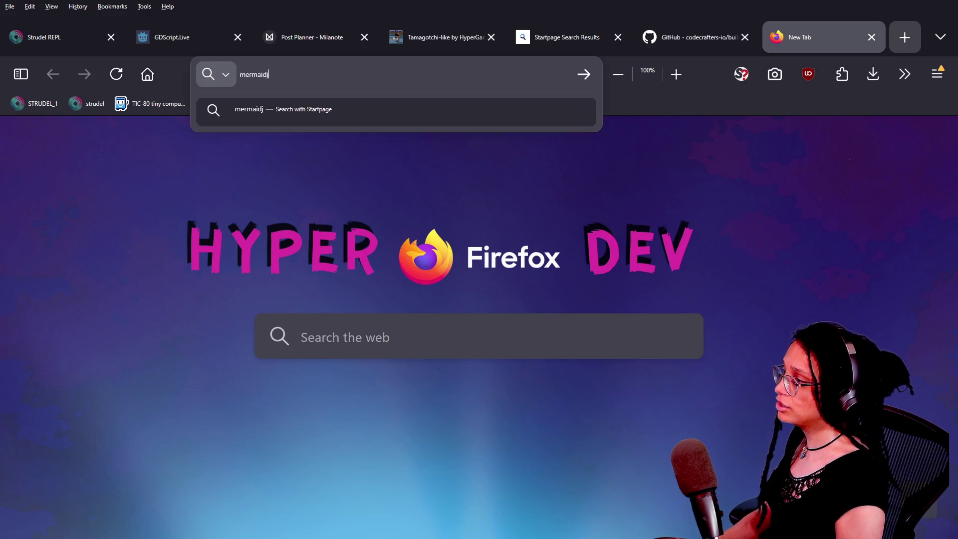
pyautogui.write('s')
pyautogui.press('Return')
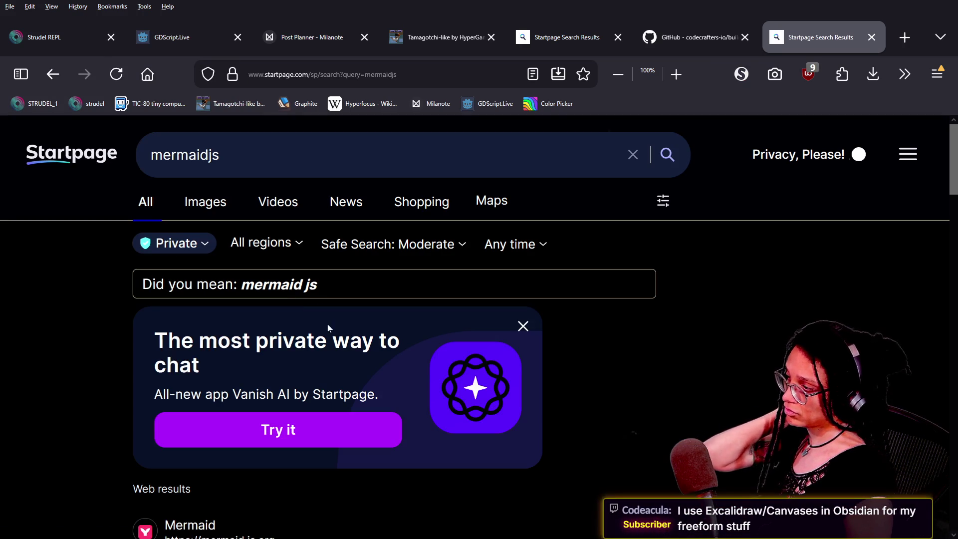
pyautogui.scroll(-5, 278, 341)
pyautogui.scroll(5, 278, 341)
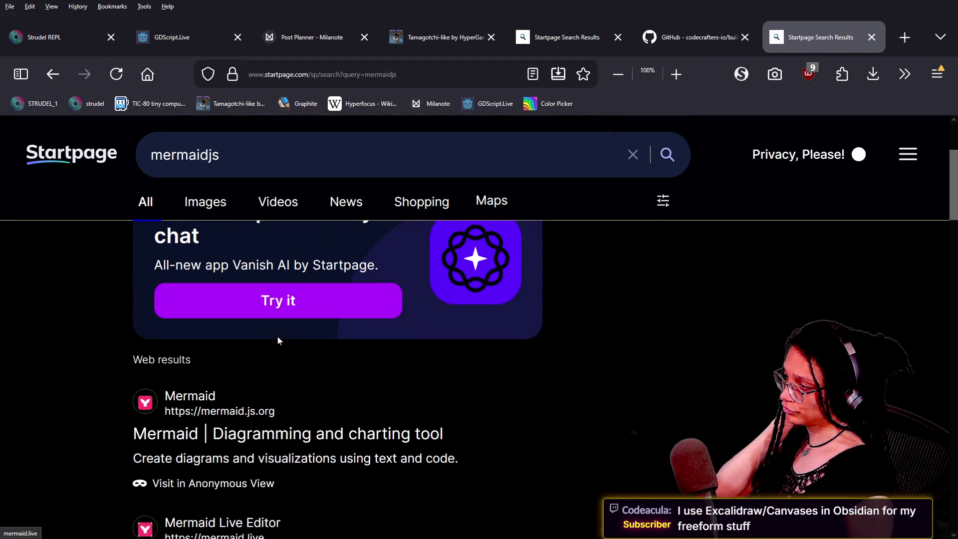
pyautogui.click(258, 436)
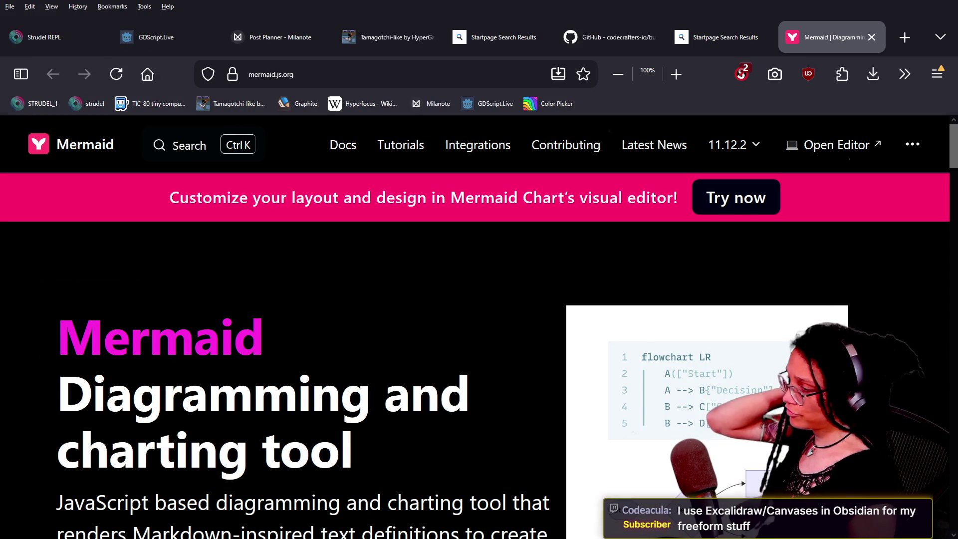
# Step: Launch the online Mermaid editor at mermaid.live/edit from mermaid.js.org
pyautogui.scroll(-3, 449, 472)
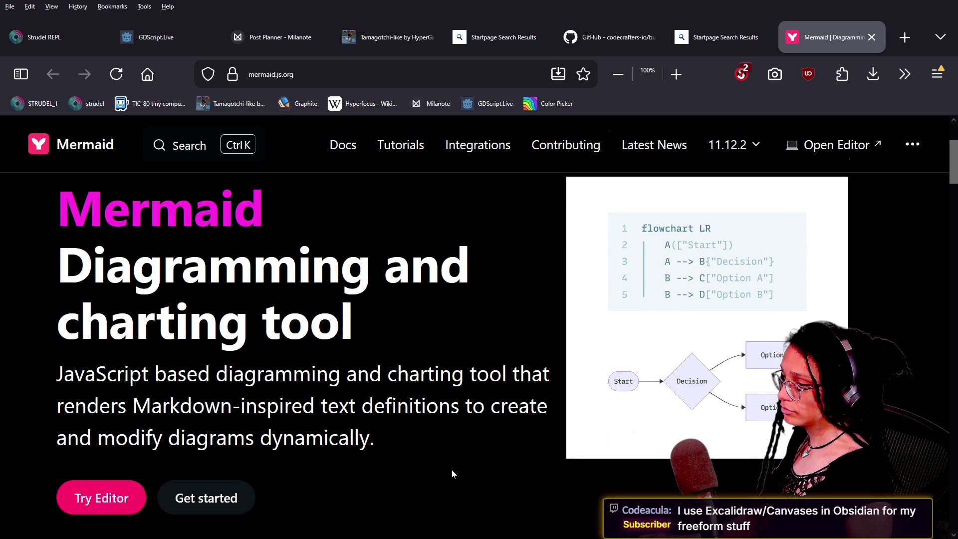
pyautogui.scroll(-10, 452, 473)
pyautogui.scroll(8, 452, 473)
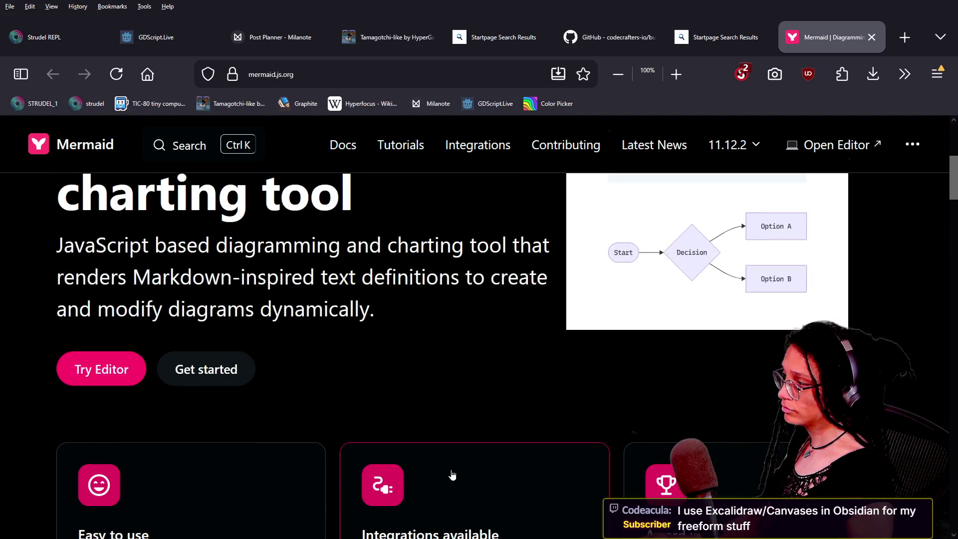
pyautogui.click(121, 369)
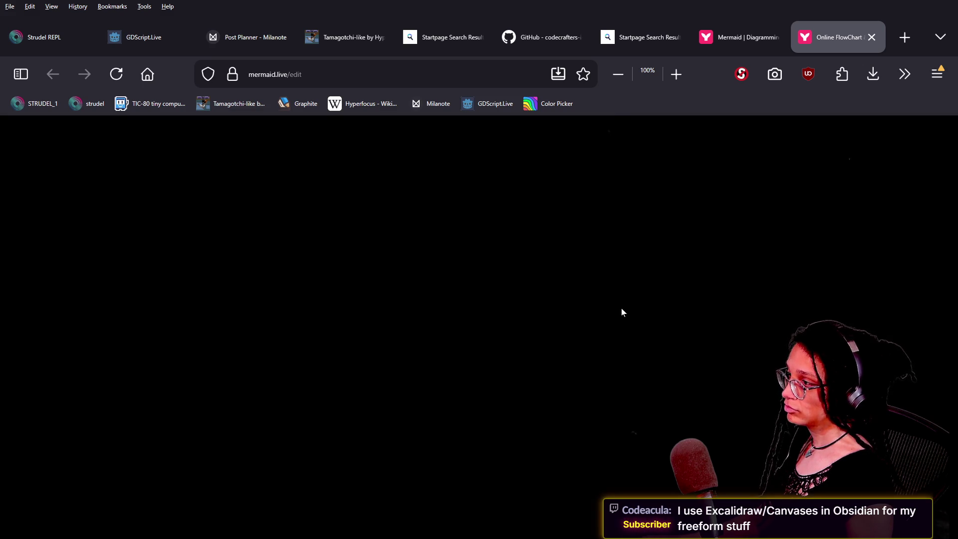
# Step: Trust mermaid.live scripts in NoScript and reload the editor
pyautogui.rightClick(238, 260)
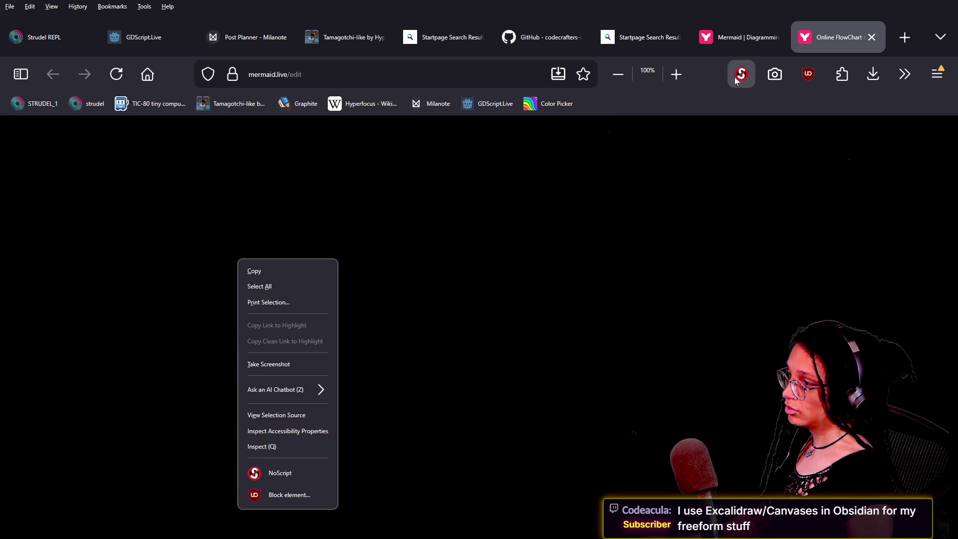
pyautogui.click(736, 83)
pyautogui.click(338, 137)
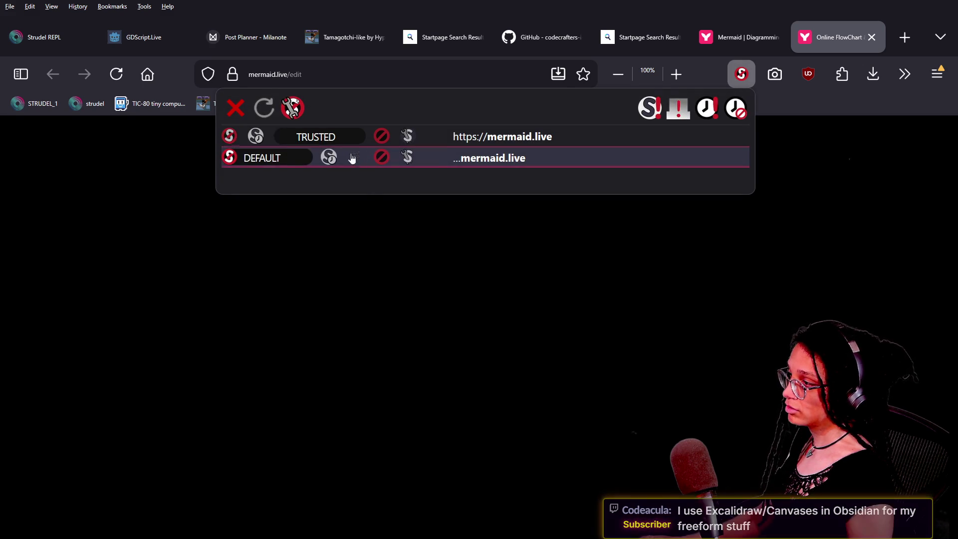
pyautogui.click(329, 157)
pyautogui.click(387, 267)
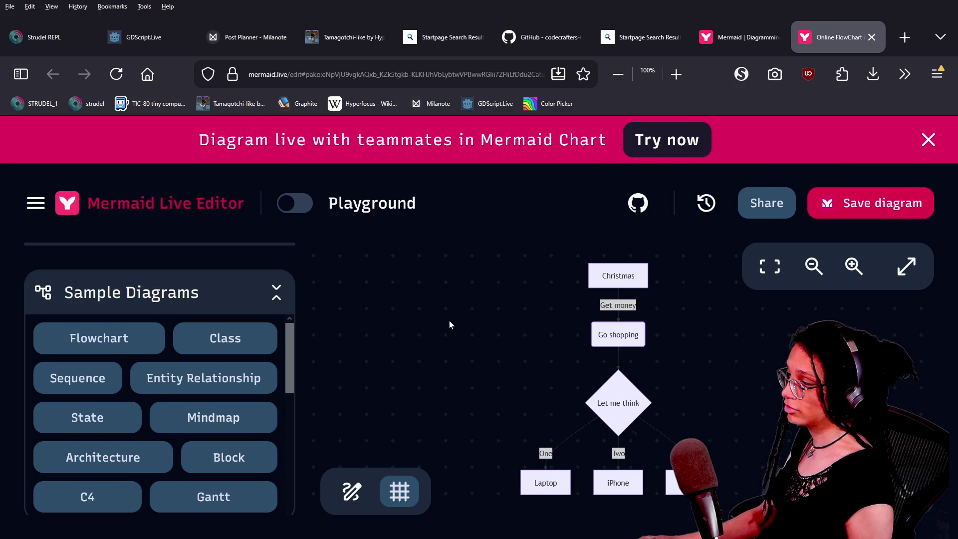
# Step: Load the Entity Relationship sample with CUSTOMER, ORDER and PRODUCT and pan it into view
pyautogui.moveTo(447, 314)
pyautogui.mouseDown()
pyautogui.moveTo(428, 317)
pyautogui.moveTo(592, 325)
pyautogui.moveTo(361, 368)
pyautogui.mouseUp()
pyautogui.scroll(-4, 430, 355)
pyautogui.scroll(4, 430, 357)
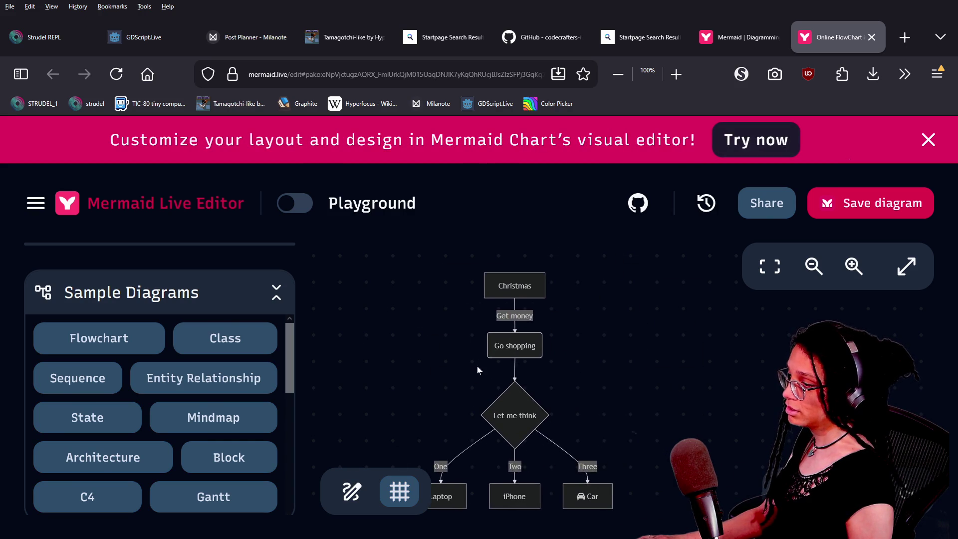
pyautogui.moveTo(486, 459); pyautogui.dragTo(492, 426)
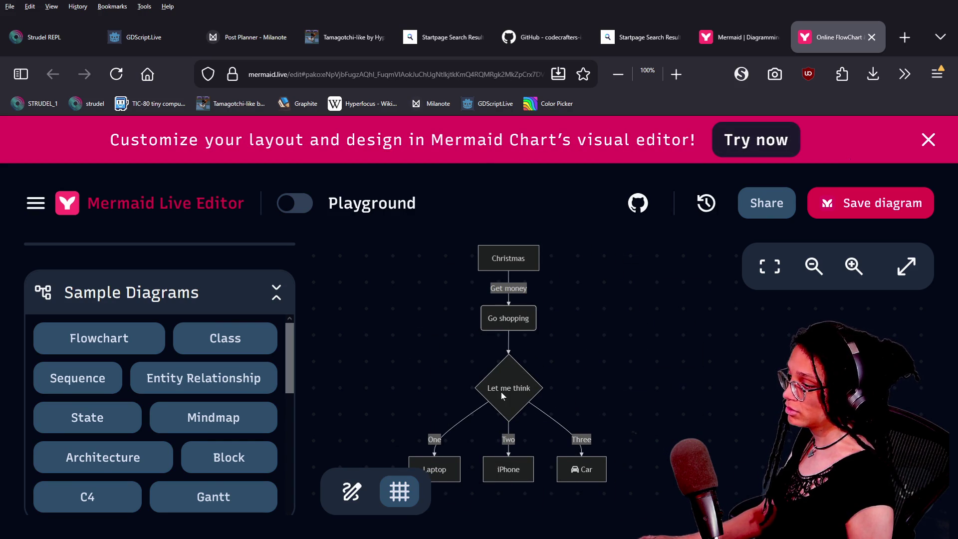
pyautogui.moveTo(397, 358)
pyautogui.mouseDown()
pyautogui.moveTo(467, 375)
pyautogui.moveTo(432, 356)
pyautogui.mouseUp()
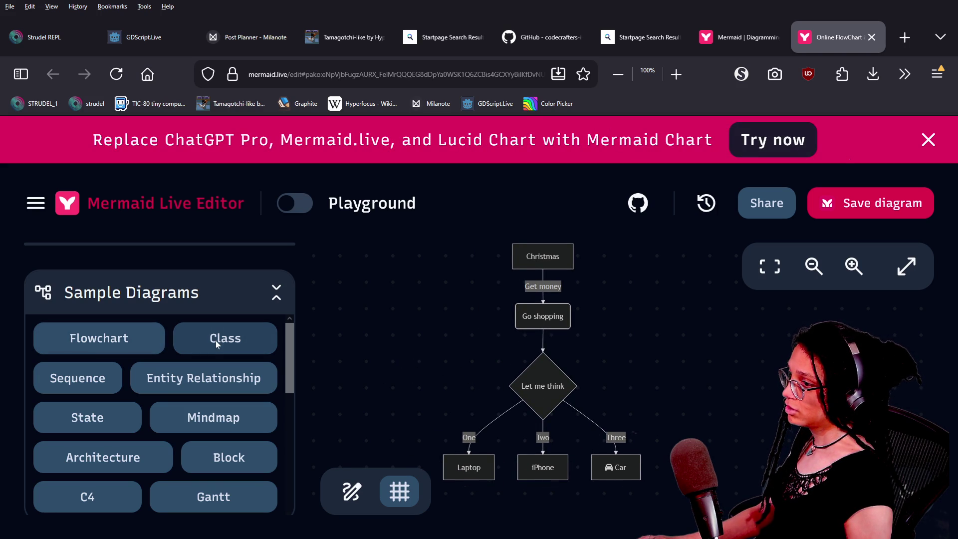
pyautogui.moveTo(496, 341); pyautogui.dragTo(459, 332)
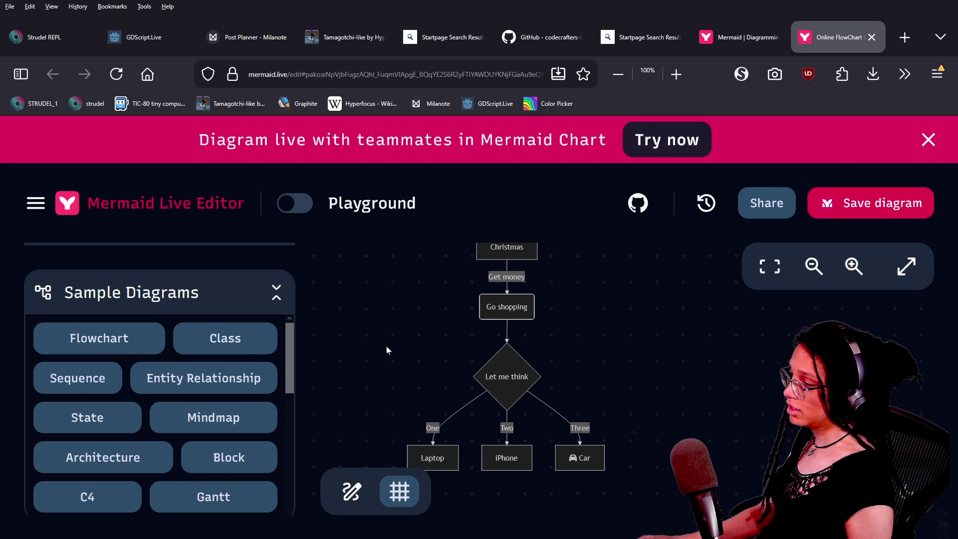
pyautogui.click(253, 377)
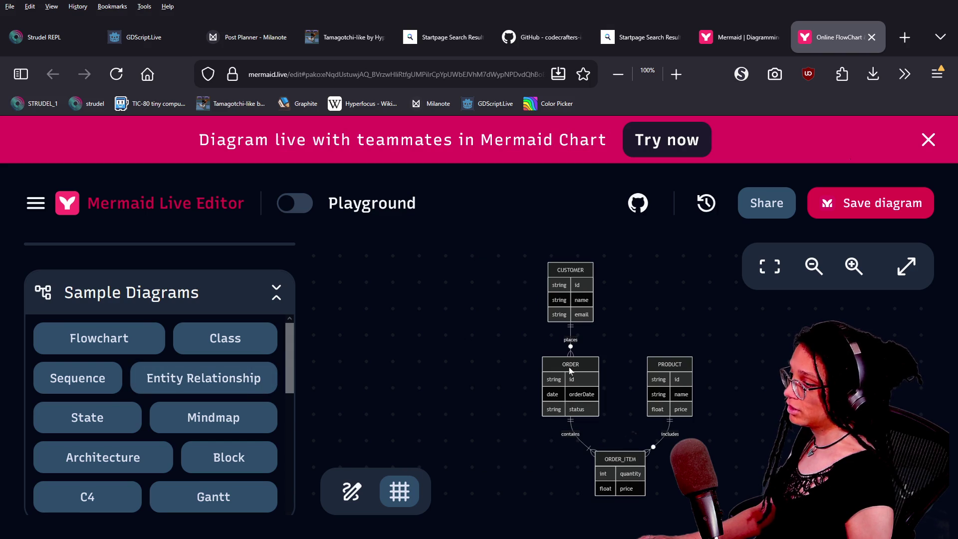
pyautogui.scroll(5, 570, 367)
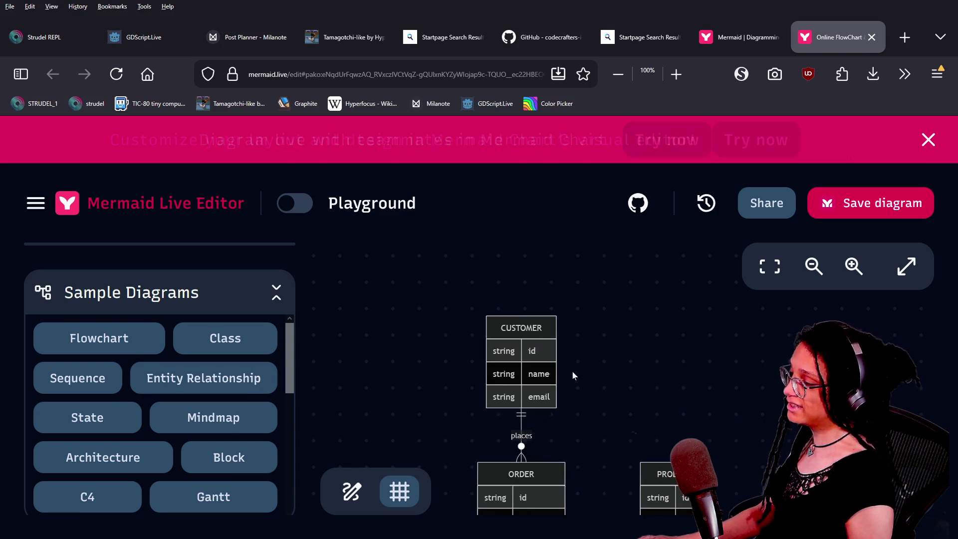
pyautogui.scroll(3, 573, 374)
pyautogui.moveTo(573, 375)
pyautogui.mouseDown()
pyautogui.moveTo(597, 342)
pyautogui.moveTo(574, 355)
pyautogui.mouseUp()
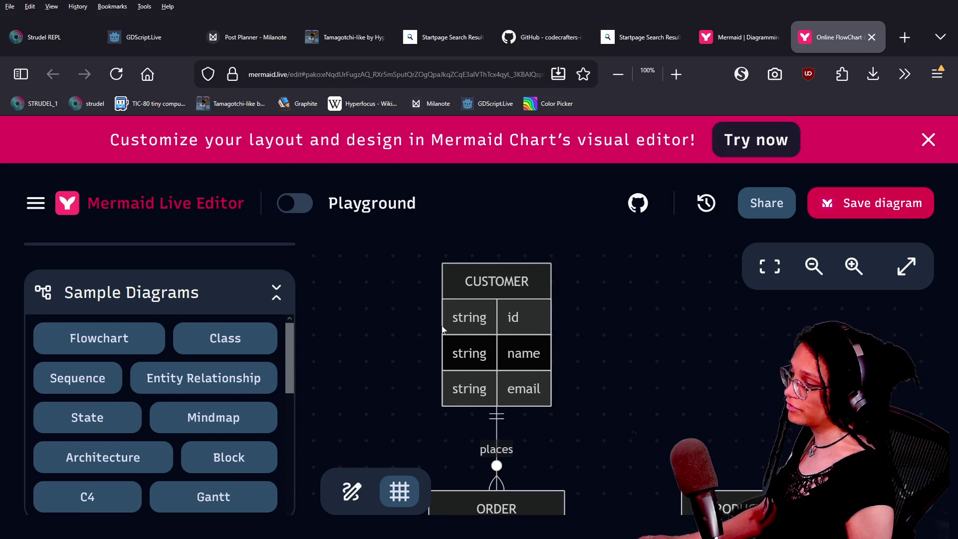
pyautogui.rightClick(481, 320)
pyautogui.press('Escape')
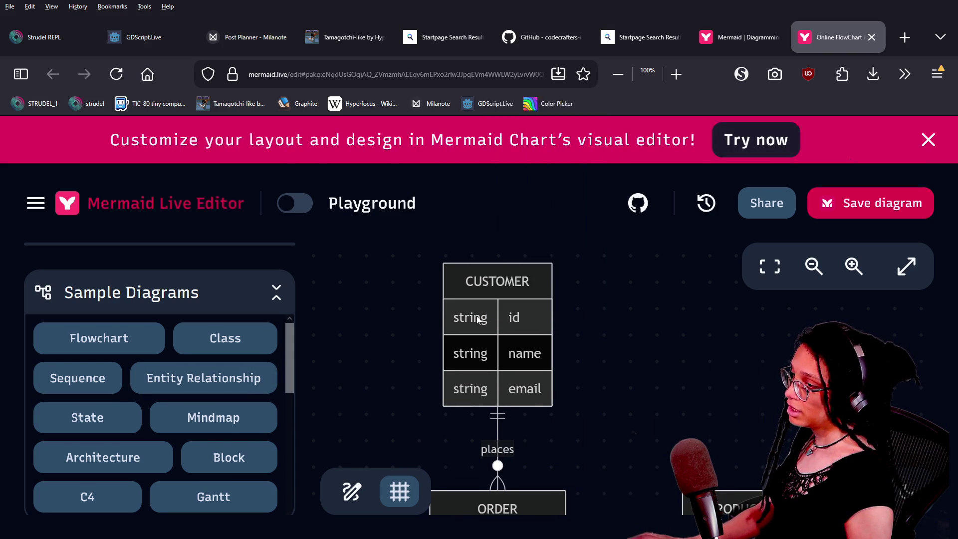
pyautogui.moveTo(478, 319)
pyautogui.mouseDown()
pyautogui.moveTo(453, 282)
pyautogui.moveTo(451, 307)
pyautogui.mouseUp()
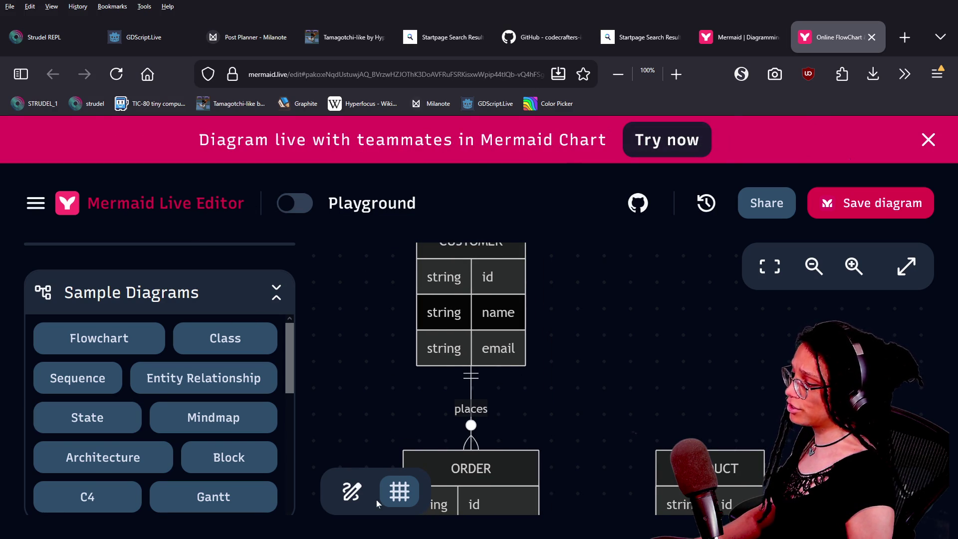
# Step: Toggle hand-drawn style on and off, then trust mermaid.js.org scripts in NoScript
pyautogui.click(352, 492)
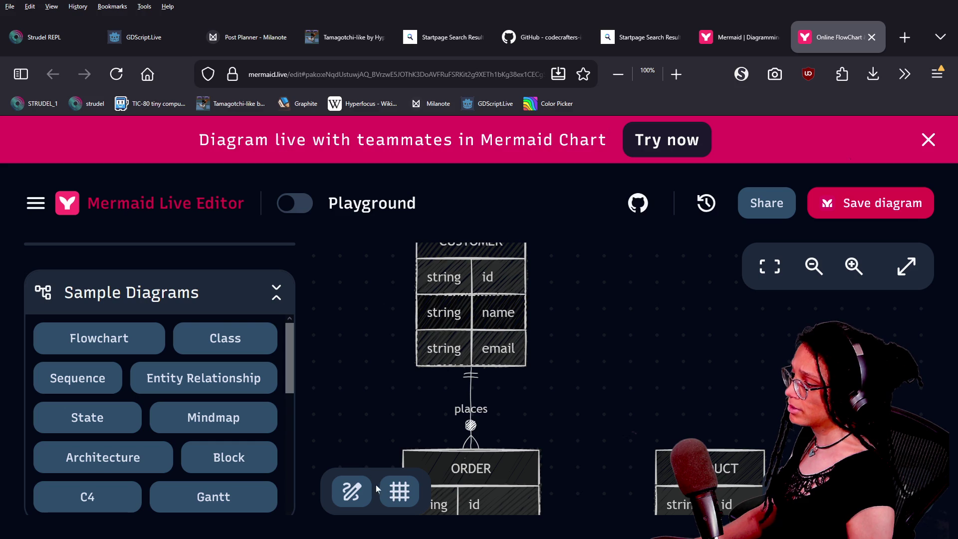
pyautogui.click(352, 492)
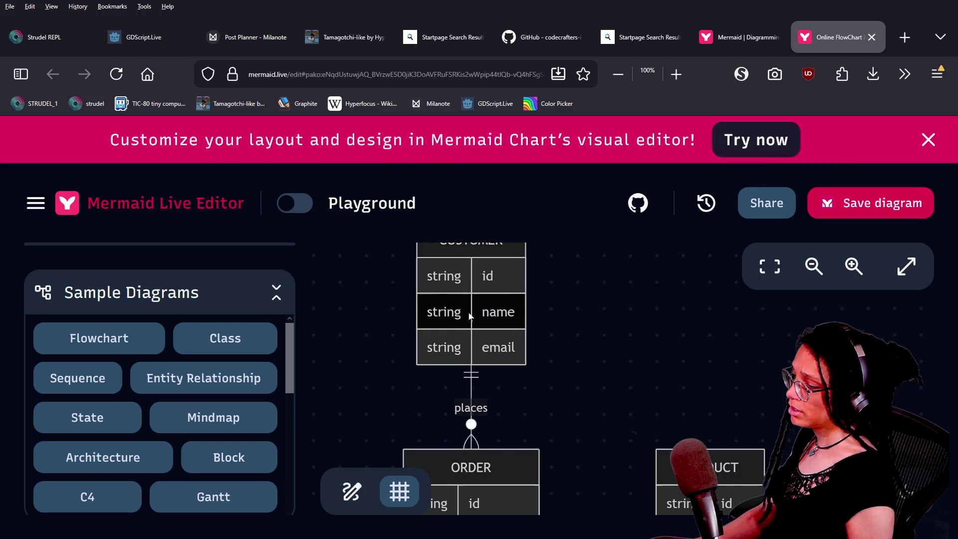
pyautogui.click(742, 73)
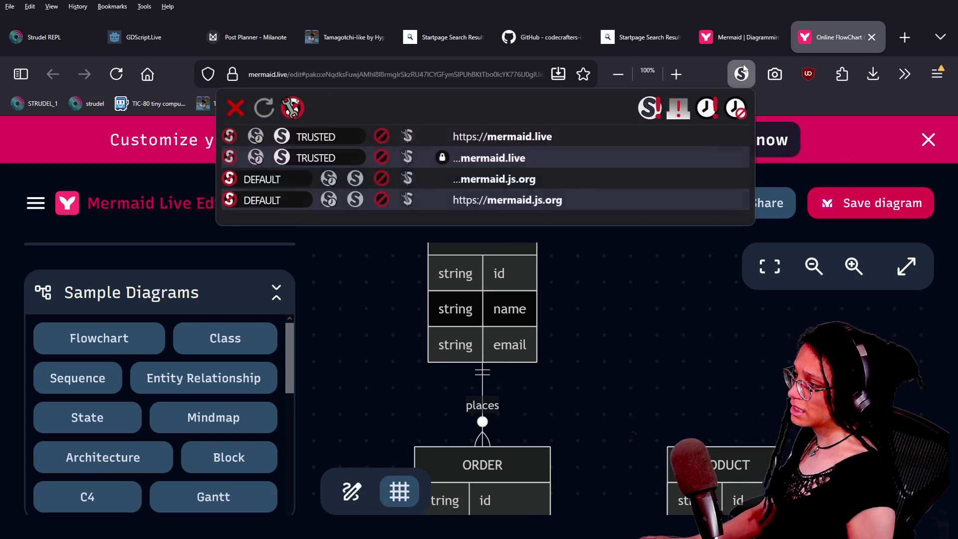
pyautogui.click(355, 179)
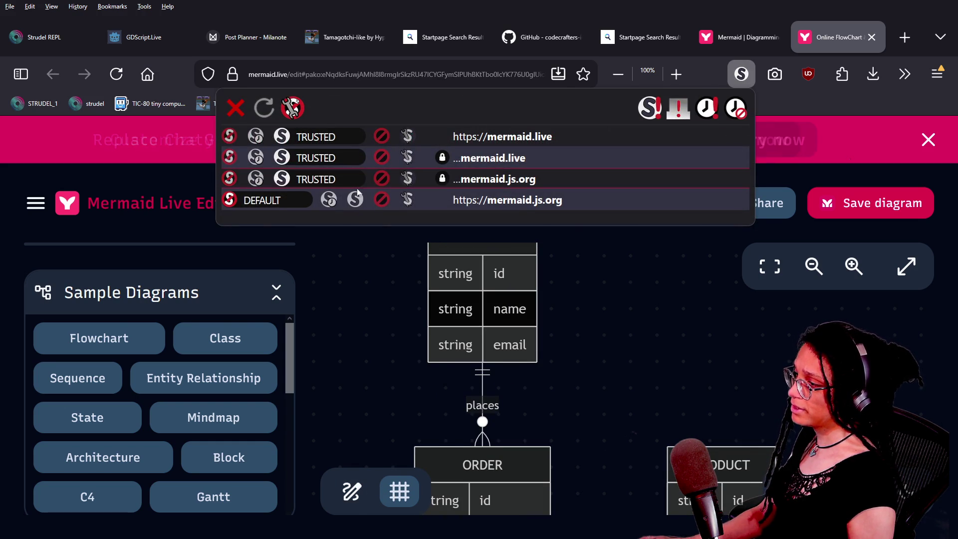
pyautogui.click(677, 116)
pyautogui.click(740, 75)
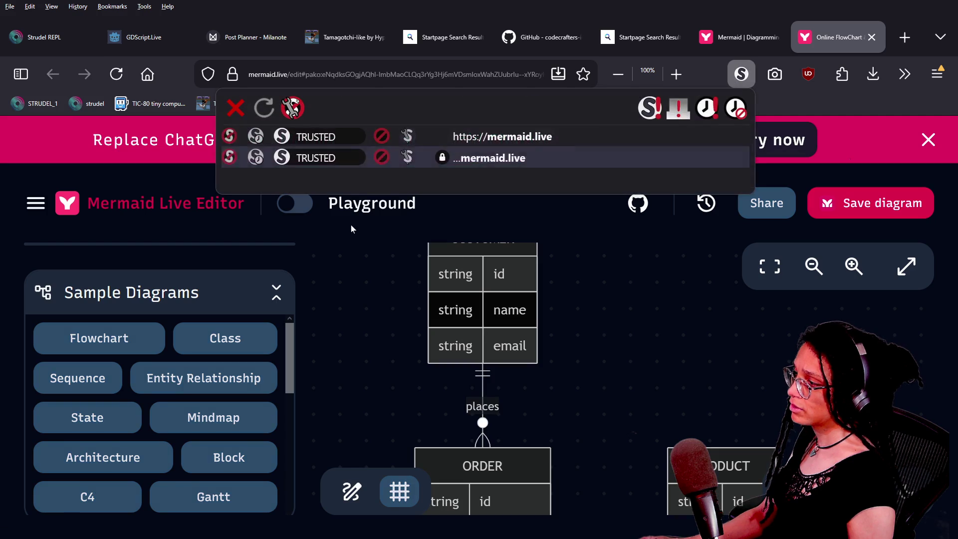
pyautogui.click(406, 281)
pyautogui.moveTo(483, 310)
pyautogui.mouseDown()
pyautogui.moveTo(462, 320)
pyautogui.moveTo(452, 345)
pyautogui.moveTo(402, 308)
pyautogui.mouseUp()
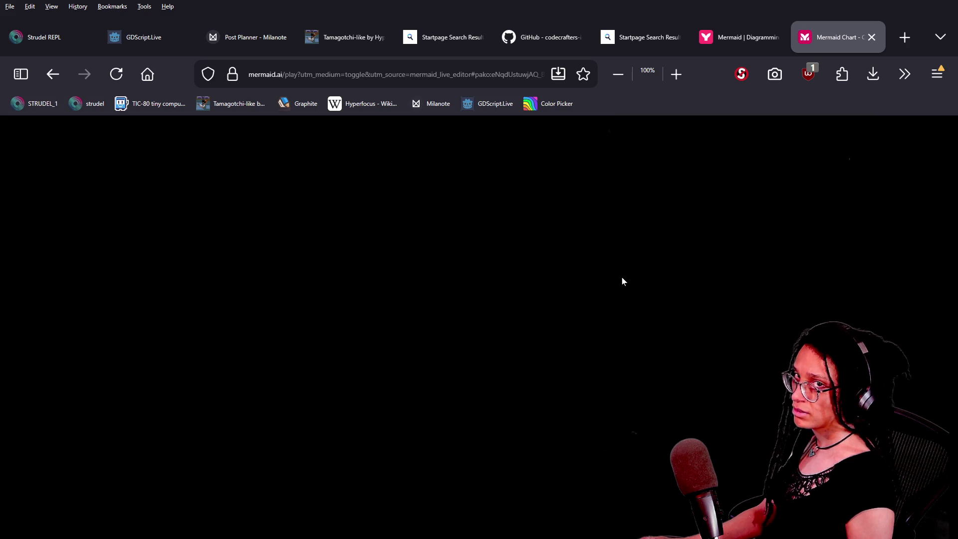
# Step: Allow mermaid.ai scripts and return to the Mermaid Chart playground tab
pyautogui.click(742, 74)
pyautogui.click(355, 158)
pyautogui.click(355, 137)
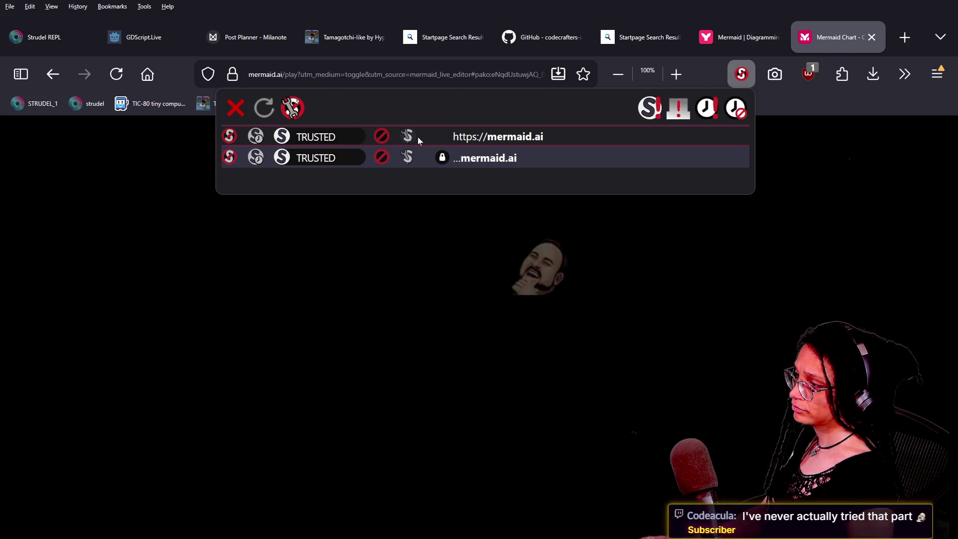
pyautogui.click(733, 40)
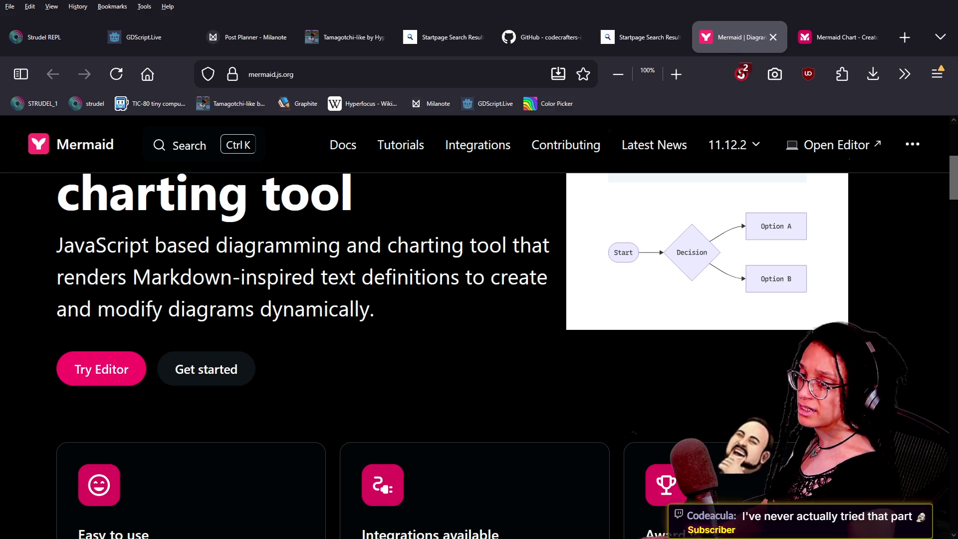
pyautogui.click(811, 33)
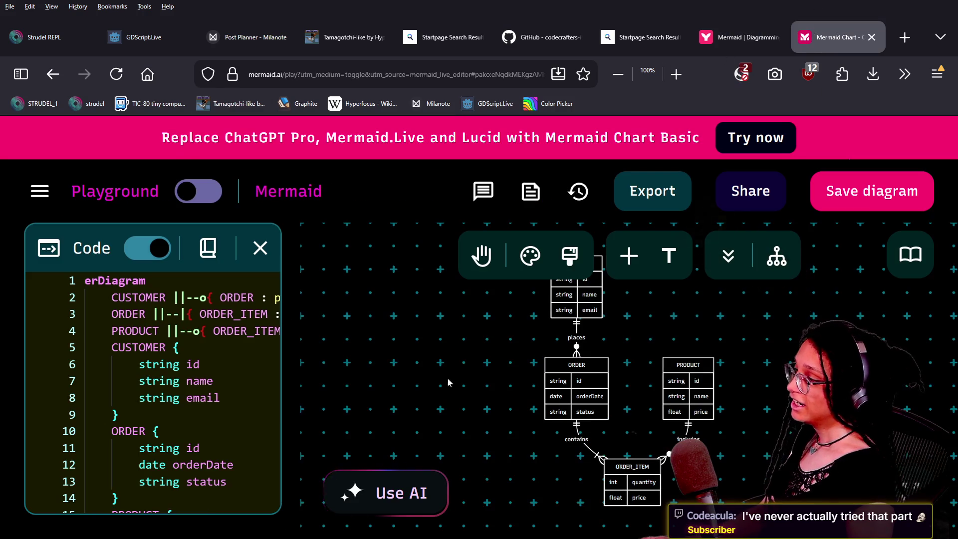
pyautogui.click(595, 375)
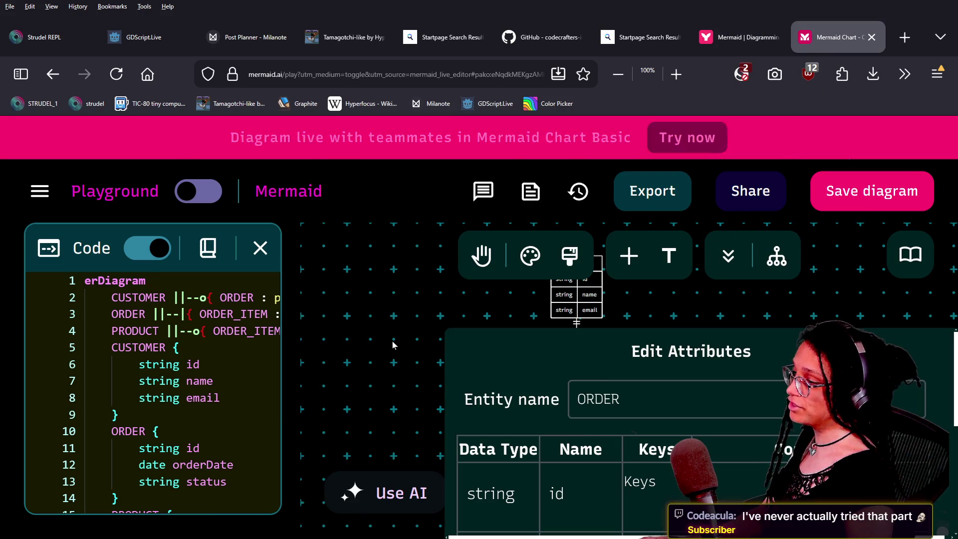
pyautogui.click(526, 324)
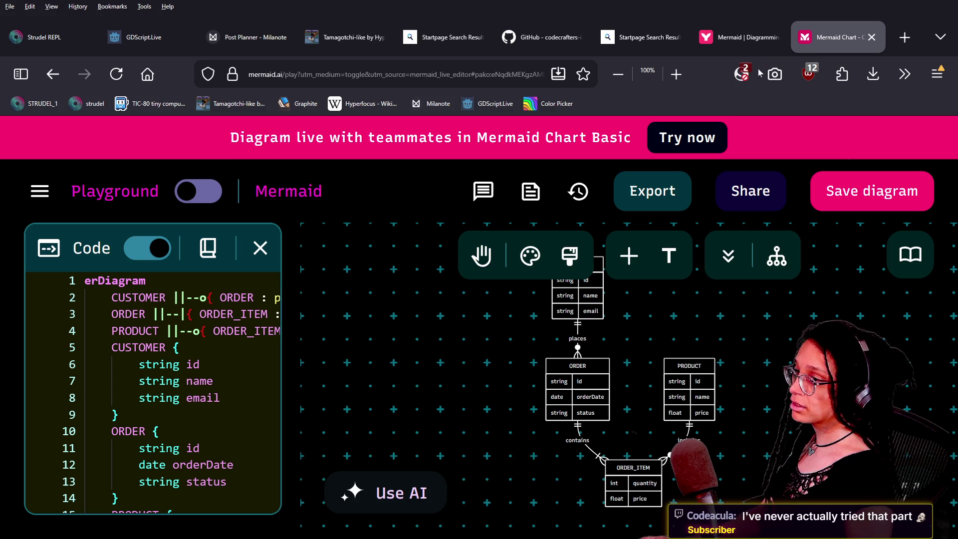
# Step: Pan the CUSTOMER table fully into view and start editing its attributes
pyautogui.click(741, 74)
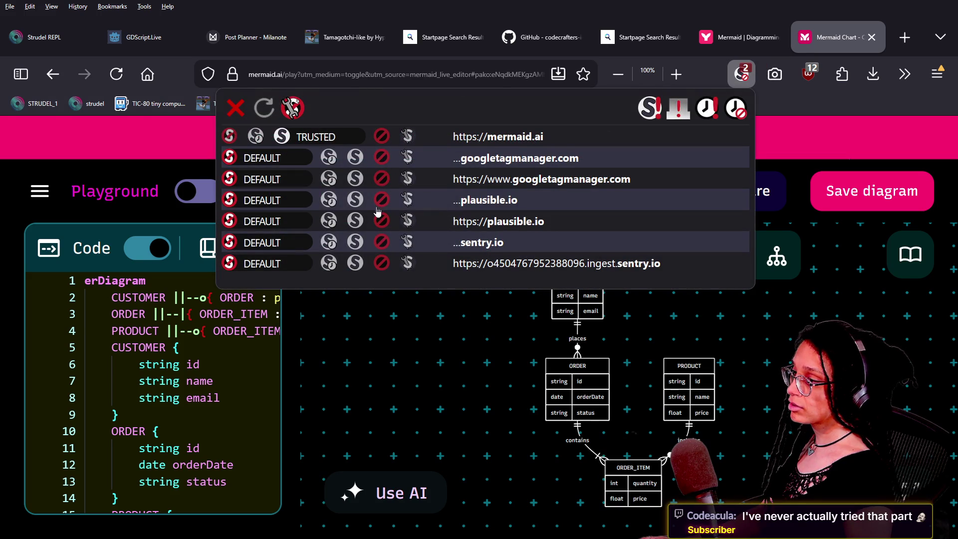
pyautogui.click(521, 357)
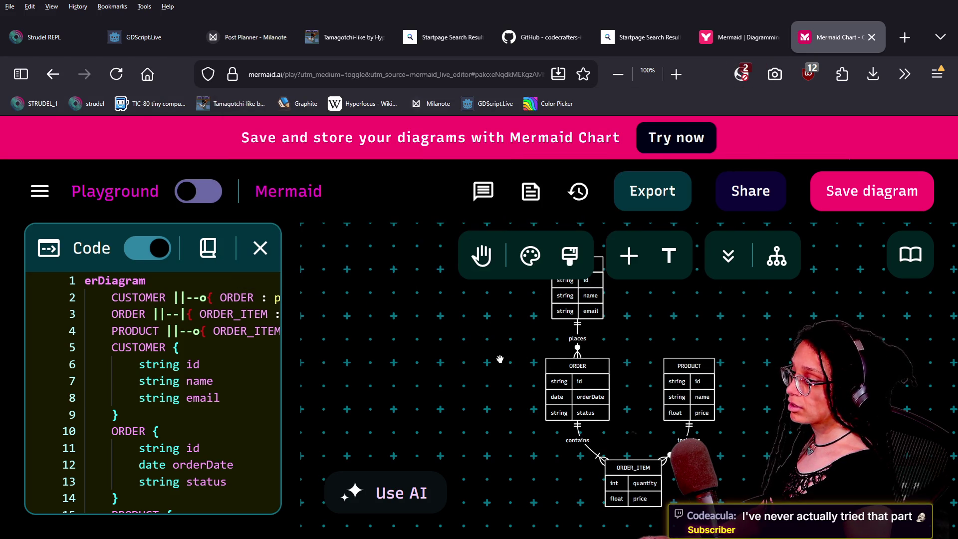
pyautogui.moveTo(497, 364); pyautogui.dragTo(424, 416)
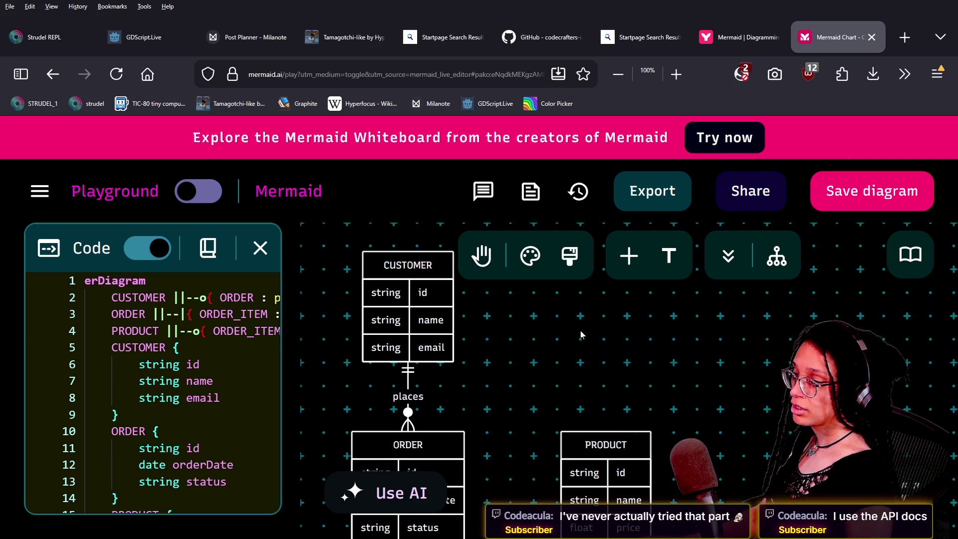
pyautogui.click(369, 296)
pyautogui.doubleClick(369, 296)
pyautogui.click(384, 300)
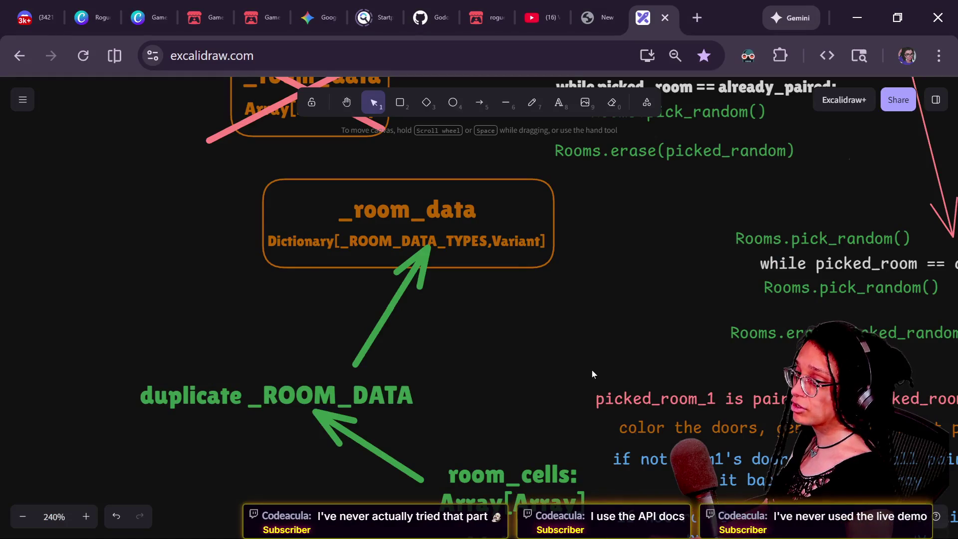
# Step: Pan the Excalidraw board slightly over the _room_data Dictionary[_ROOM_DATA_TYPES,Variant] notes
pyautogui.moveTo(527, 310); pyautogui.dragTo(542, 316)
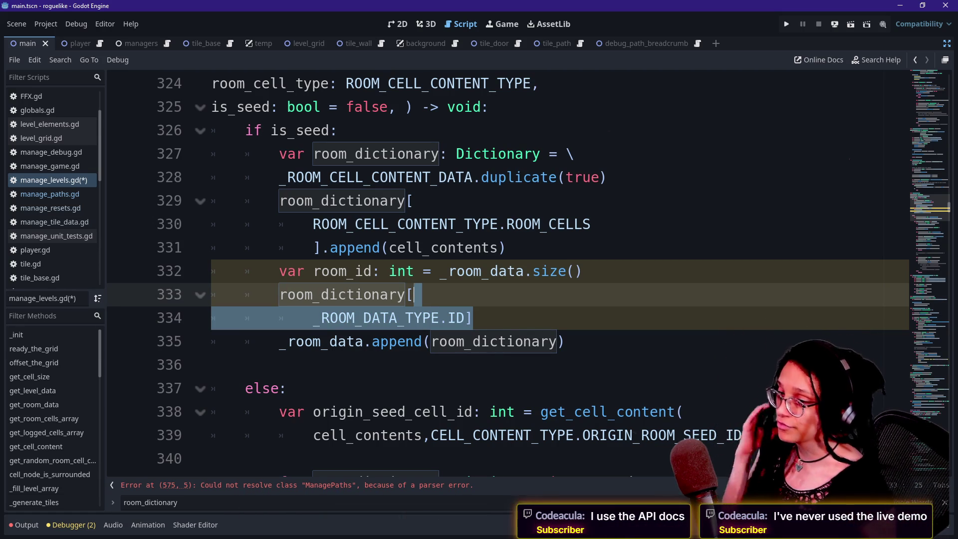
# Step: Review the room ID constant and _room_data append on lines 333–335 of manage_levels.gd
pyautogui.click(413, 295)
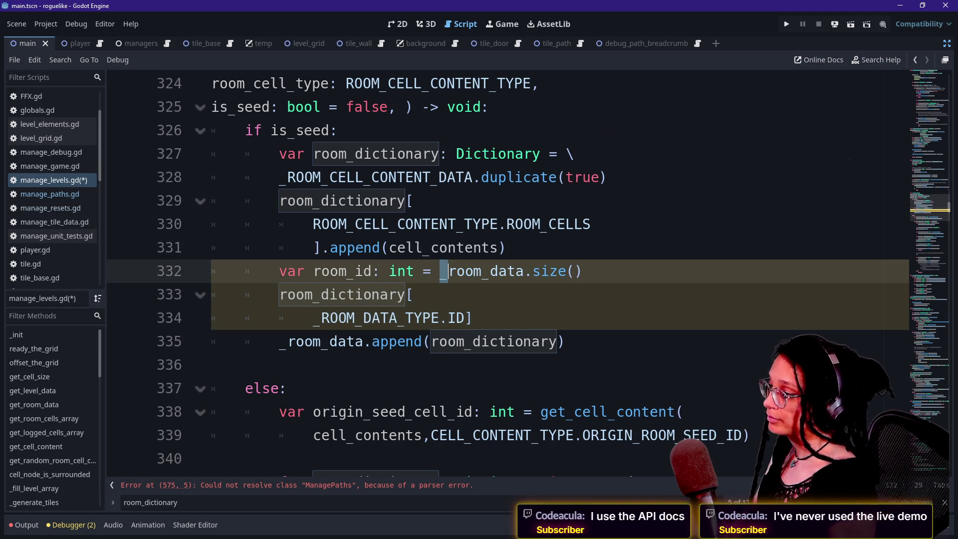
pyautogui.keyDown('shift'); pyautogui.click(211, 341); pyautogui.keyUp('shift')
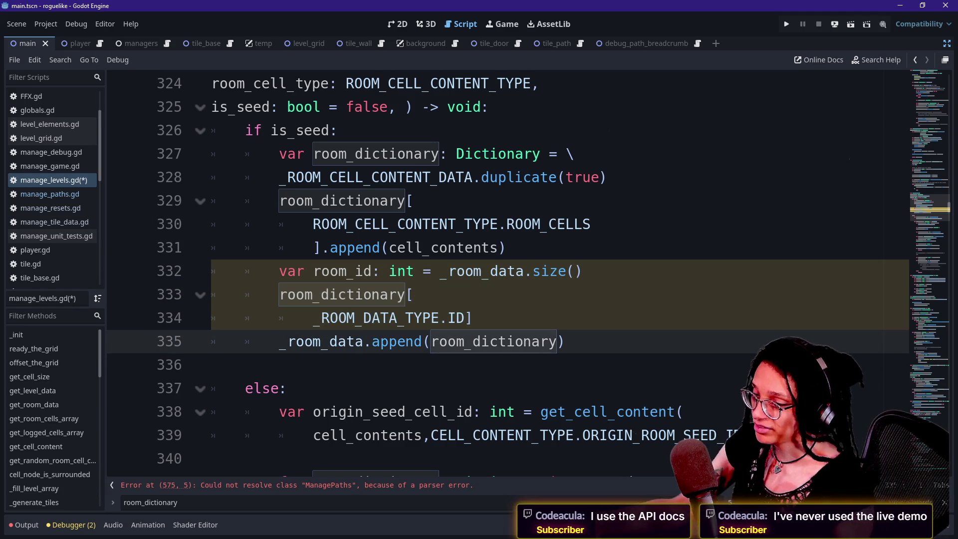
pyautogui.keyDown('shift'); pyautogui.click(456, 318); pyautogui.keyUp('shift')
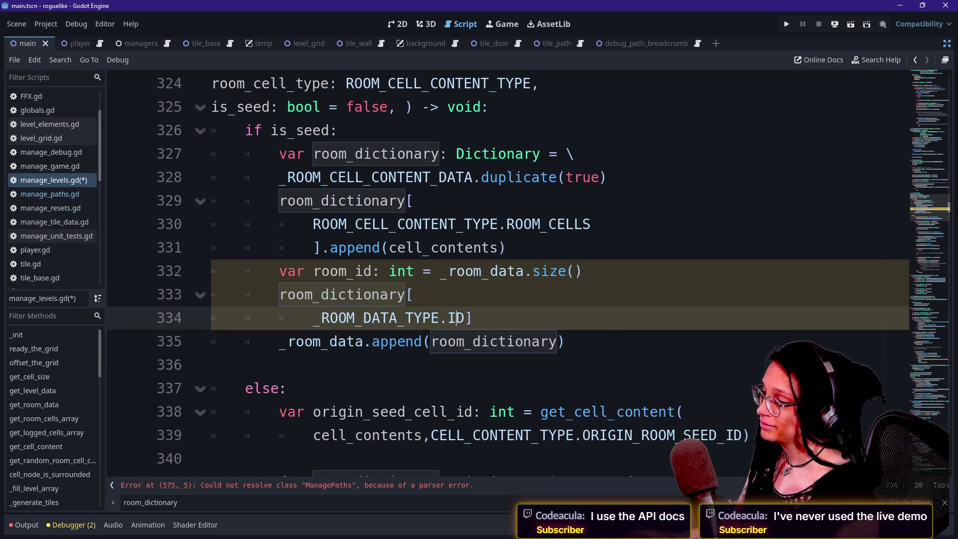
pyautogui.moveTo(463, 318)
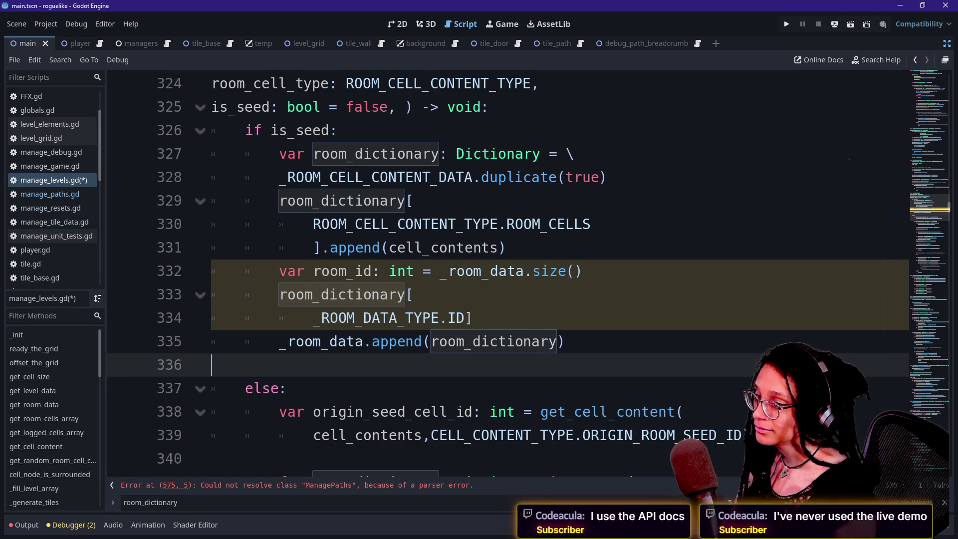
pyautogui.hotkey('shift', 'Up')
pyautogui.hotkey('shift', 'Down')
pyautogui.hotkey('shift', 'Up')
pyautogui.hotkey('shift', 'Down')
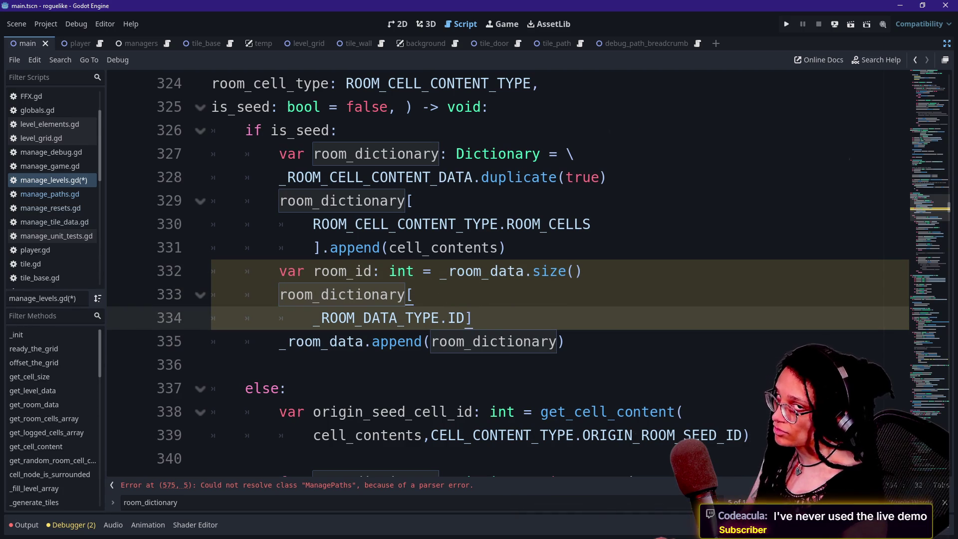
pyautogui.hotkey('shift', 'Up')
pyautogui.press('Down')
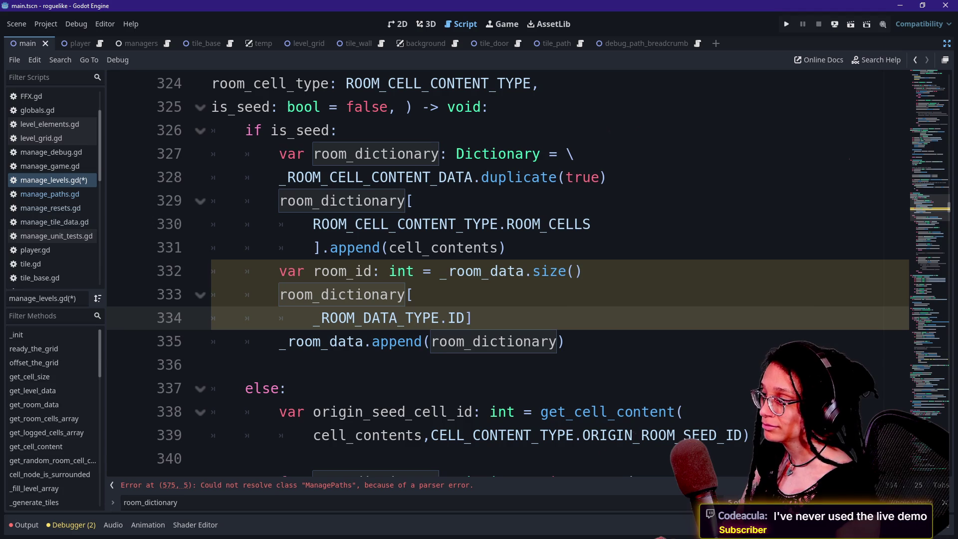
# Step: Select lines 332–335, then open manage_paths.gd at _all_doors_paired_in_room's return false
pyautogui.click(339, 131)
pyautogui.click(212, 364)
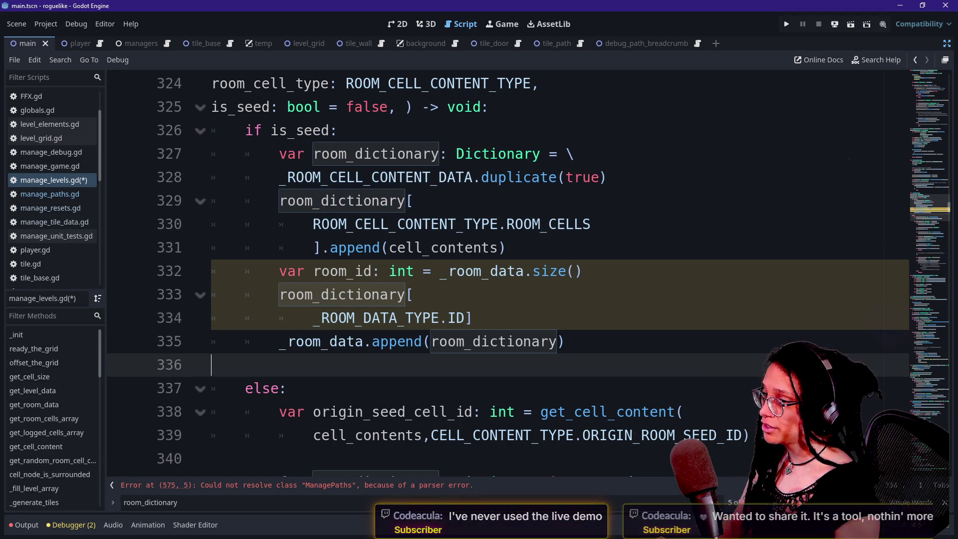
pyautogui.click(350, 271)
pyautogui.click(564, 341)
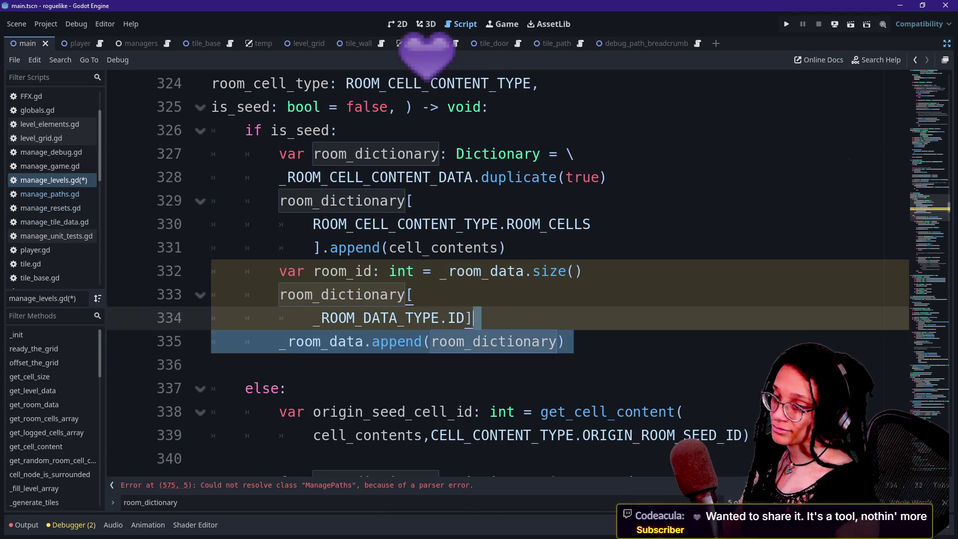
pyautogui.click(413, 200)
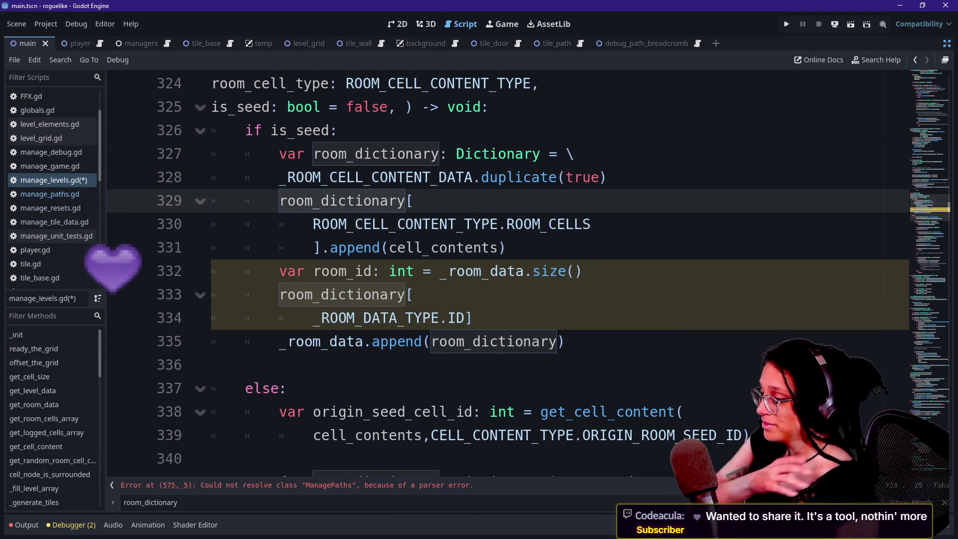
pyautogui.moveTo(462, 247)
pyautogui.click(389, 271)
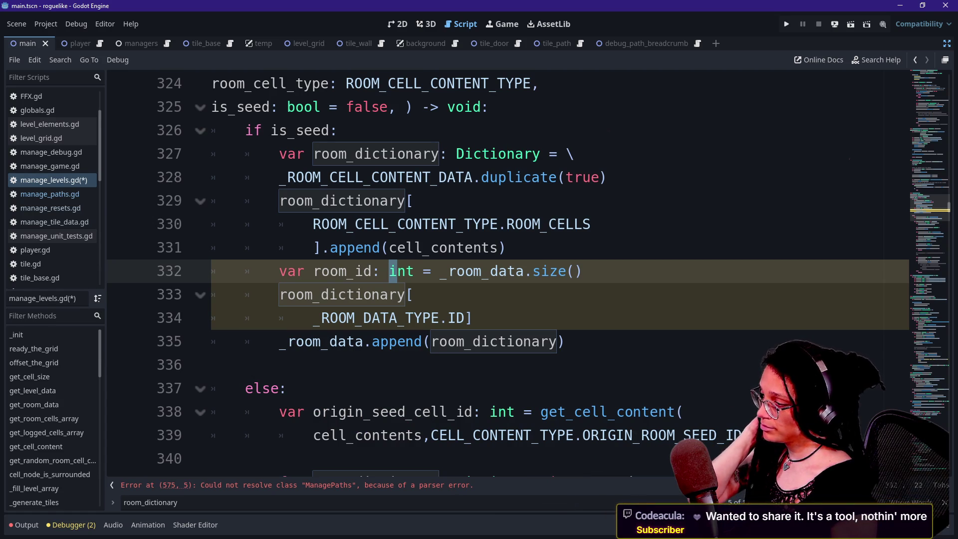
pyautogui.moveTo(448, 342)
pyautogui.mouseDown()
pyautogui.moveTo(499, 342)
pyautogui.moveTo(588, 271)
pyautogui.mouseUp()
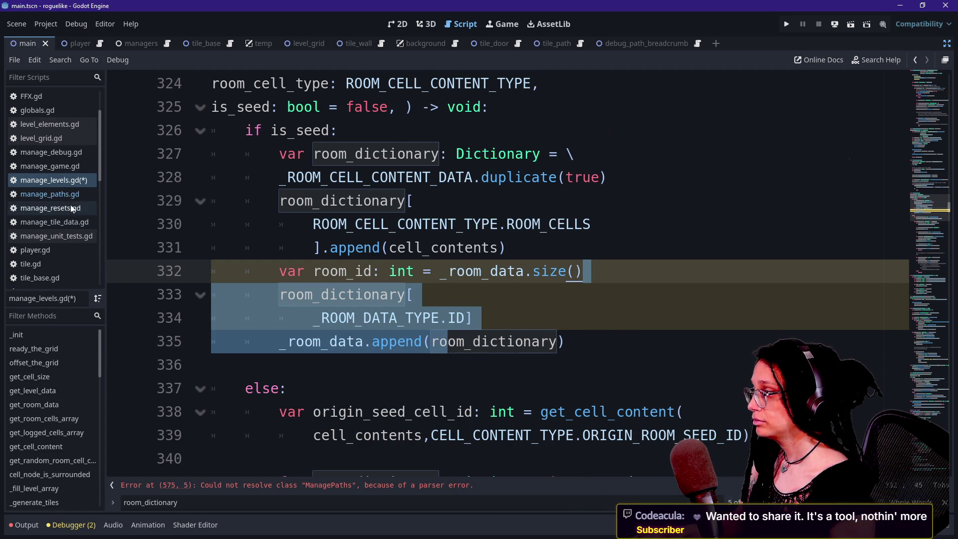
pyautogui.click(30, 194)
pyautogui.click(346, 341)
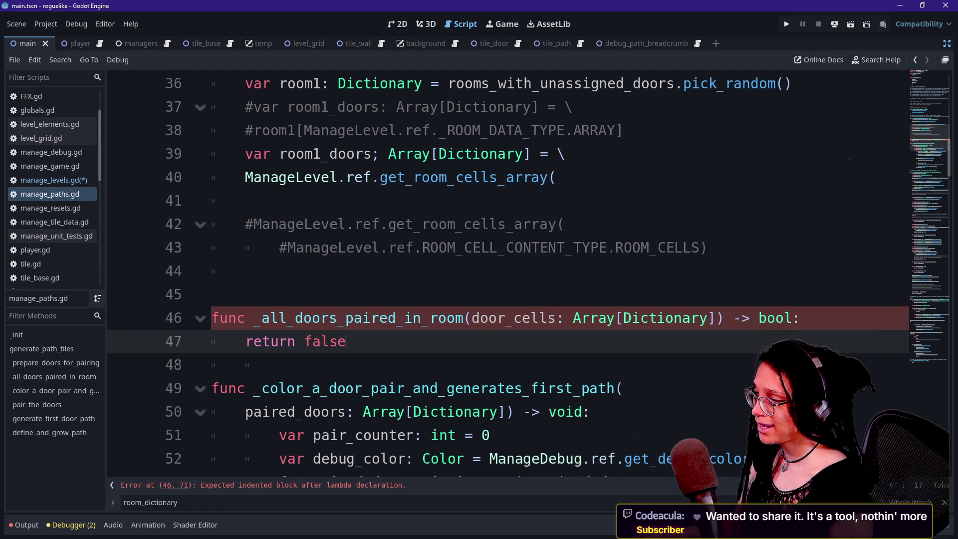
# Step: Comment out the unfinished room1_doors lines 39–40 in manage_paths.gd and save
pyautogui.hotkey('ctrl', 'z')
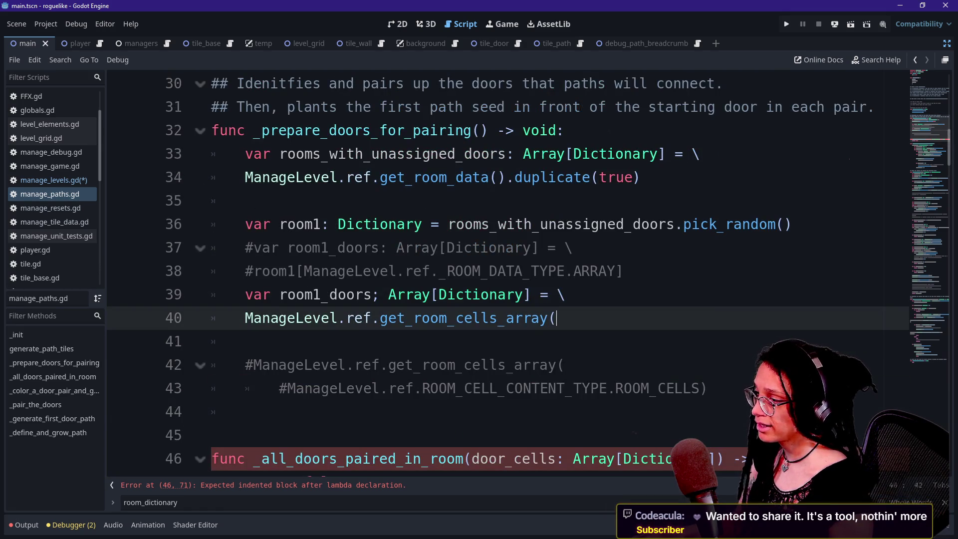
pyautogui.hotkey('shift', 'Up')
pyautogui.hotkey('ctrl', 'k')
pyautogui.click(430, 271)
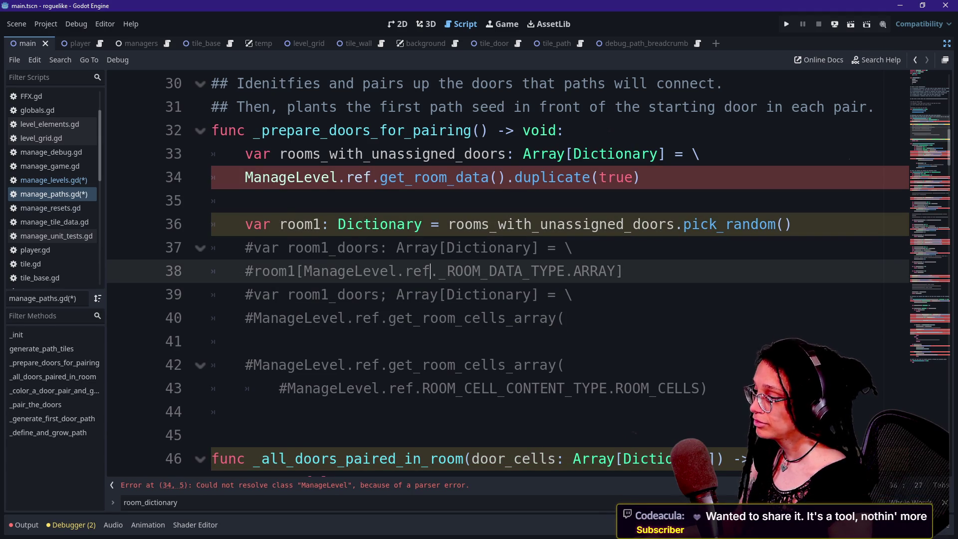
pyautogui.click(447, 248)
pyautogui.hotkey('ctrl', 's')
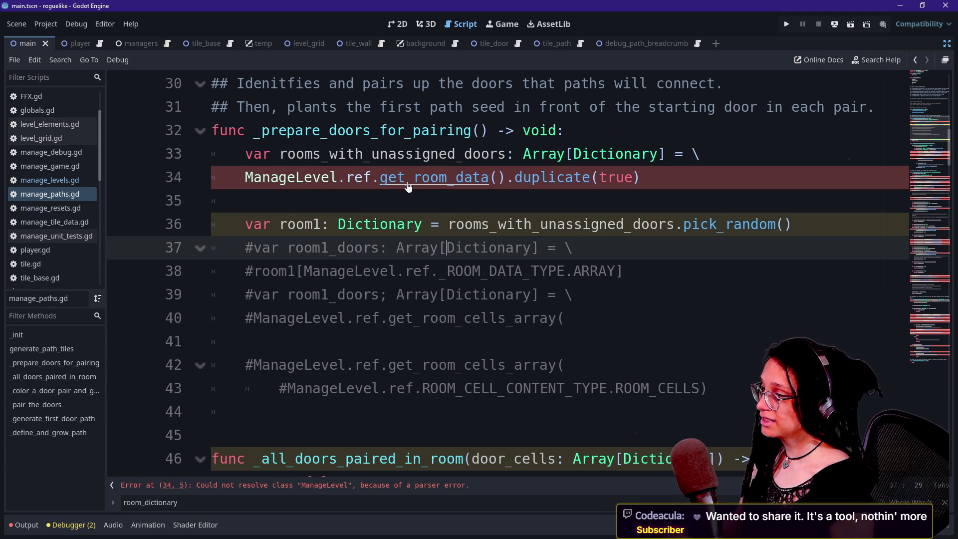
# Step: Look up get_room_data's definition, then jump into ManageLevel's _log_room_cell code
pyautogui.keyDown('ctrl'); pyautogui.click(408, 187); pyautogui.keyUp('ctrl')
pyautogui.scroll(-5, 408, 187)
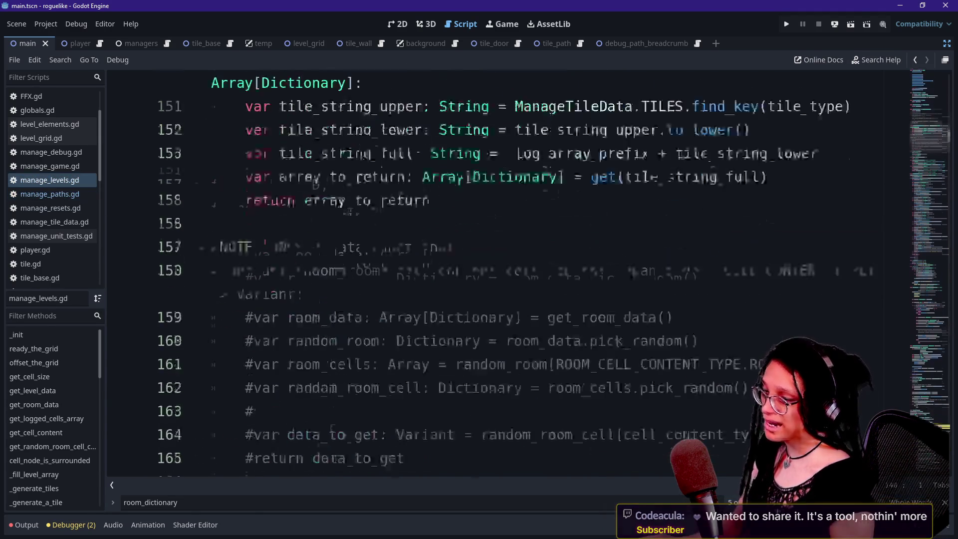
pyautogui.scroll(-20, 500, 274)
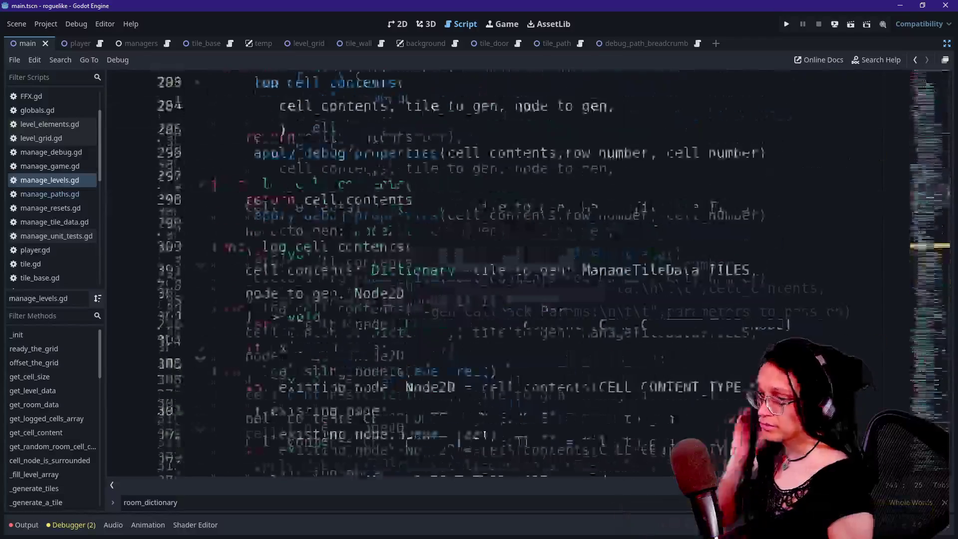
pyautogui.click(49, 194)
pyautogui.click(300, 201)
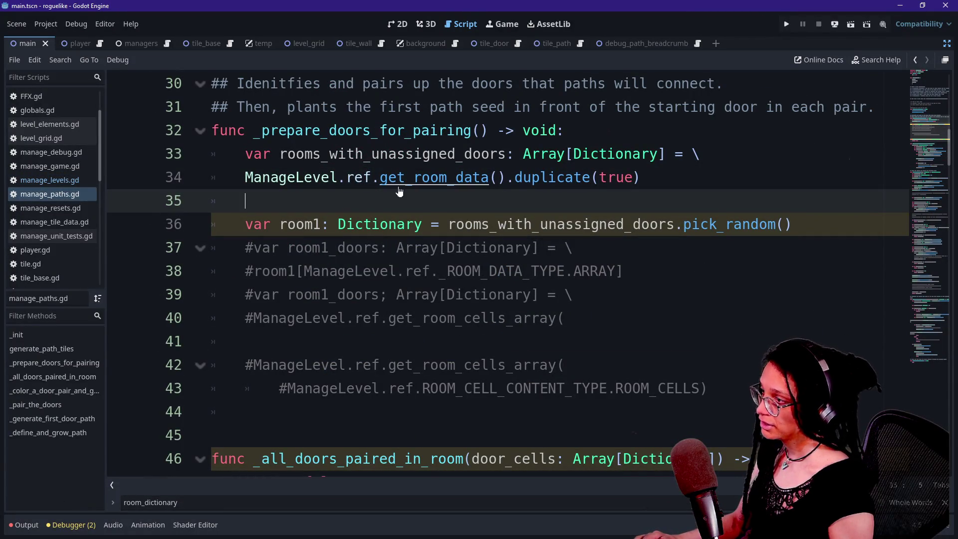
pyautogui.keyDown('ctrl'); pyautogui.click(335, 178); pyautogui.keyUp('ctrl')
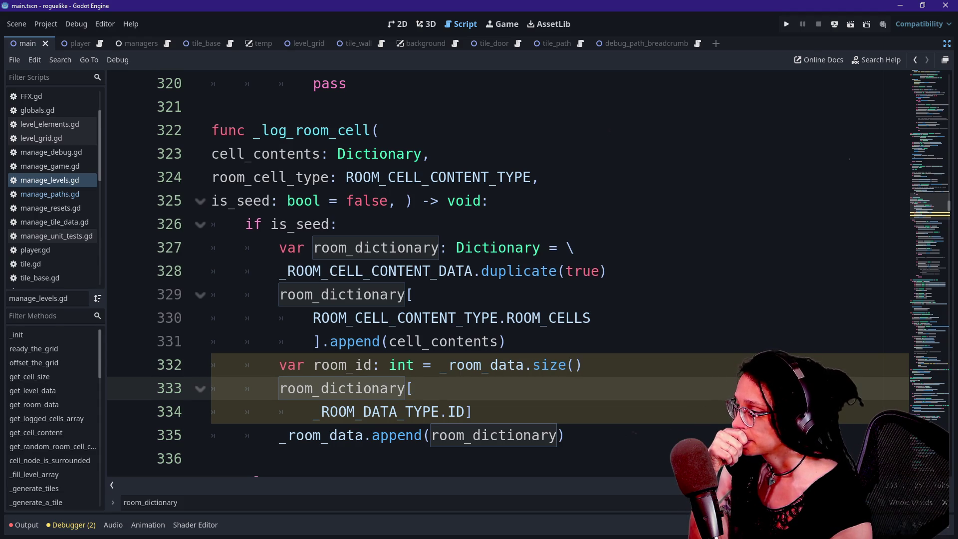
# Step: Rename room_dictionary on line 327 to room_cell_content_data
pyautogui.click(406, 247)
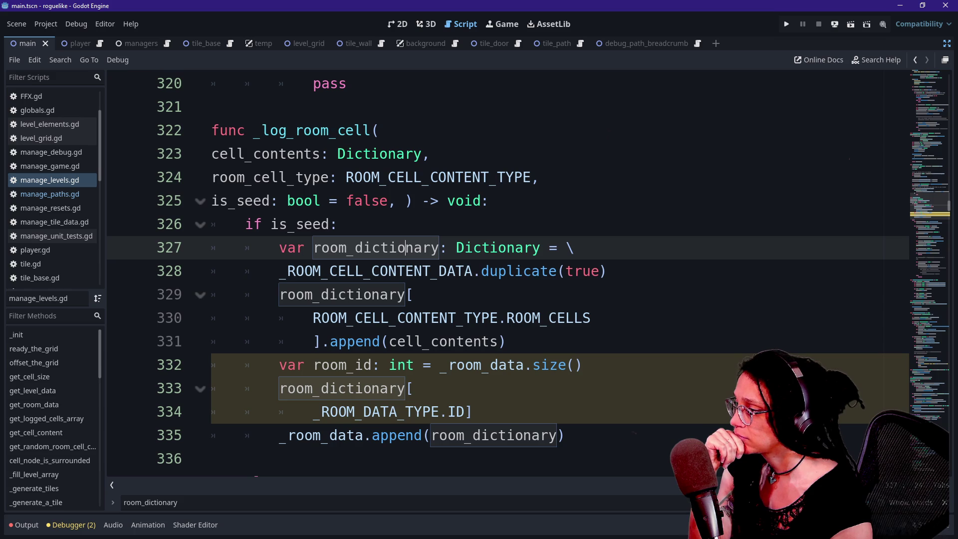
pyautogui.moveTo(350, 271)
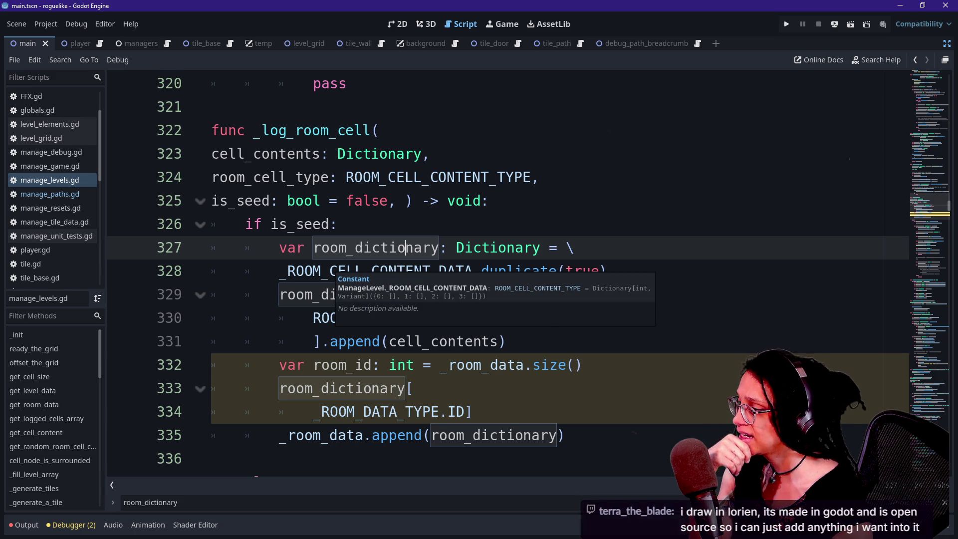
pyautogui.moveTo(355, 248); pyautogui.dragTo(439, 248)
pyautogui.write('cell_content_data')
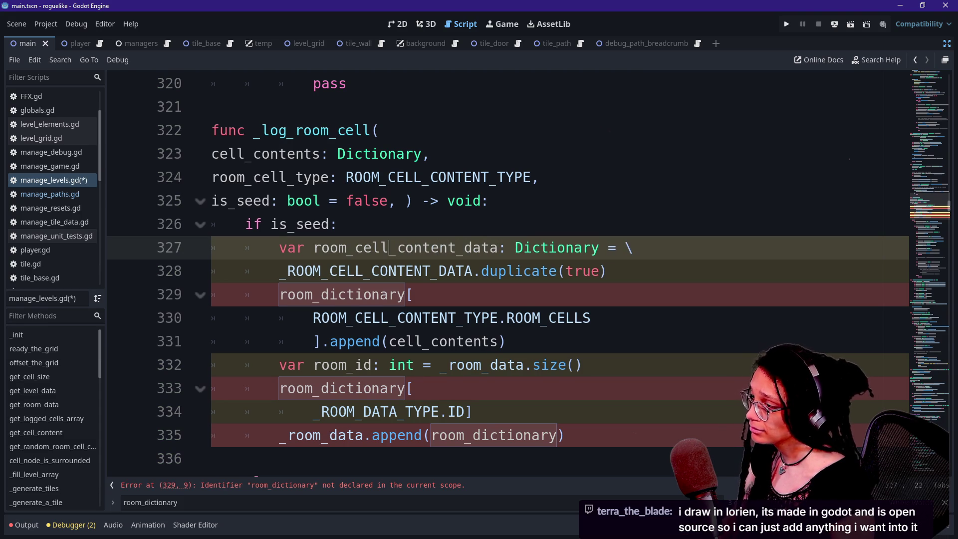
# Step: Rename the room_dictionary reference on line 329 to room_cell_content_data
pyautogui.moveTo(322, 294); pyautogui.dragTo(405, 295)
pyautogui.write('cell_')
pyautogui.write('content_data')
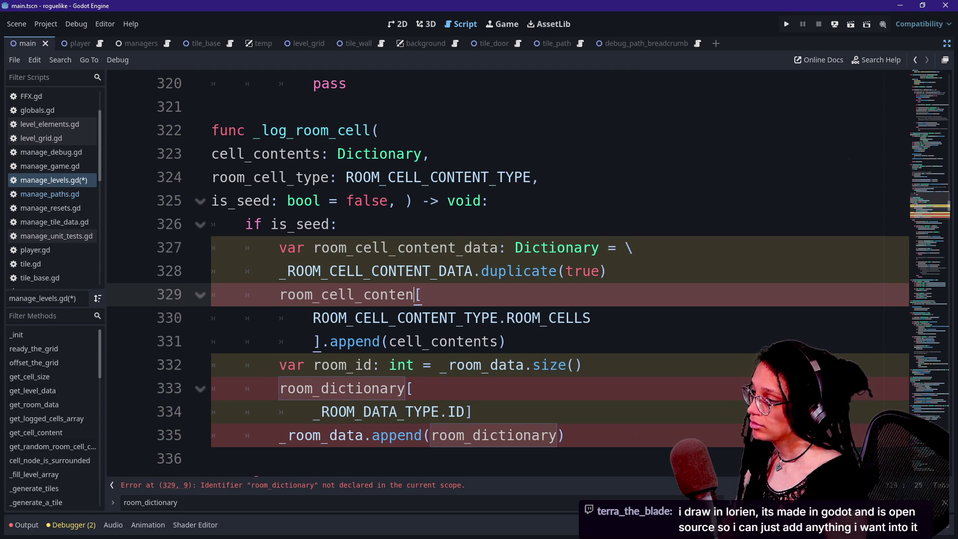
pyautogui.click(406, 177)
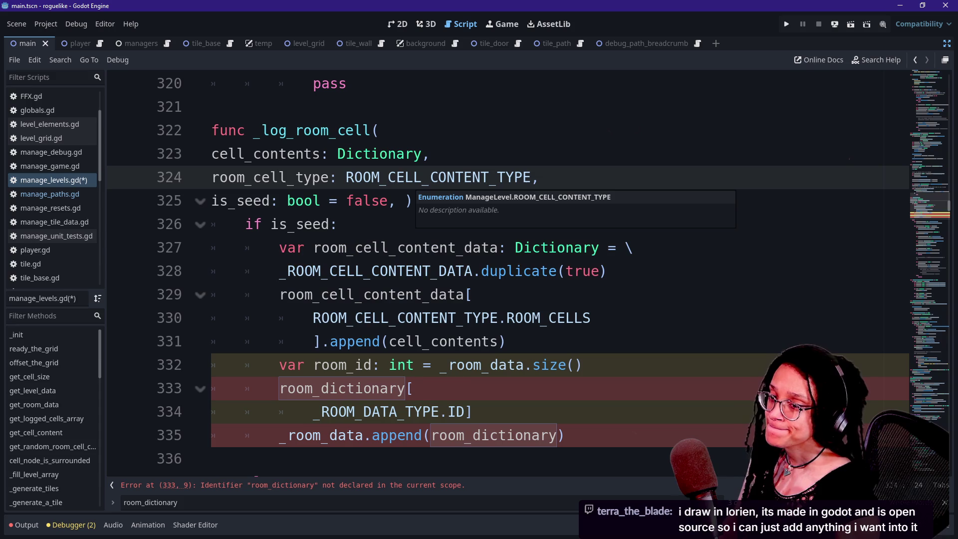
pyautogui.click(394, 130)
pyautogui.click(431, 271)
pyautogui.press('Down')
pyautogui.press('Down')
pyautogui.press('Down')
pyautogui.click(381, 248)
# Step: Replace room_dictionary on line 333 with room_cell_content_data via autocomplete
pyautogui.press('Down')
pyautogui.press('Down')
pyautogui.press('Down')
pyautogui.press('Up')
pyautogui.press('Up')
pyautogui.press('Down')
pyautogui.press('Down')
pyautogui.press('Down')
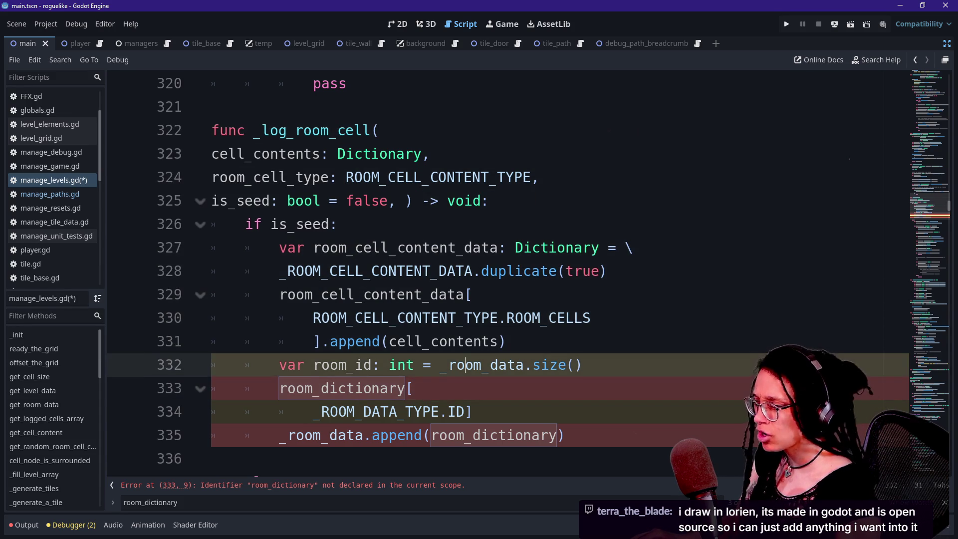
pyautogui.press('Down')
pyautogui.click(355, 389)
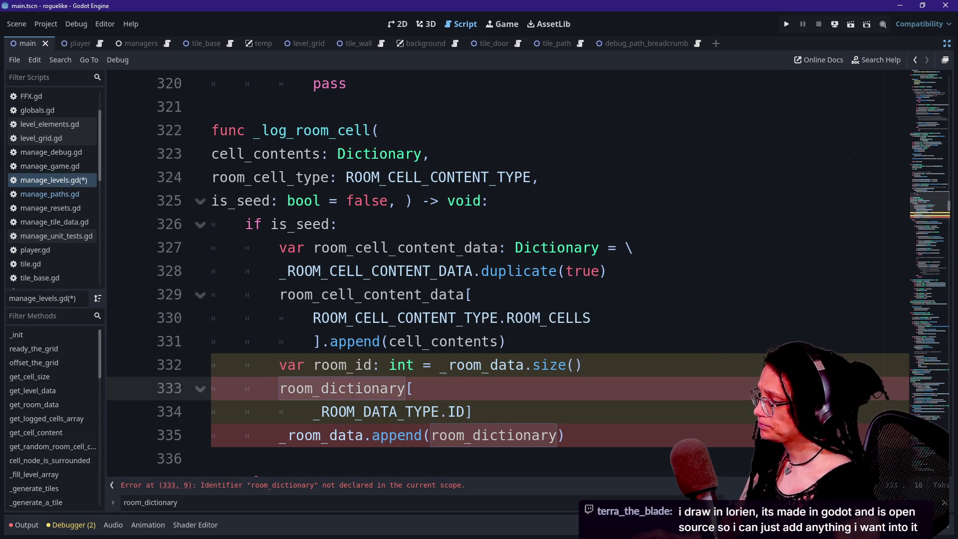
pyautogui.press('BackSpace')
pyautogui.press('BackSpace')
pyautogui.press('BackSpace')
pyautogui.press('Delete')
pyautogui.press('Delete')
pyautogui.press('Delete')
pyautogui.write('d')
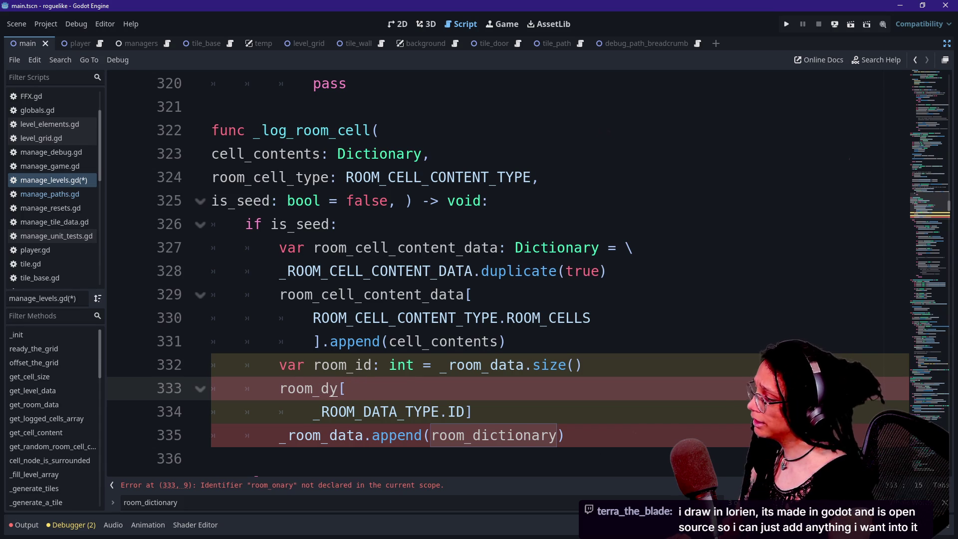
pyautogui.press('Delete')
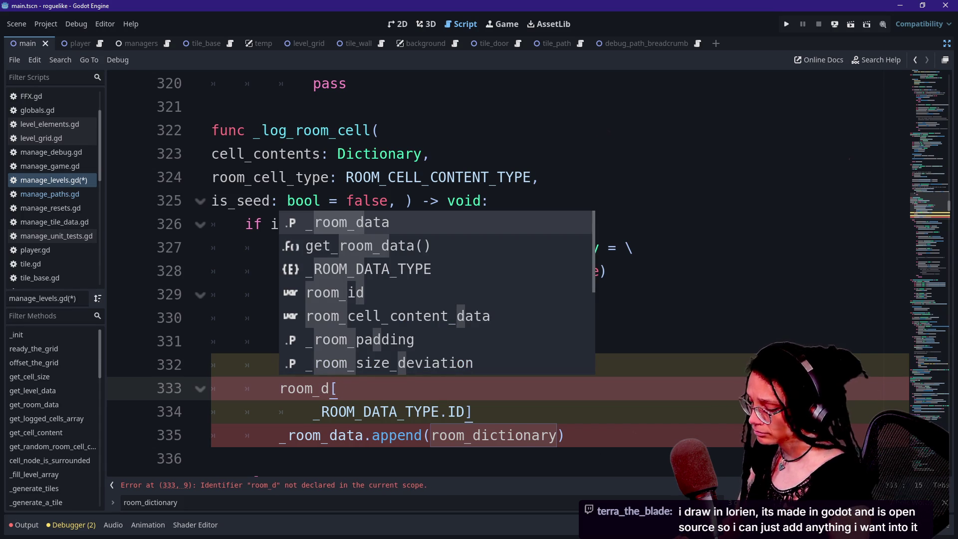
pyautogui.press('BackSpace')
pyautogui.write('ce')
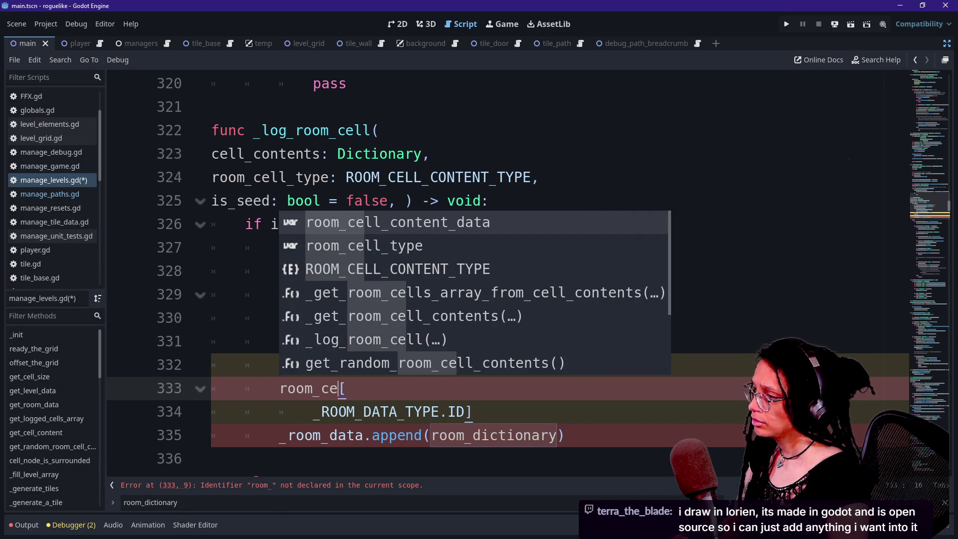
pyautogui.press('Return')
pyautogui.click(314, 342)
pyautogui.scroll(-1, 499, 270)
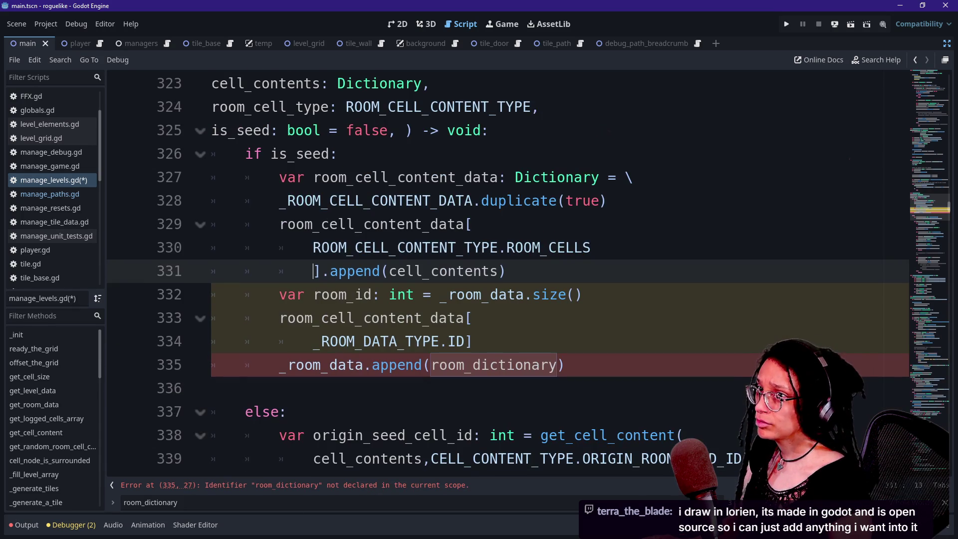
pyautogui.press('Down')
pyautogui.press('Down')
pyautogui.press('Down')
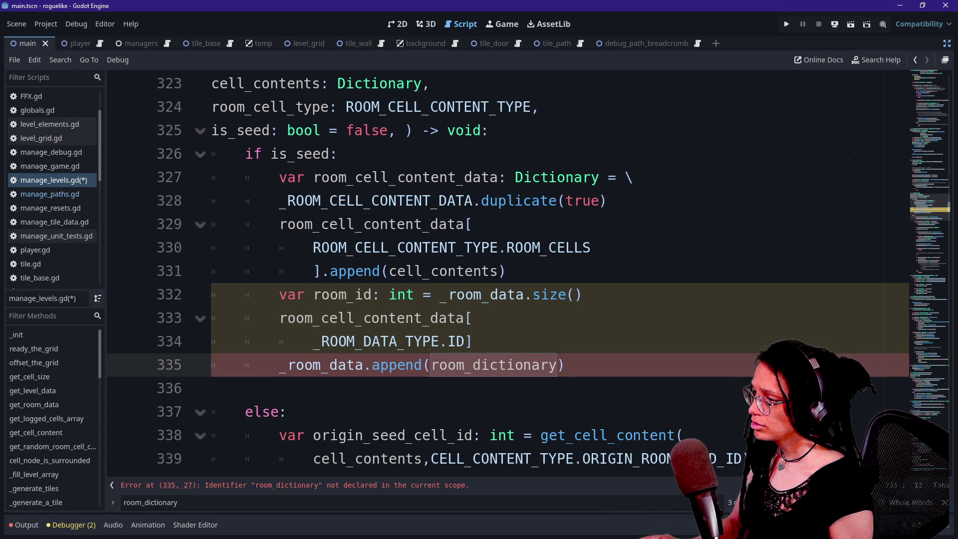
# Step: Change the _room_data append on line 335 to use room_cell_content_data
pyautogui.moveTo(464, 365); pyautogui.dragTo(557, 365)
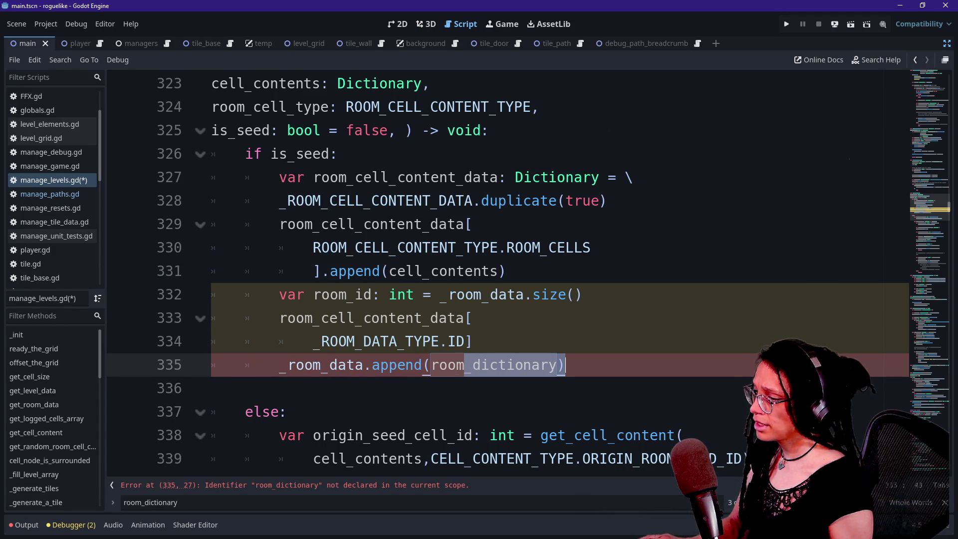
pyautogui.press('BackSpace')
pyautogui.write('_')
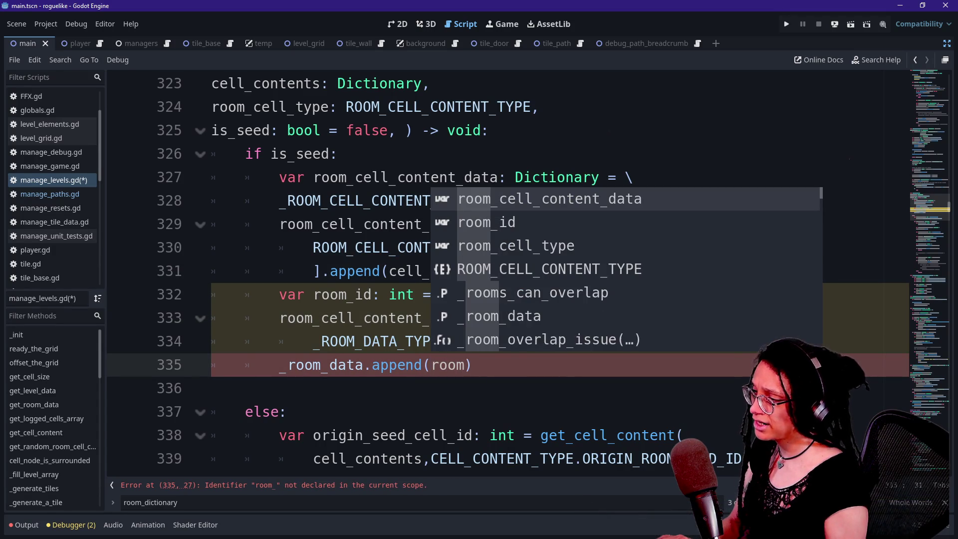
pyautogui.write('cell_content_dat')
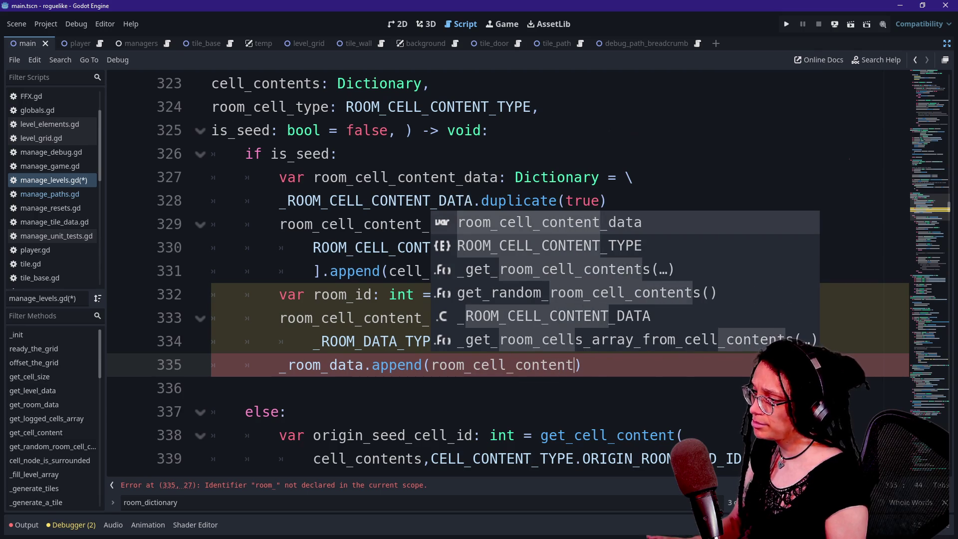
pyautogui.press('Return')
pyautogui.press('Up')
pyautogui.press('Up')
pyautogui.press('Up')
pyautogui.press('Down')
pyautogui.press('Down')
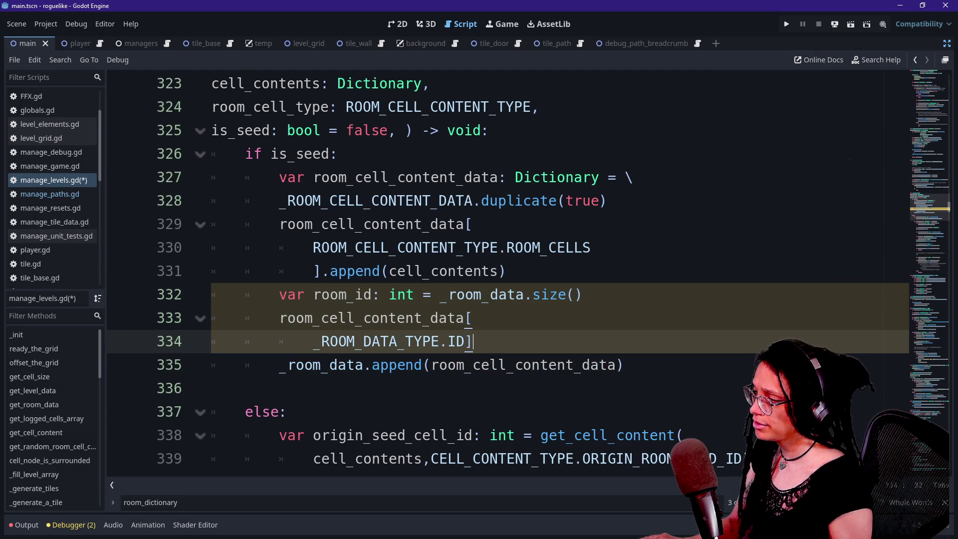
# Step: Undo the accidental text drag in the line 327 declaration
pyautogui.moveTo(321, 178); pyautogui.dragTo(611, 177)
pyautogui.moveTo(499, 178); pyautogui.dragTo(623, 177)
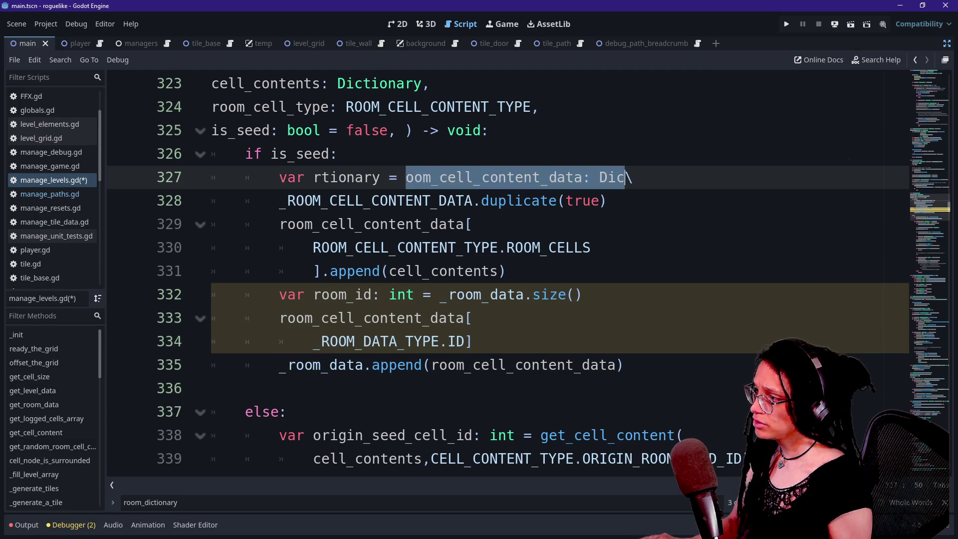
pyautogui.click(608, 201)
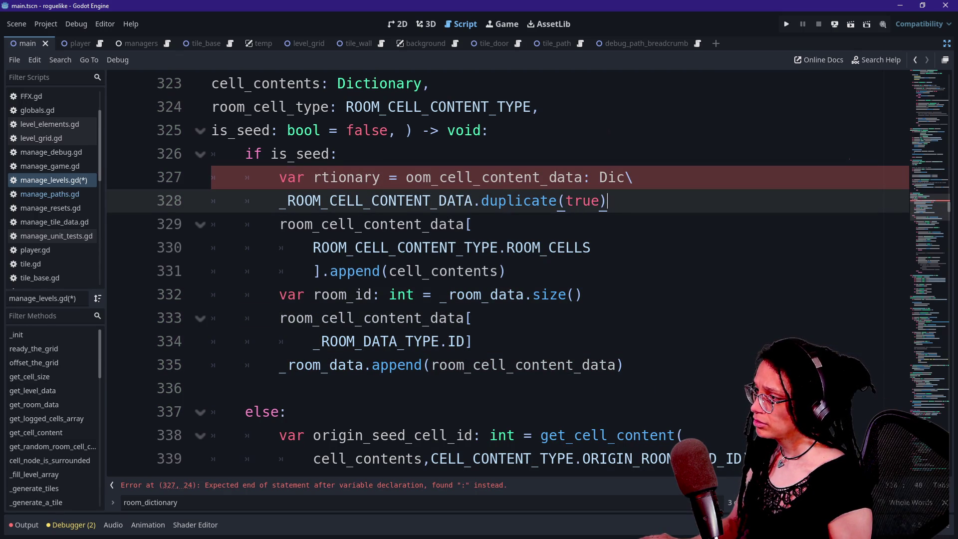
pyautogui.click(406, 178)
pyautogui.write('r')
pyautogui.press('End')
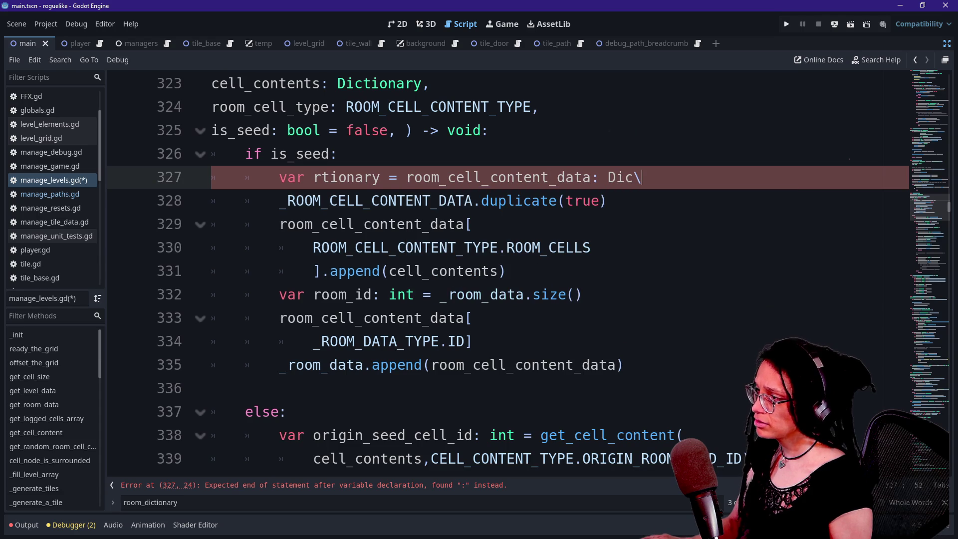
pyautogui.hotkey('ctrl', 'z')
pyautogui.hotkey('ctrl', 'z')
pyautogui.hotkey('ctrl', 'z')
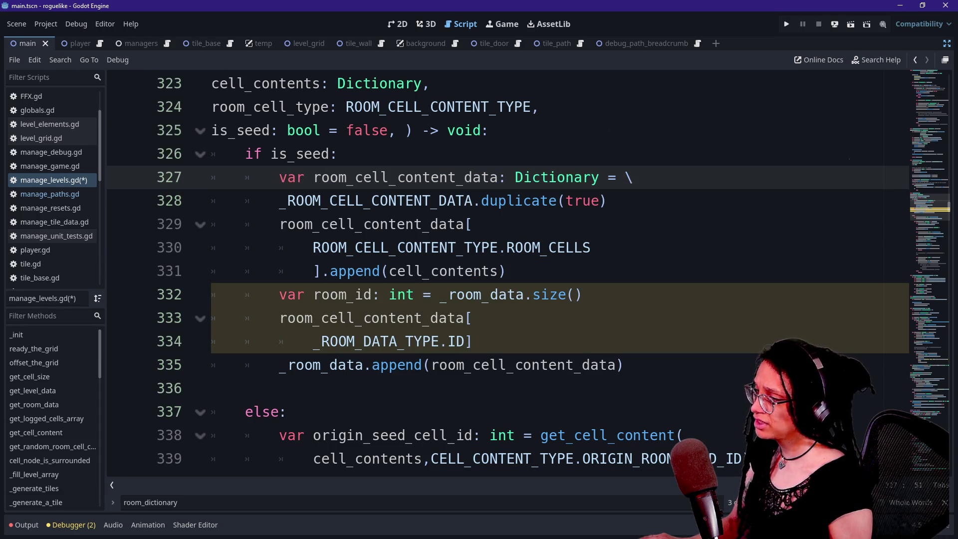
pyautogui.click(507, 200)
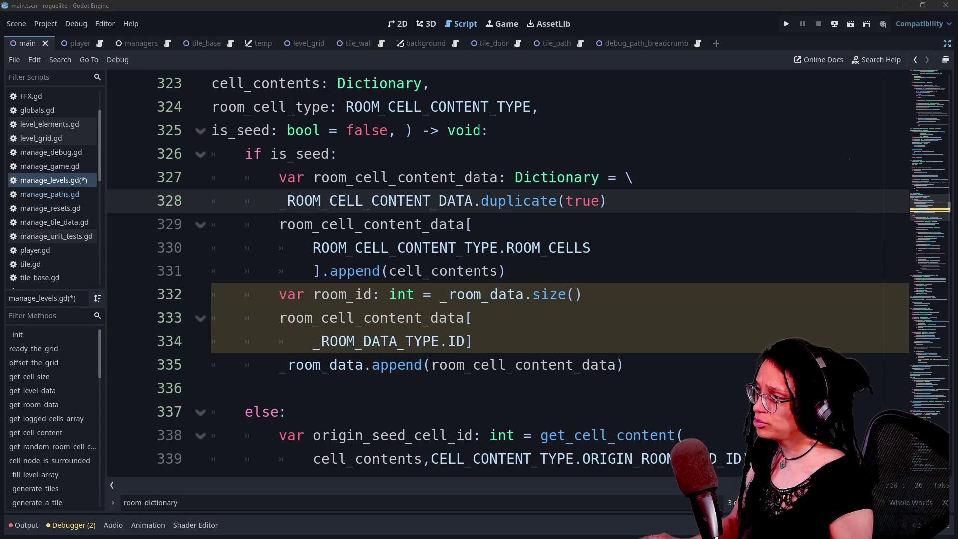
# Step: Insert blank lines after the duplicate() call and after the ROOM_CELLS append
pyautogui.click(607, 200)
pyautogui.press('Return')
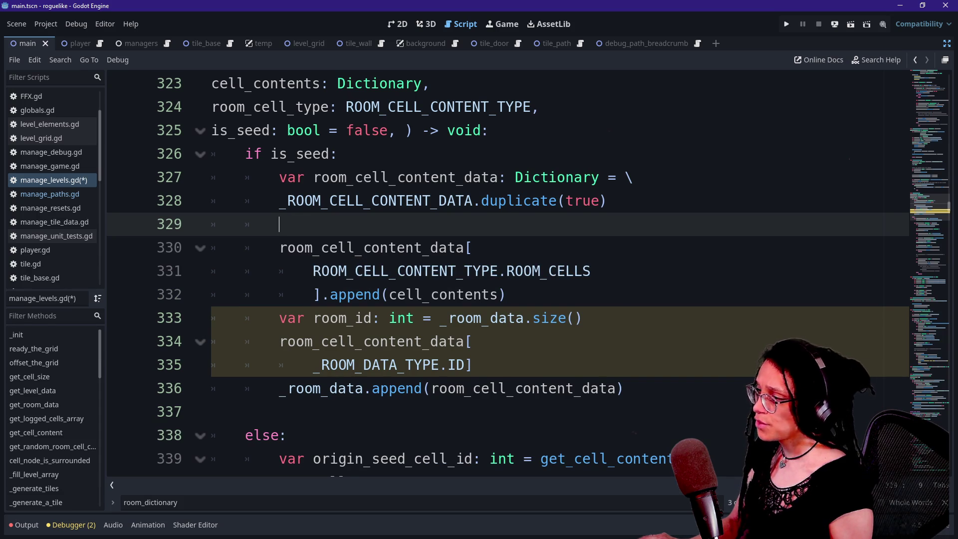
pyautogui.click(544, 271)
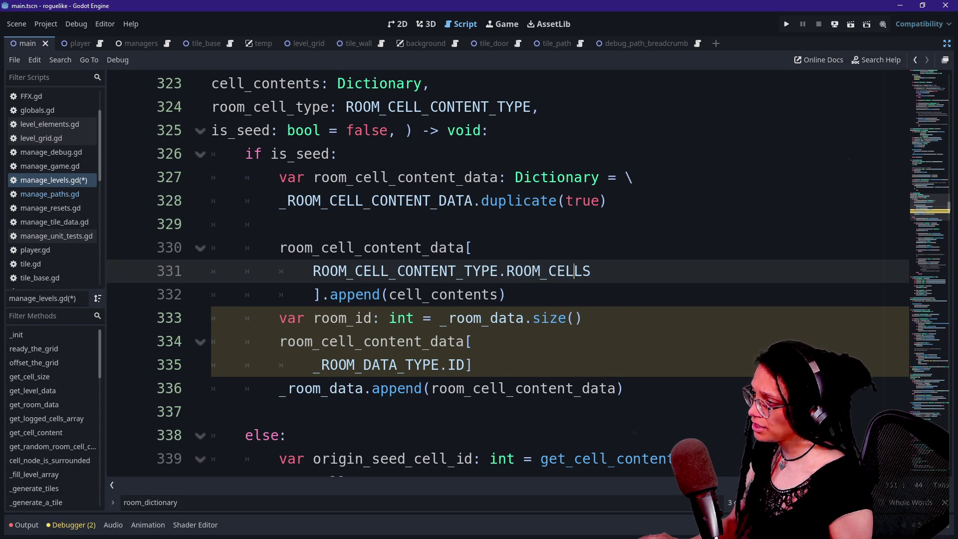
pyautogui.click(372, 247)
pyautogui.click(339, 271)
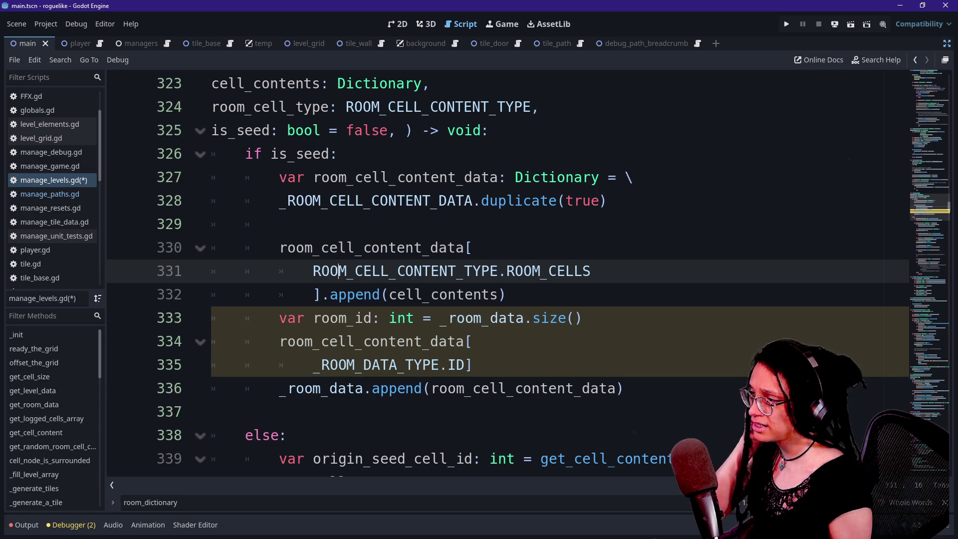
pyautogui.click(507, 294)
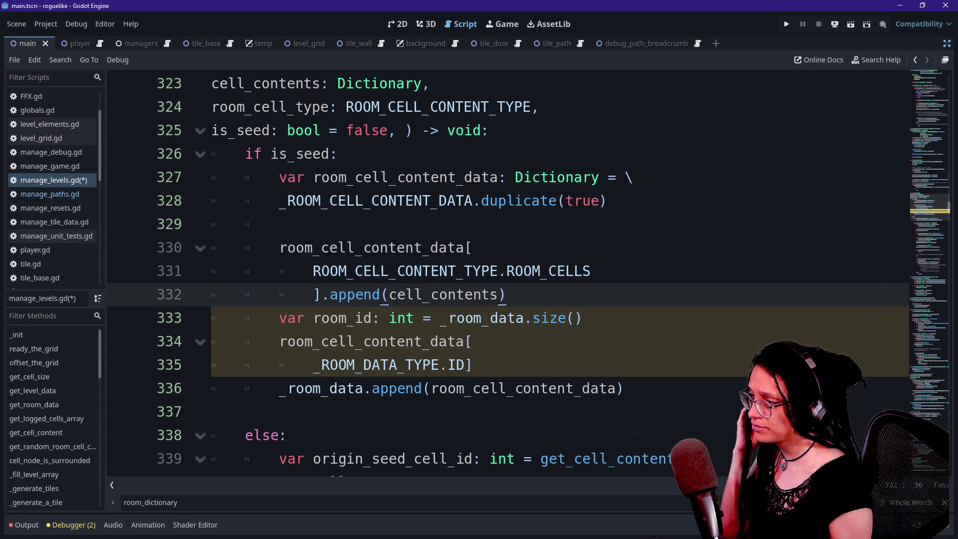
pyautogui.press('Return')
pyautogui.click(506, 294)
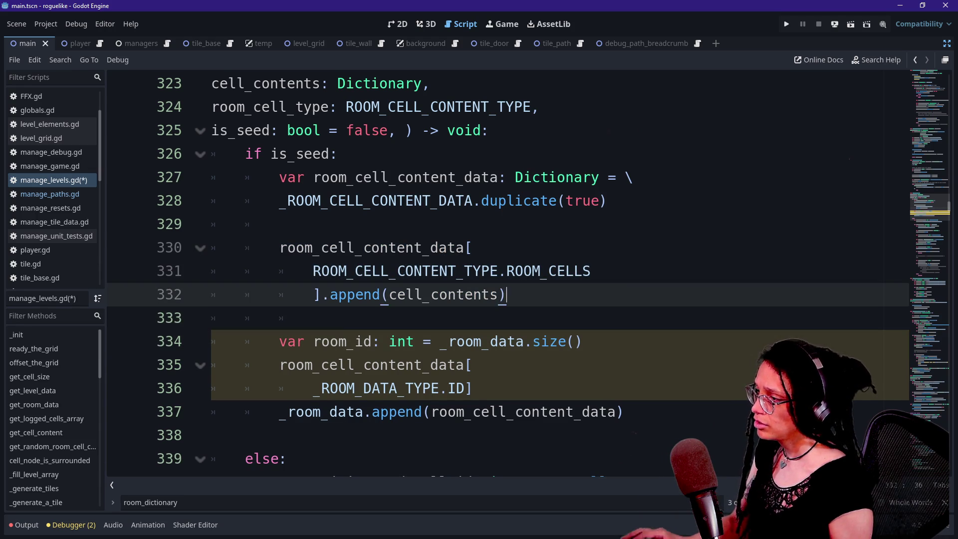
pyautogui.click(314, 318)
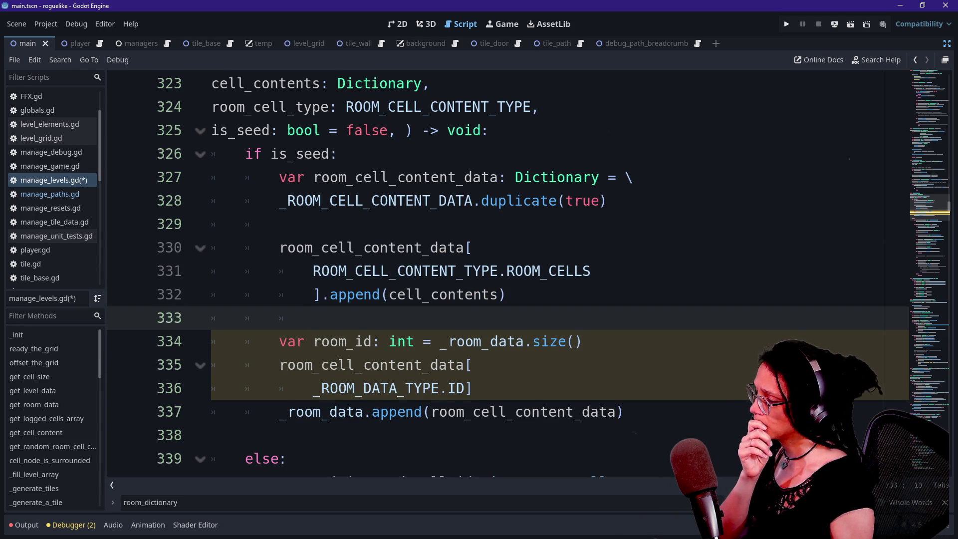
pyautogui.click(373, 341)
pyautogui.press('Down')
pyautogui.press('Down')
pyautogui.press('Down')
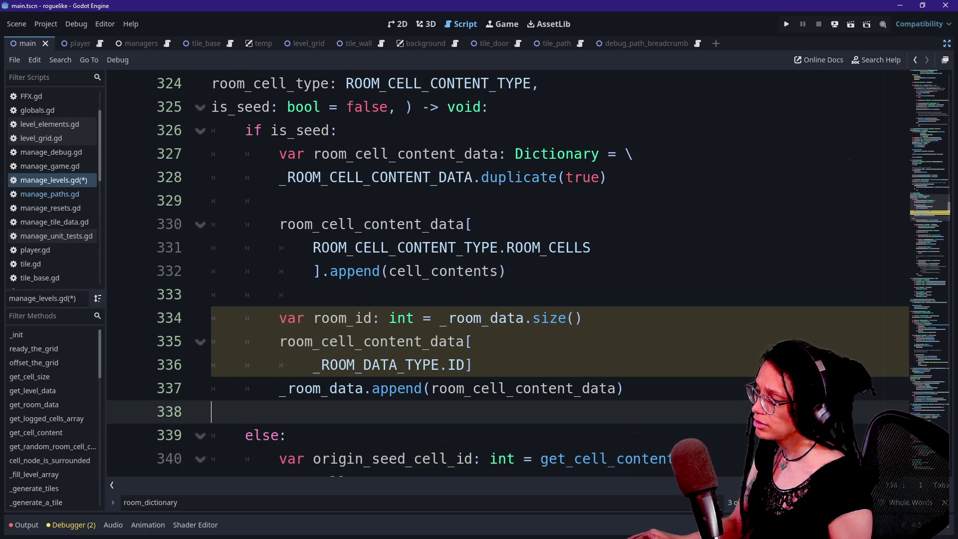
pyautogui.press('Down')
pyautogui.press('Down')
pyautogui.press('Down')
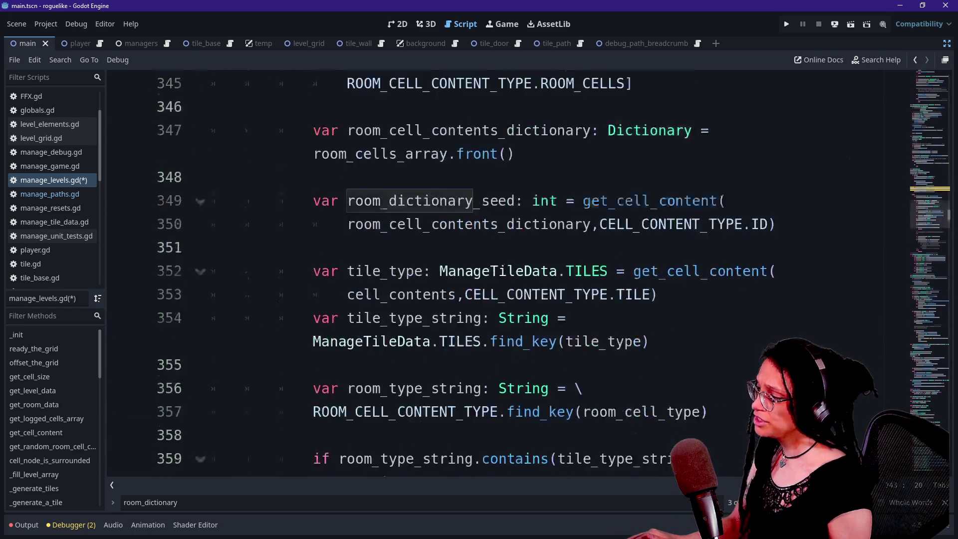
# Step: Search the script for "log_room" and inspect the _log_room_cell definition
pyautogui.press('Down')
pyautogui.press('Down')
pyautogui.press('Down')
pyautogui.press('Up')
pyautogui.press('Up')
pyautogui.press('Up')
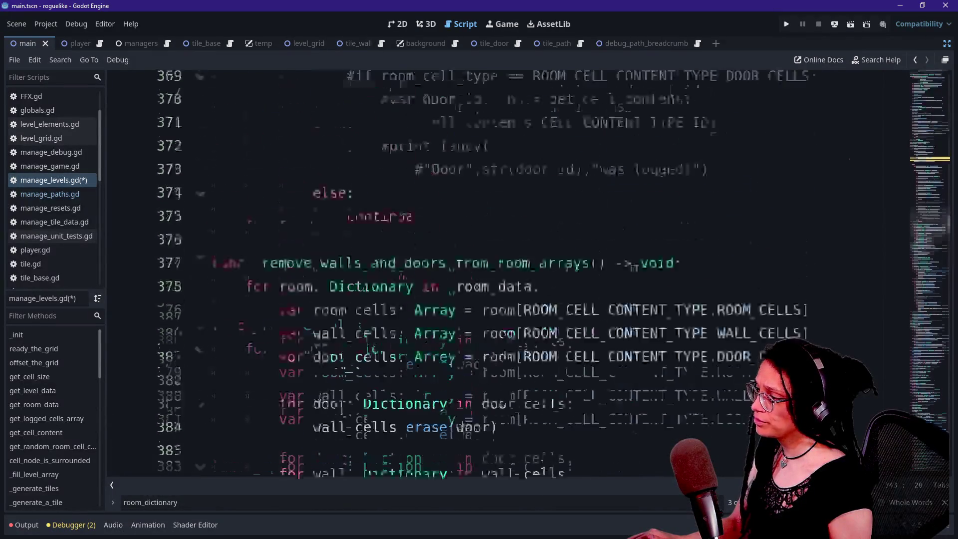
pyautogui.hotkey('ctrl', 'f')
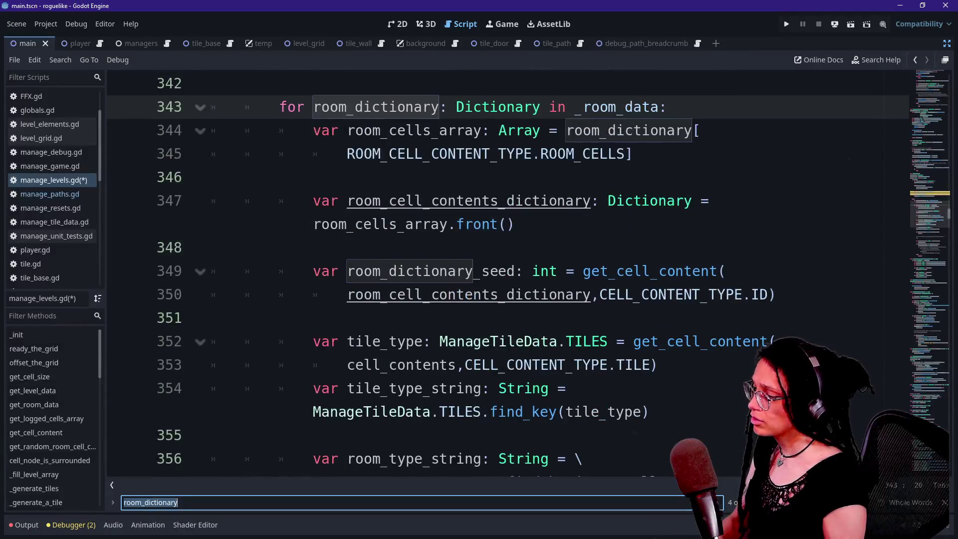
pyautogui.write('log_room')
pyautogui.press('Return')
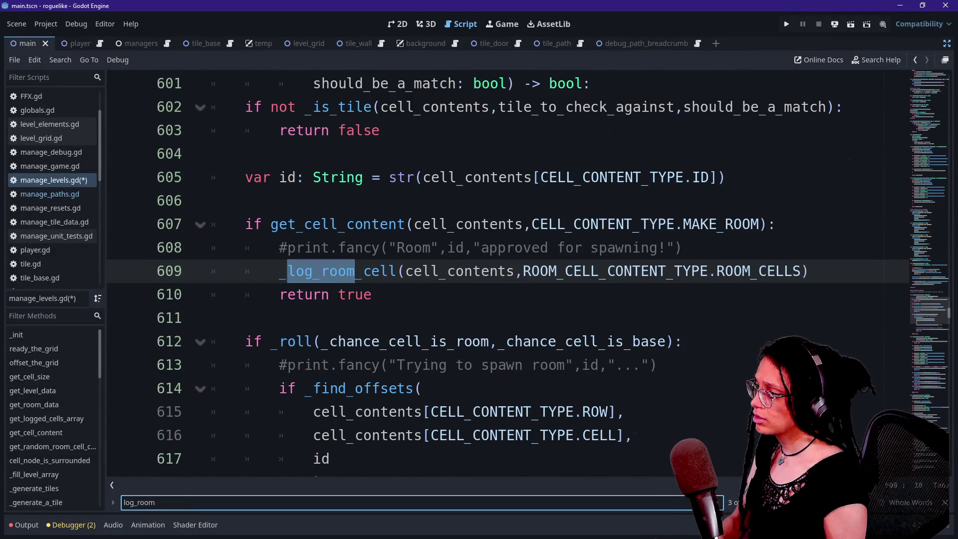
pyautogui.keyDown('ctrl'); pyautogui.click(321, 271); pyautogui.keyUp('ctrl')
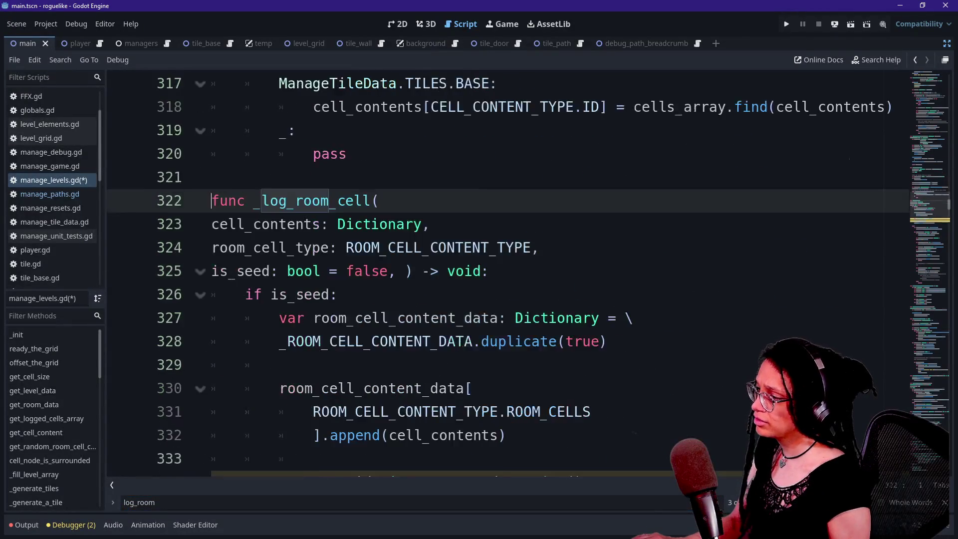
pyautogui.moveTo(339, 177); pyautogui.dragTo(465, 177)
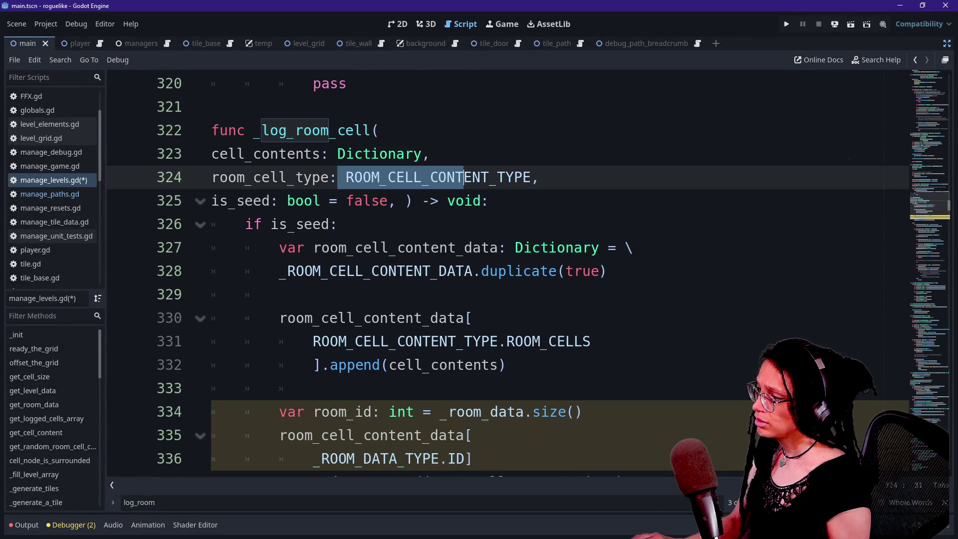
pyautogui.scroll(-2, 508, 272)
pyautogui.scroll(1, 349, 318)
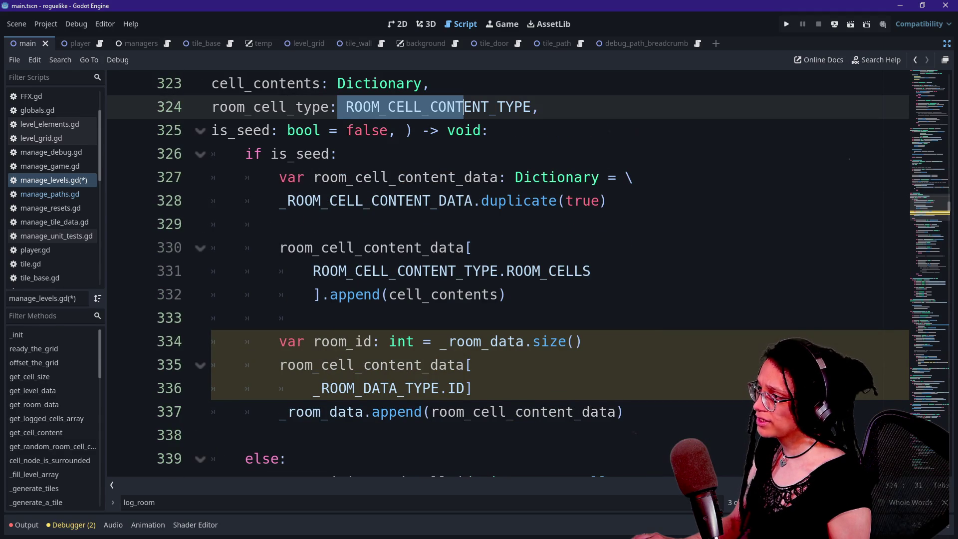
pyautogui.scroll(2, 508, 272)
pyautogui.scroll(-2, 507, 272)
pyautogui.scroll(-1, 507, 272)
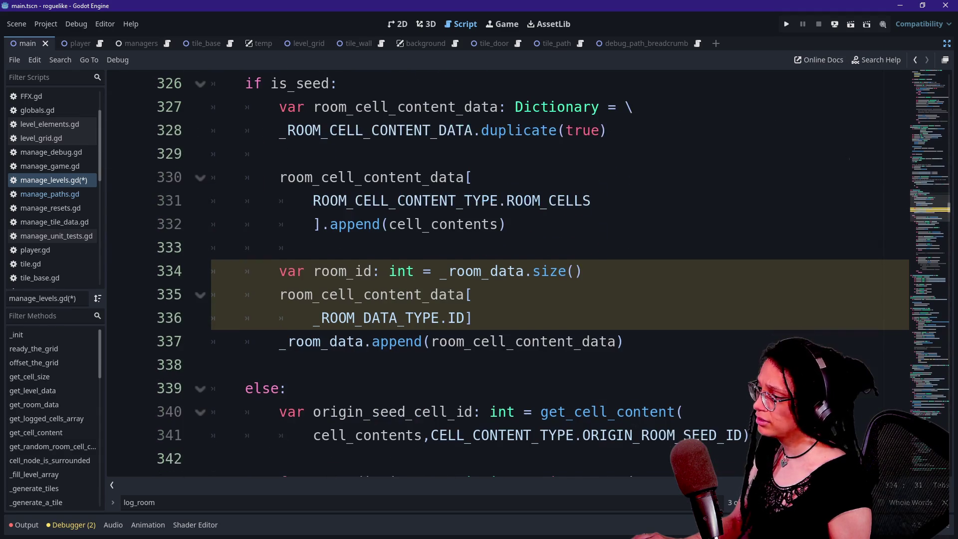
pyautogui.scroll(1, 507, 272)
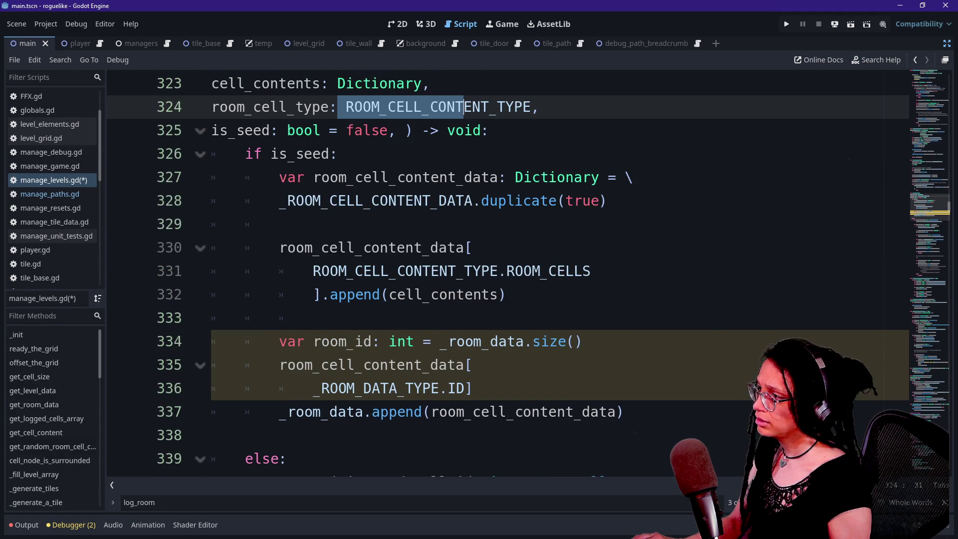
# Step: Step through the log_room matches and examine the is_seed branch, lines 326–328
pyautogui.click(267, 503)
pyautogui.press('Return')
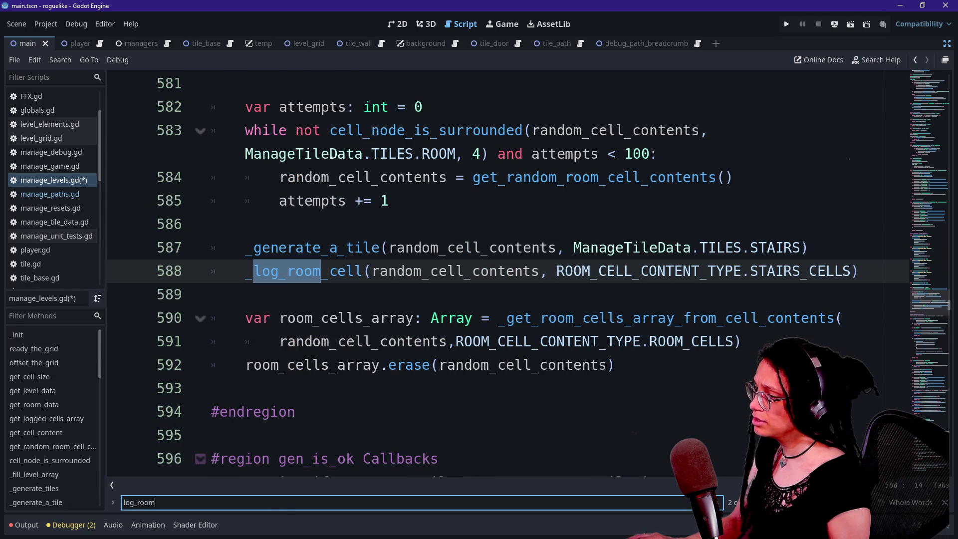
pyautogui.press('Return')
pyautogui.press('Return')
pyautogui.press('Return')
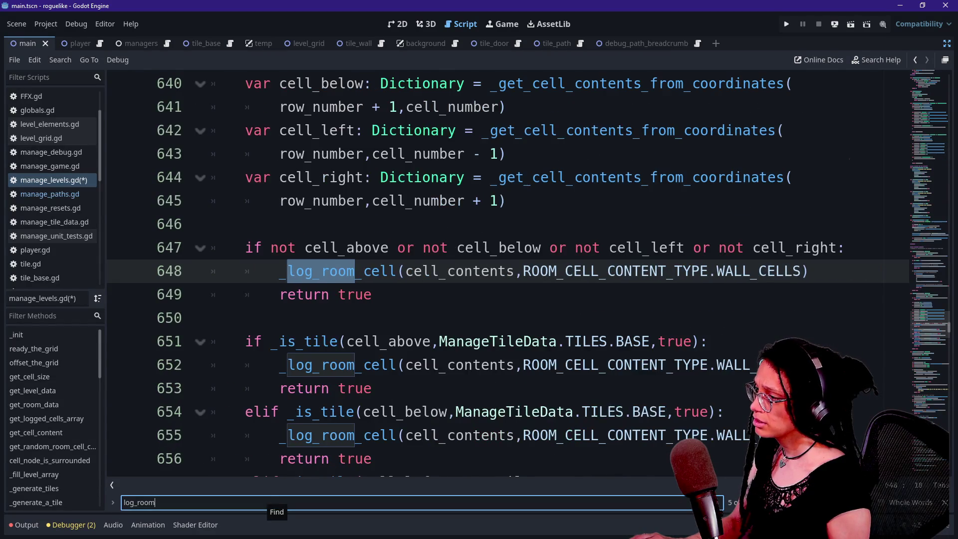
pyautogui.press('Return')
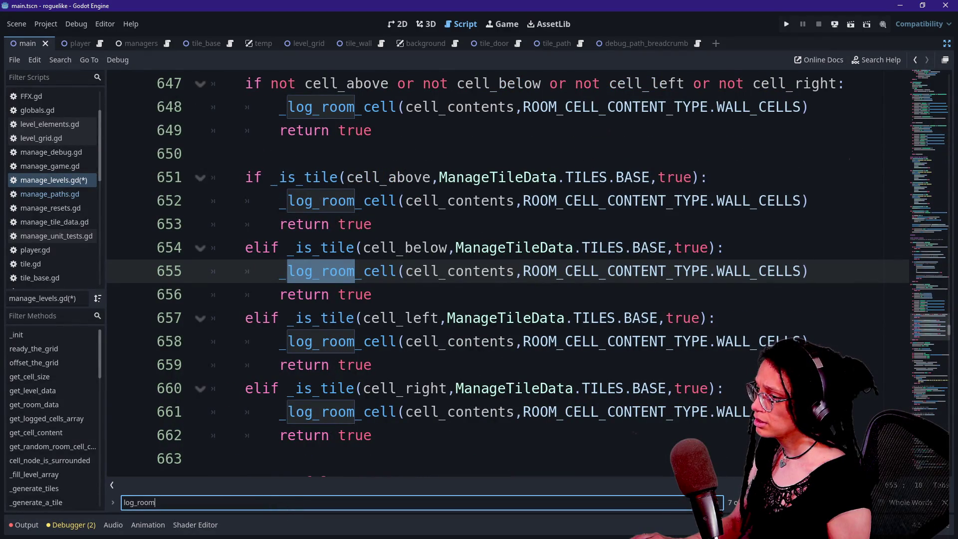
pyautogui.keyDown('ctrl'); pyautogui.click(319, 201); pyautogui.keyUp('ctrl')
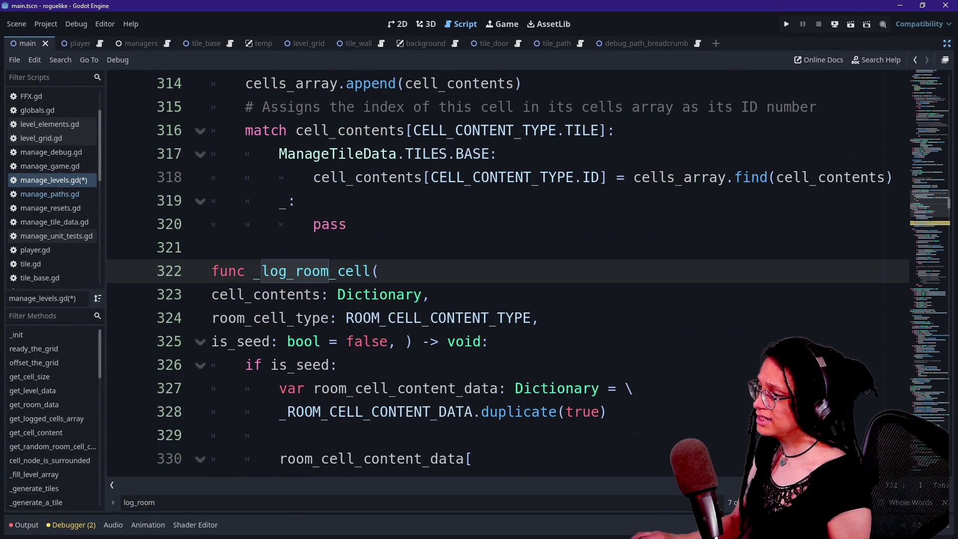
pyautogui.scroll(-2, 499, 274)
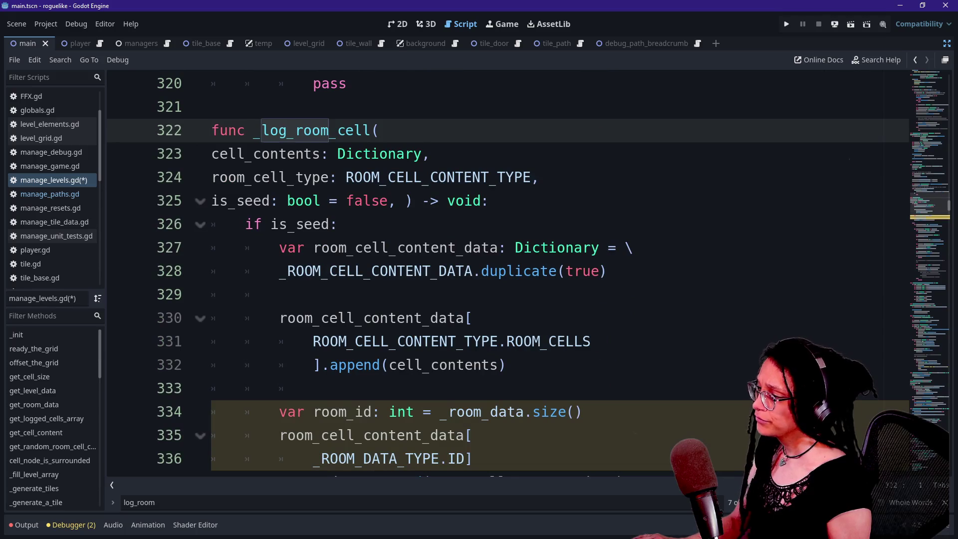
pyautogui.moveTo(312, 342); pyautogui.dragTo(563, 342)
pyautogui.click(574, 341)
pyautogui.moveTo(245, 224); pyautogui.dragTo(414, 271)
pyautogui.click(480, 342)
pyautogui.scroll(-2, 481, 341)
pyautogui.scroll(1, 487, 342)
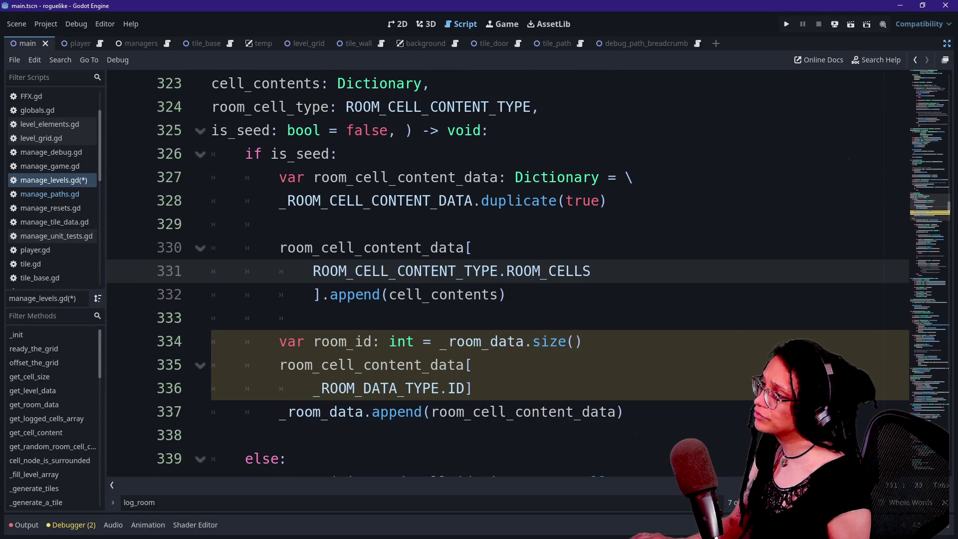
# Step: Try negating the is_seed condition, revert it, and check the parameter defaults
pyautogui.click(253, 154)
pyautogui.press('BackSpace')
pyautogui.write('i')
pyautogui.press('Right')
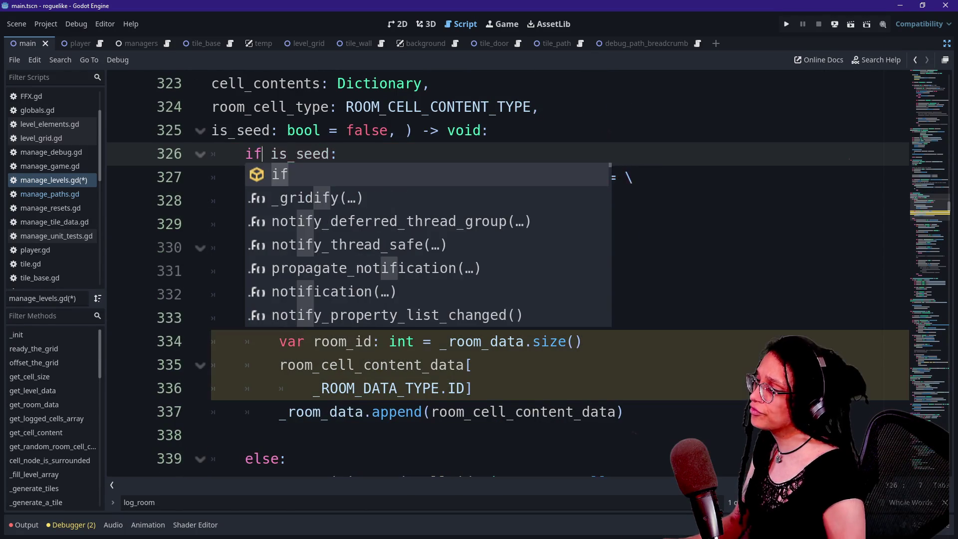
pyautogui.write('no')
pyautogui.press('BackSpace')
pyautogui.press('BackSpace')
pyautogui.press('BackSpace')
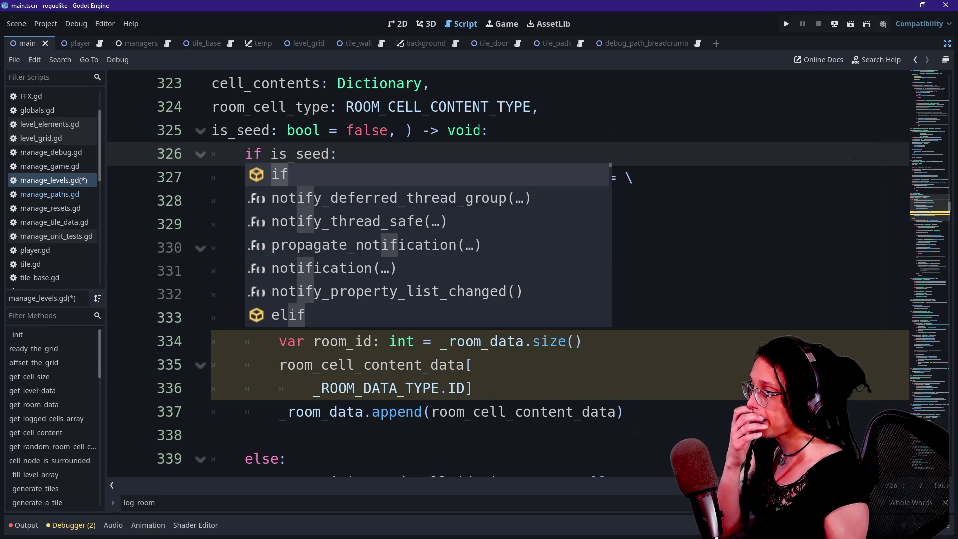
pyautogui.click(305, 154)
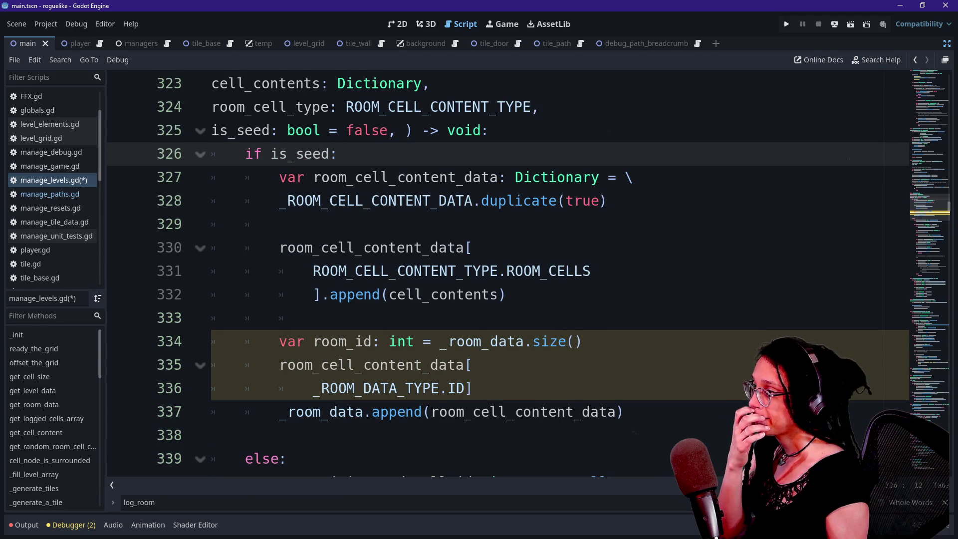
pyautogui.click(382, 131)
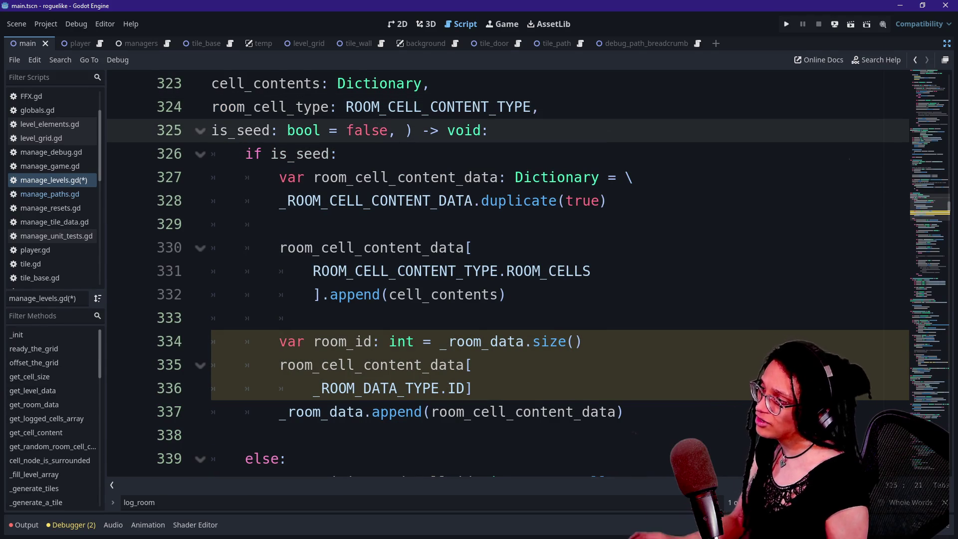
pyautogui.scroll(2, 507, 274)
pyautogui.click(406, 271)
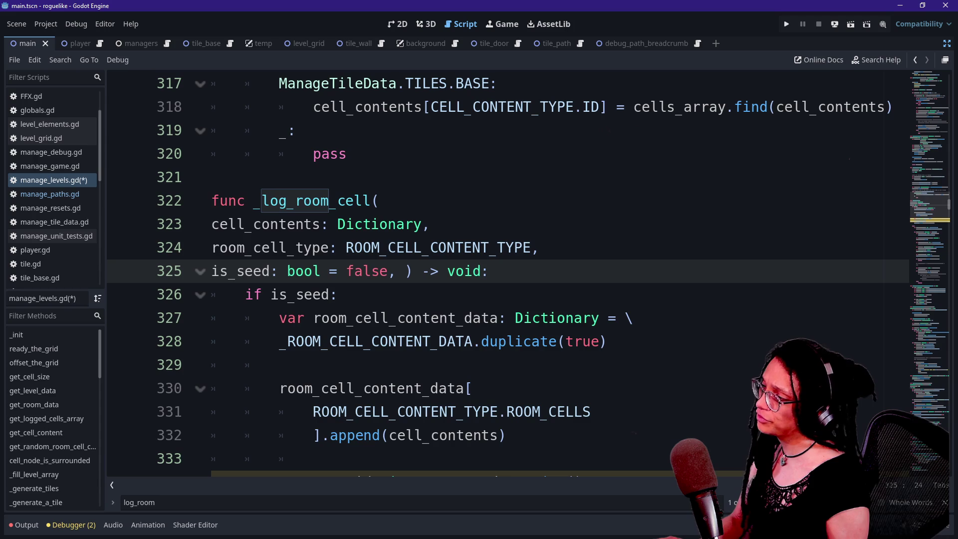
# Step: Go through each _log_room_cell call down to the DOOR_CELLS call at line 832
pyautogui.doubleClick(294, 201)
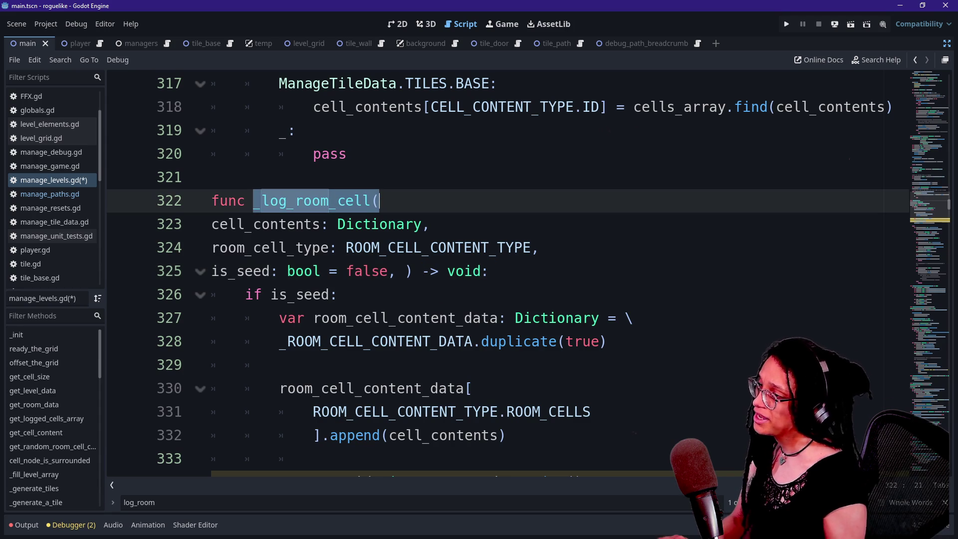
pyautogui.scroll(-20, 507, 275)
pyautogui.scroll(-2, 507, 275)
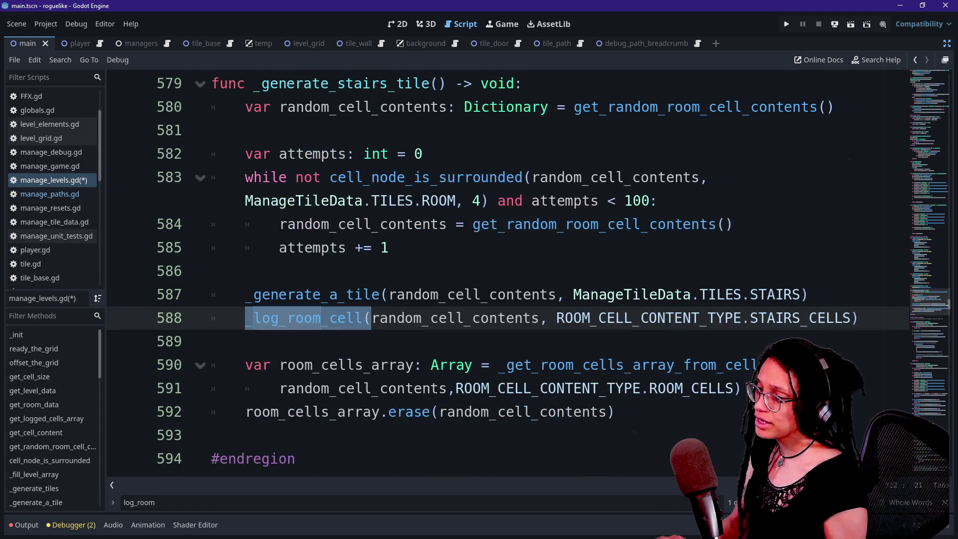
pyautogui.press('Return')
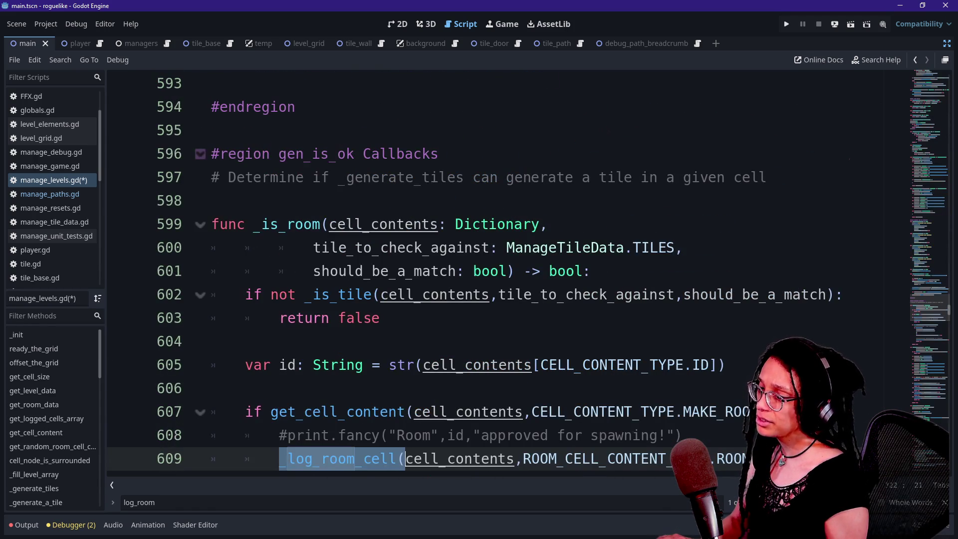
pyautogui.scroll(-4, 508, 275)
pyautogui.press('Return')
pyautogui.press('Return')
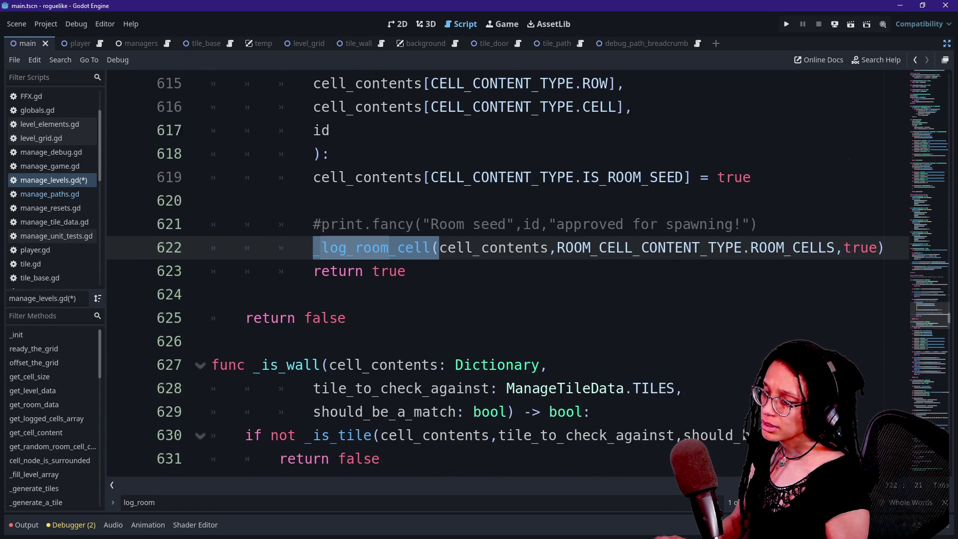
pyautogui.scroll(-1, 508, 275)
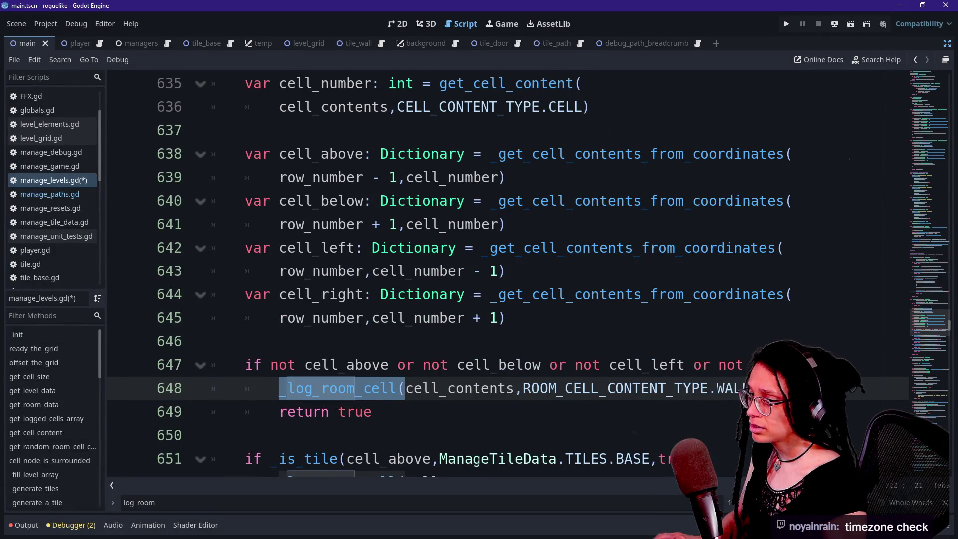
pyautogui.scroll(-1, 582, 274)
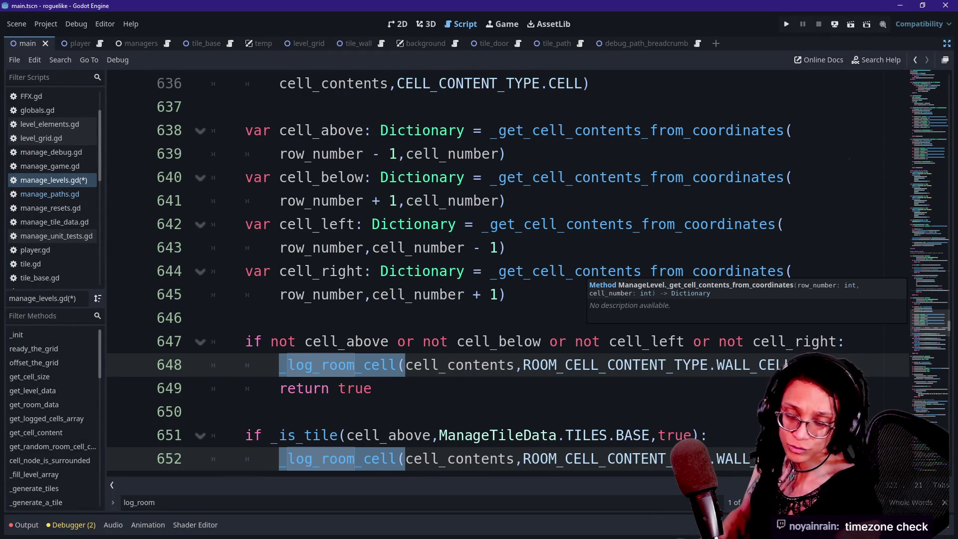
pyautogui.scroll(-1, 582, 276)
pyautogui.scroll(-2, 582, 276)
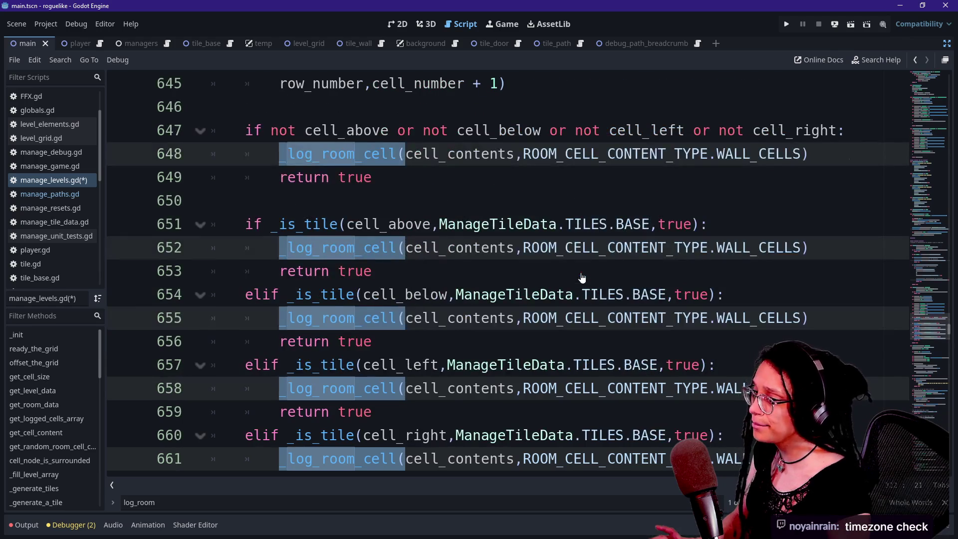
pyautogui.scroll(-20, 582, 276)
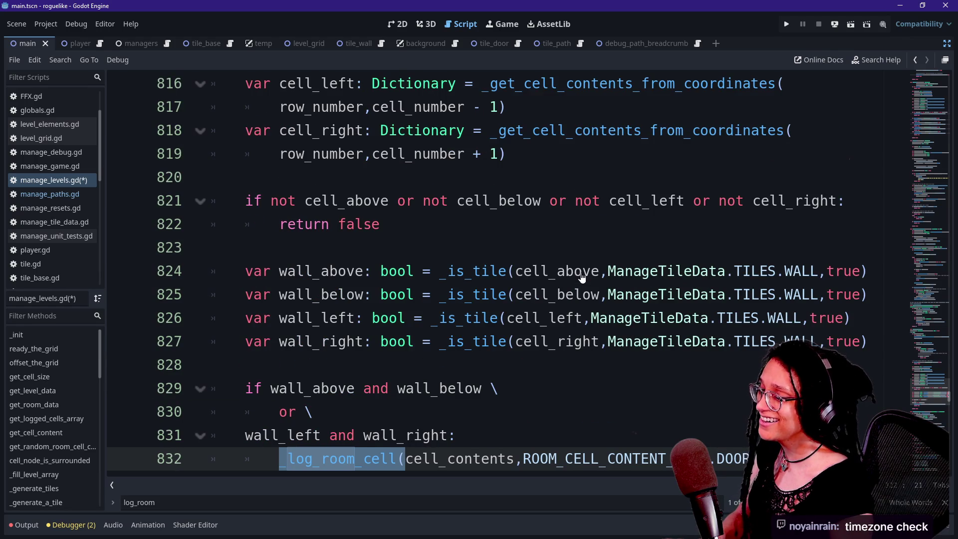
pyautogui.scroll(-1, 582, 276)
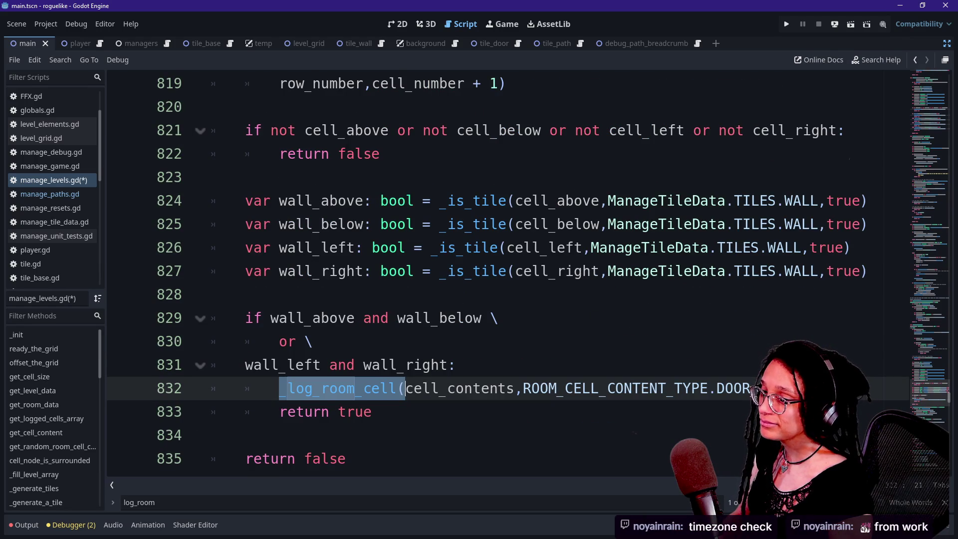
pyautogui.scroll(-2, 582, 276)
pyautogui.scroll(-3, 582, 276)
# Step: Check the door condition's or line at line 830, then switch to Chrome's Excalidraw diagram
pyautogui.scroll(3, 582, 276)
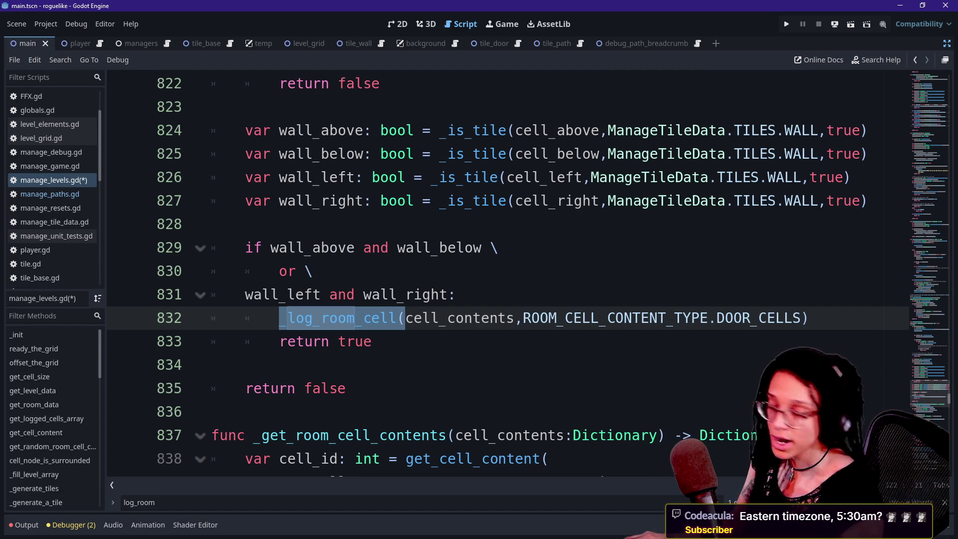
pyautogui.click(313, 271)
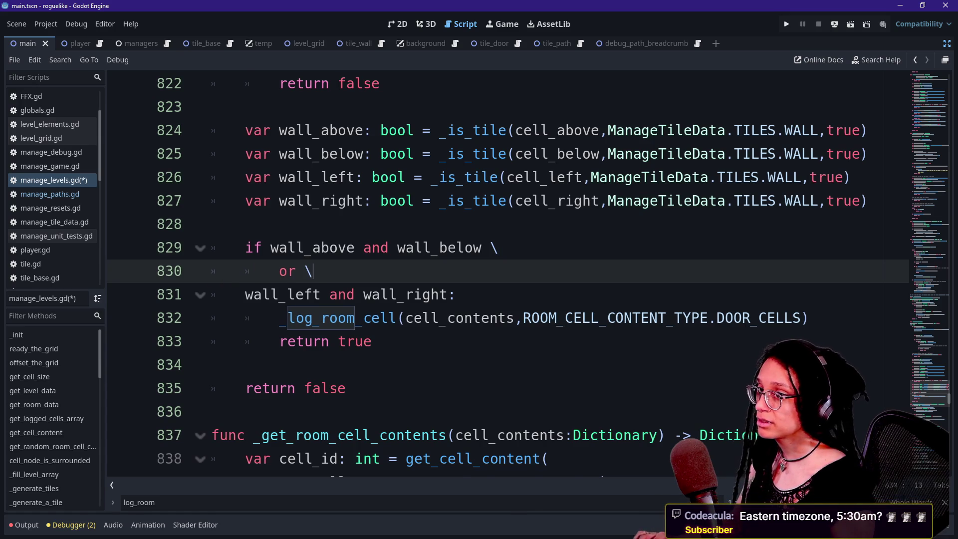
pyautogui.hotkey('alt', 'Tab')
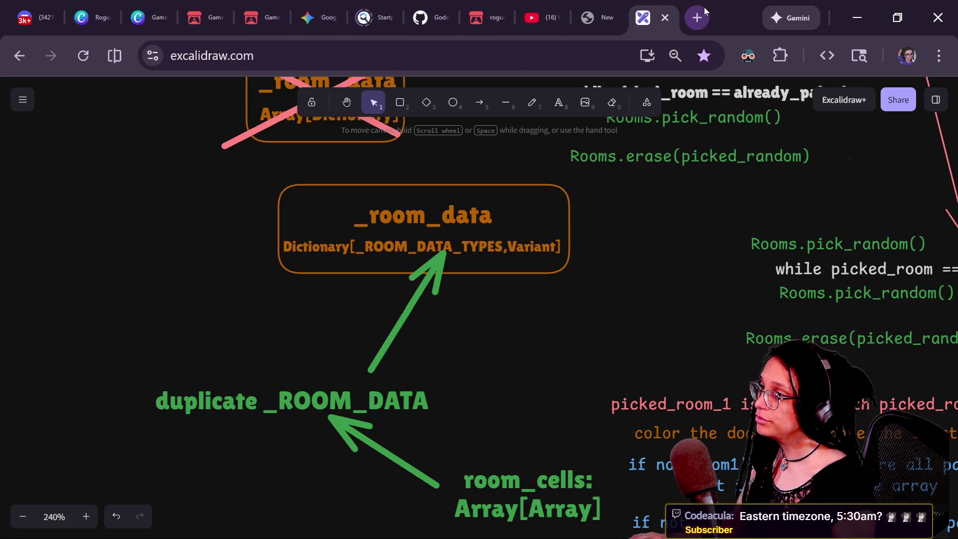
# Step: In a new Chrome tab, load a suggested twitch.tv channel page
pyautogui.click(697, 18)
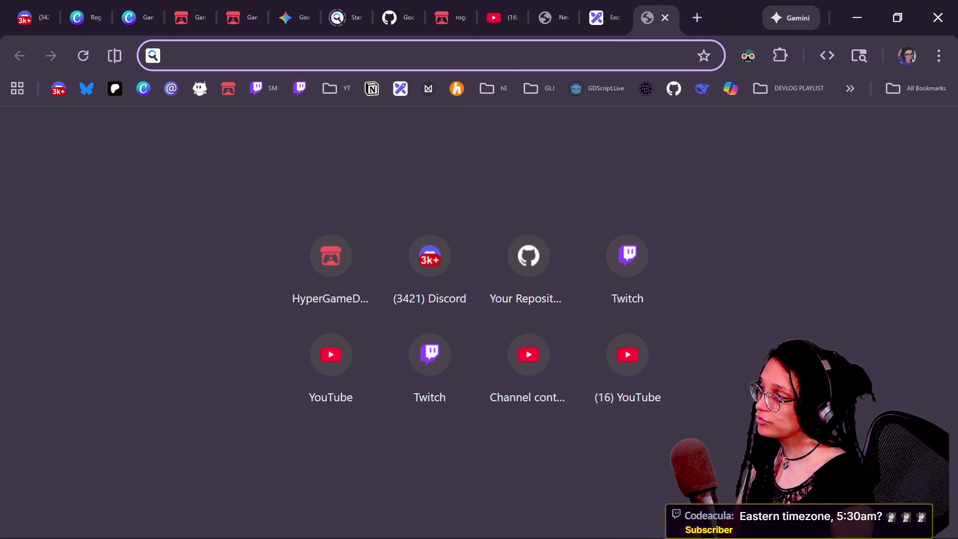
pyautogui.write('twitch.tv/n')
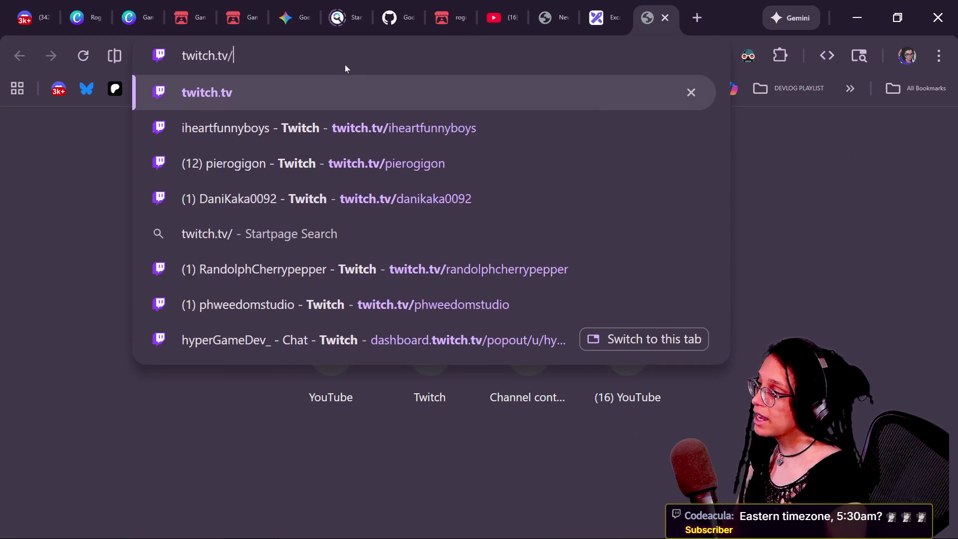
pyautogui.press('Delete')
pyautogui.press('Down')
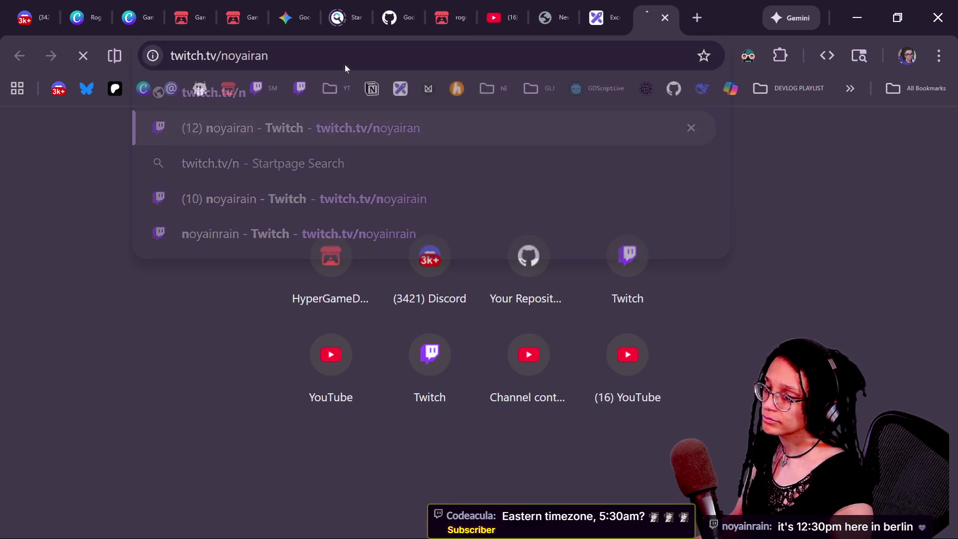
pyautogui.press('Return')
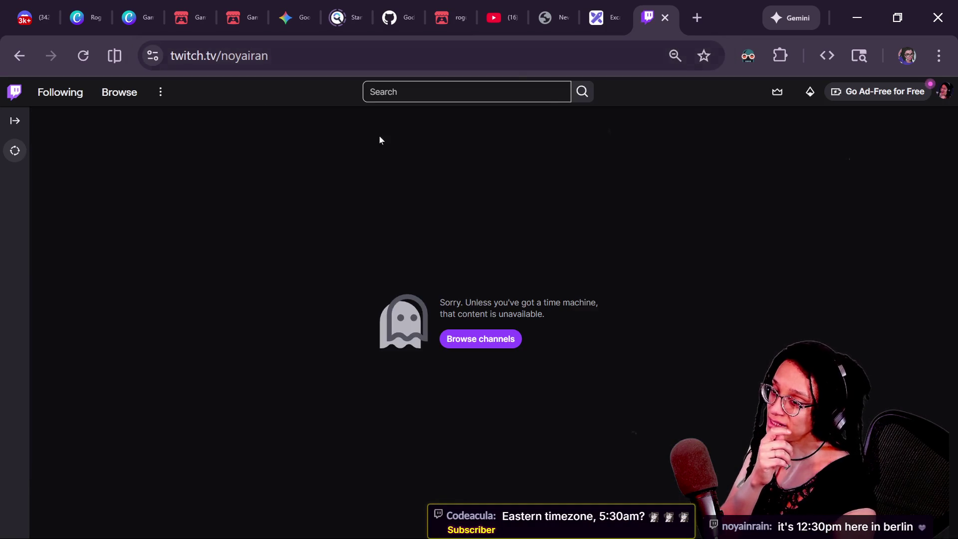
# Step: Correct the misspelled channel name in the twitch.tv address and reload the page
pyautogui.click(250, 71)
pyautogui.press('Right')
pyautogui.press('Left')
pyautogui.press('Left')
pyautogui.press('Left')
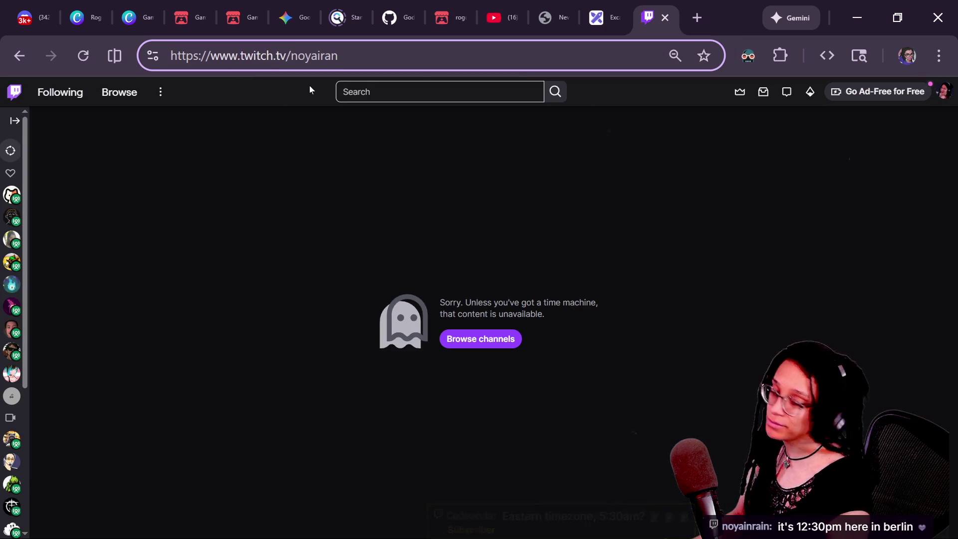
pyautogui.write('mr')
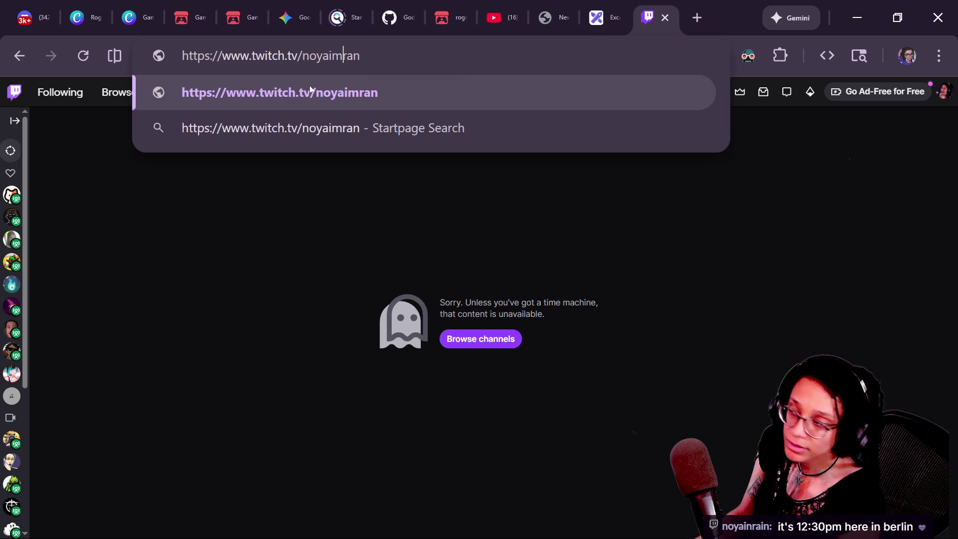
pyautogui.press('BackSpace')
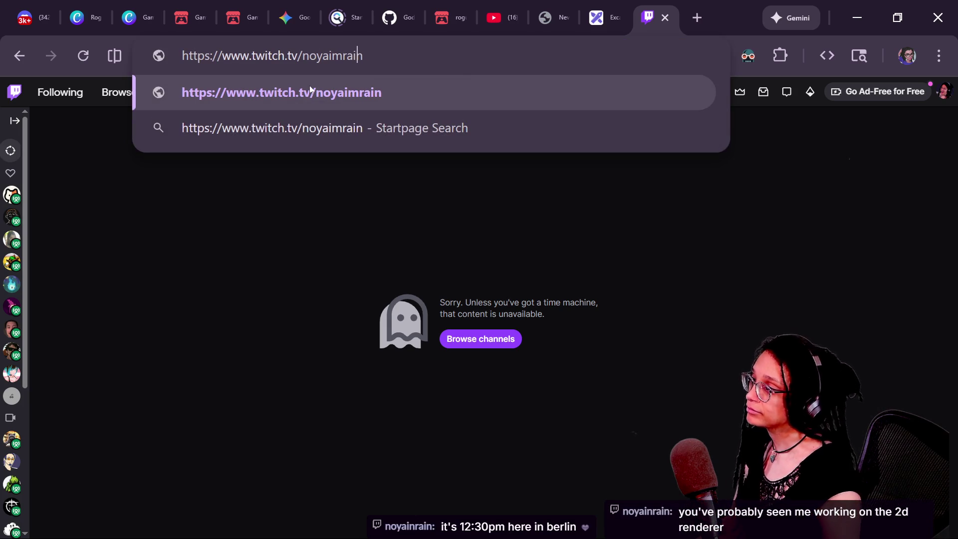
pyautogui.write('i')
pyautogui.press('BackSpace')
pyautogui.write('n')
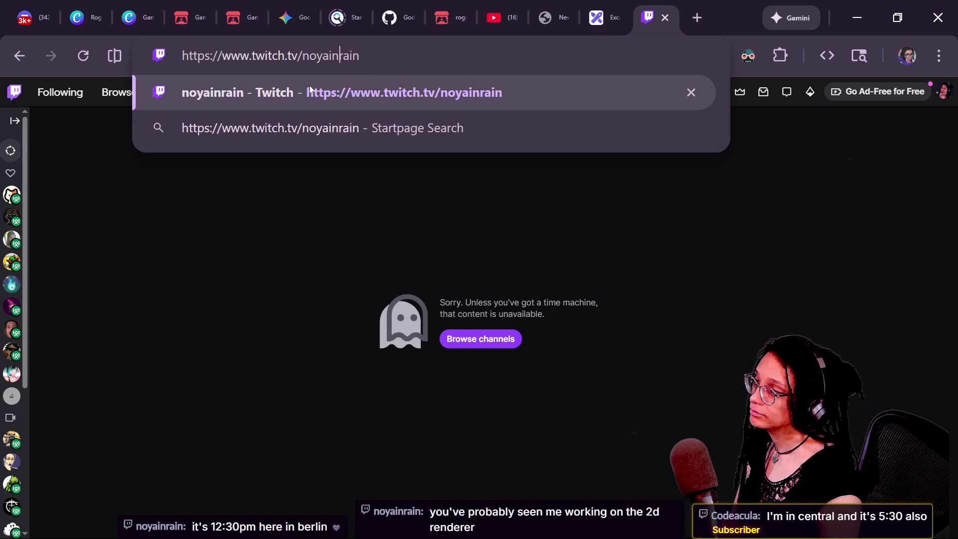
pyautogui.press('Return')
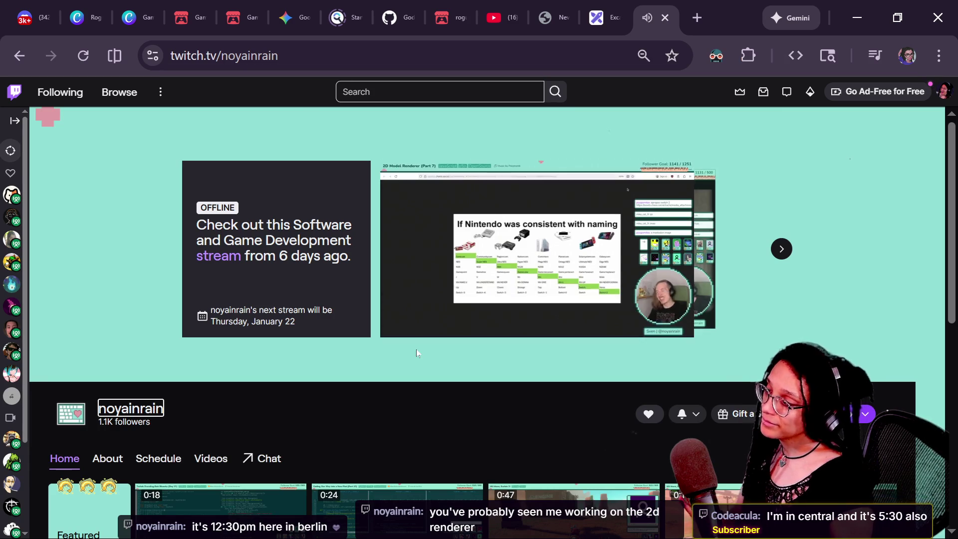
# Step: Start the channel's featured past stream and mute its preview
pyautogui.click(519, 319)
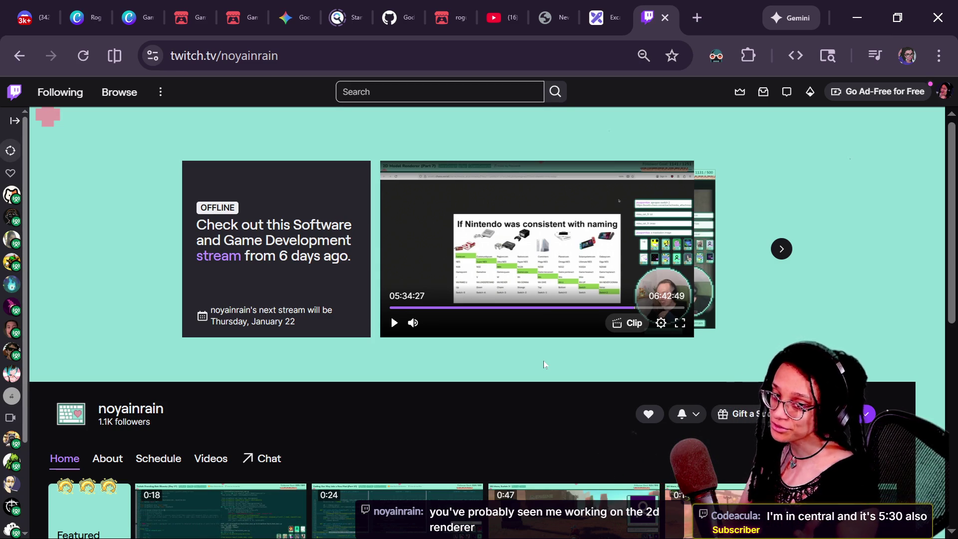
pyautogui.click(409, 327)
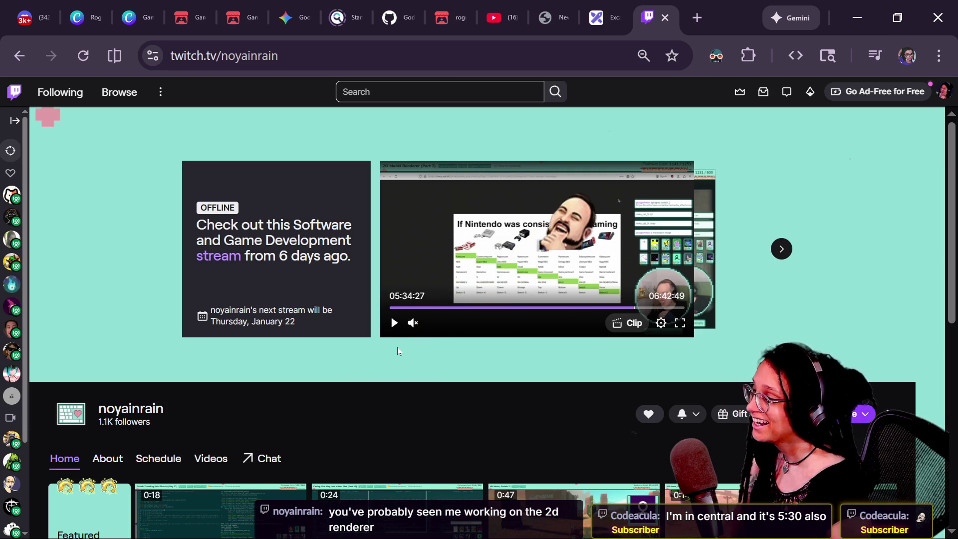
pyautogui.scroll(-1, 397, 347)
pyautogui.scroll(-1, 397, 346)
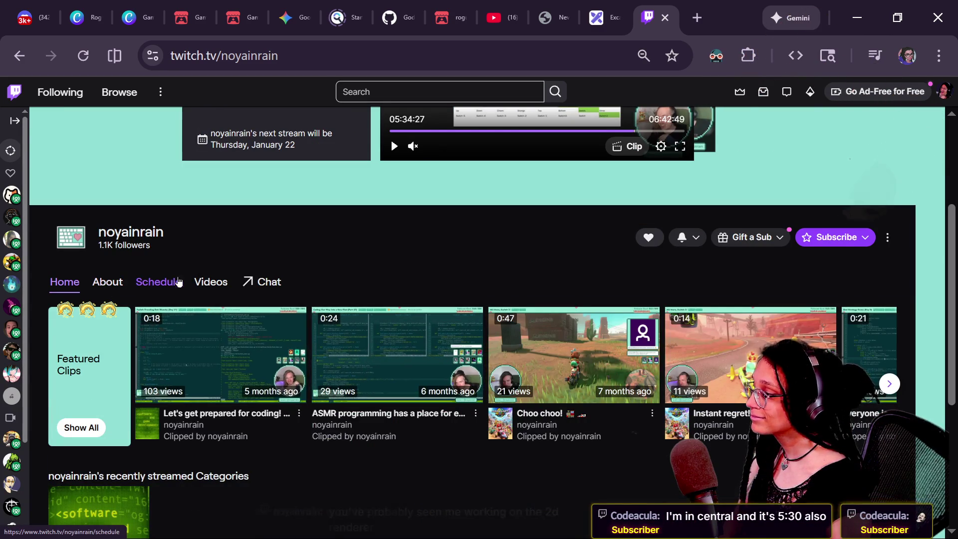
# Step: From the channel's Videos tab, open the 2D Model Renderer (Part 7) broadcast
pyautogui.click(211, 282)
pyautogui.scroll(-2, 313, 298)
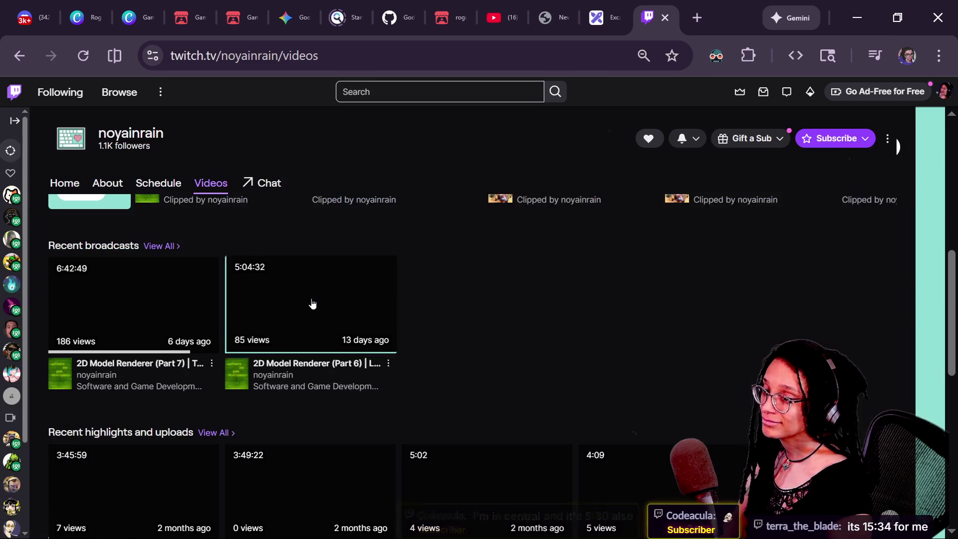
pyautogui.scroll(-2, 385, 315)
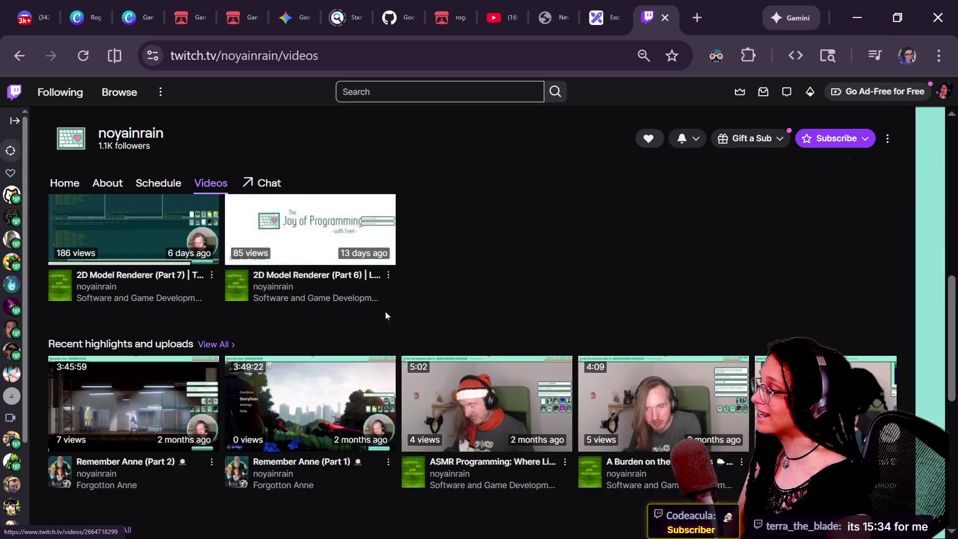
pyautogui.scroll(4, 386, 312)
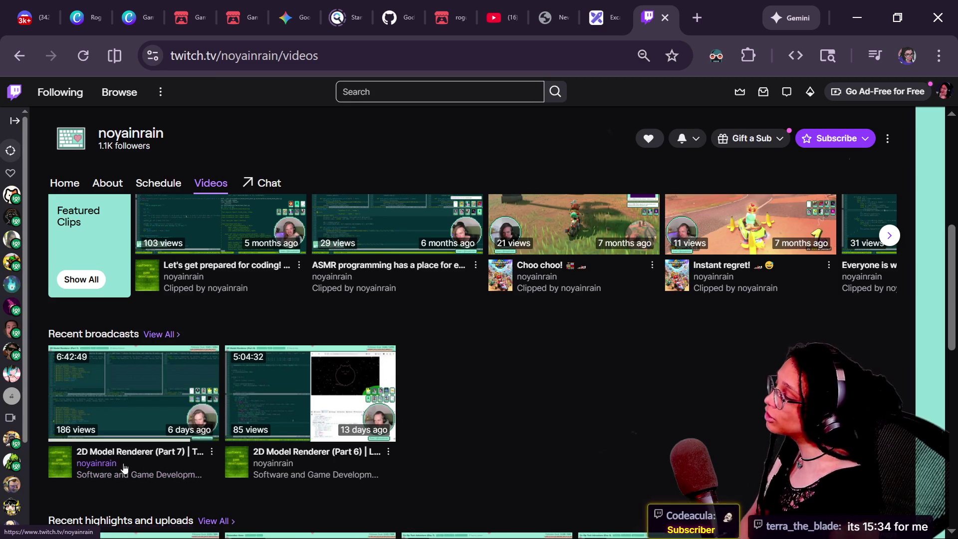
pyautogui.click(119, 452)
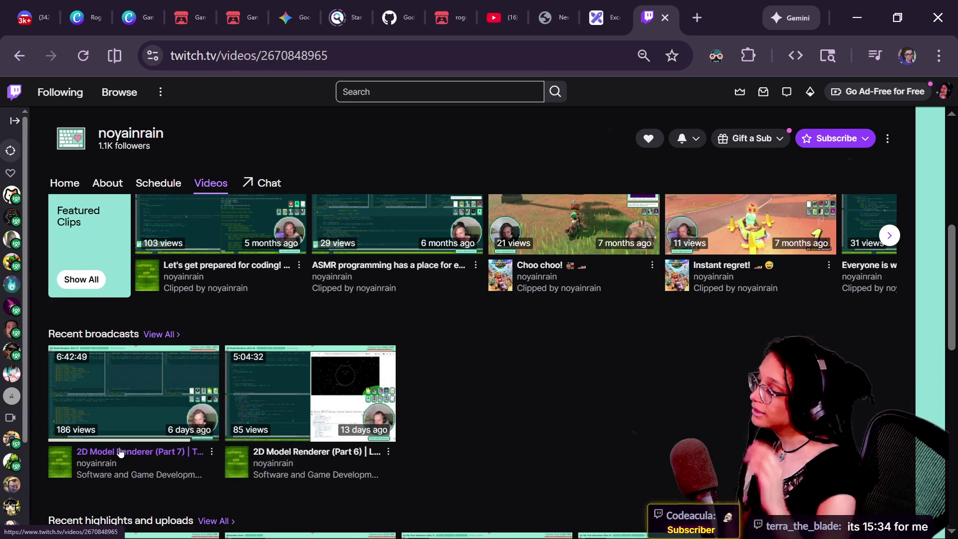
# Step: Play the Part 7 broadcast and seek around the timeline, ending near 04:30
pyautogui.click(189, 346)
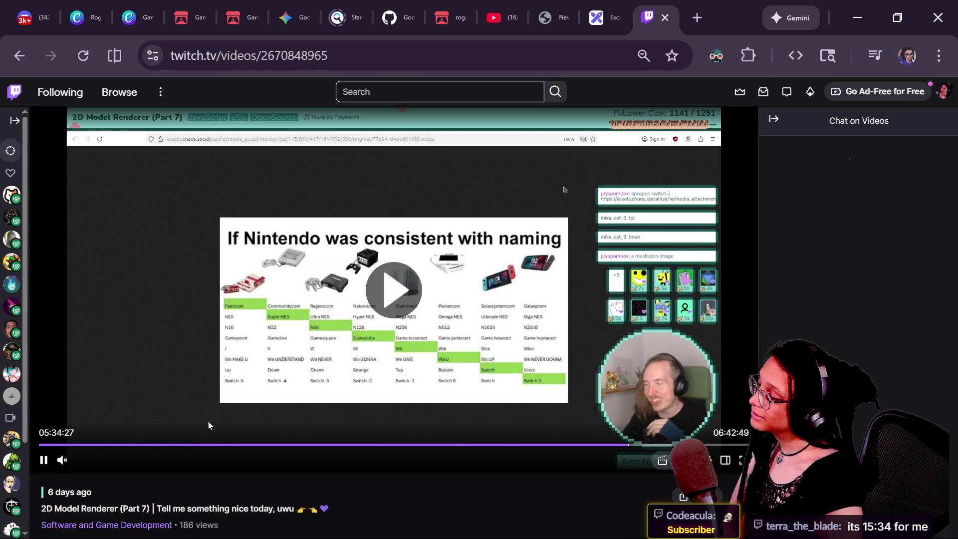
pyautogui.click(203, 444)
pyautogui.click(424, 445)
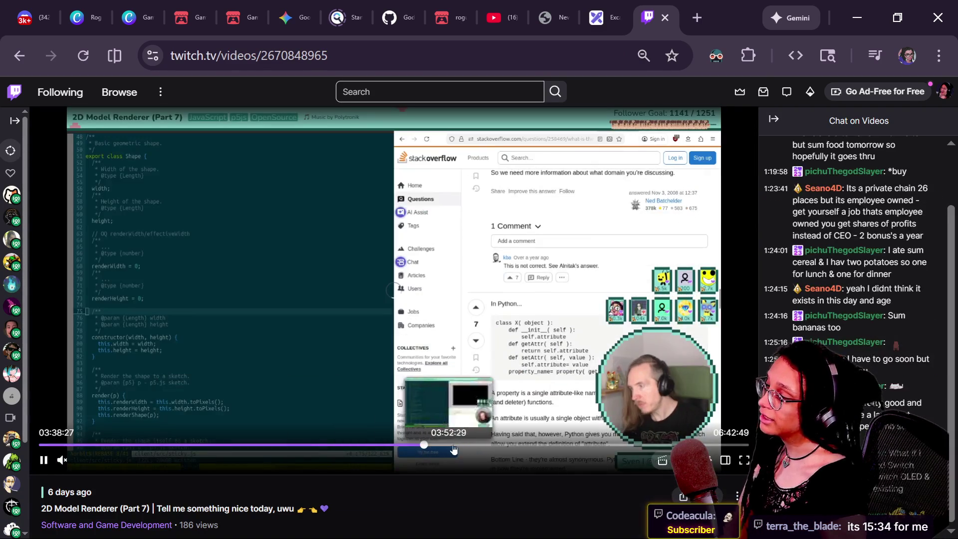
pyautogui.click(528, 444)
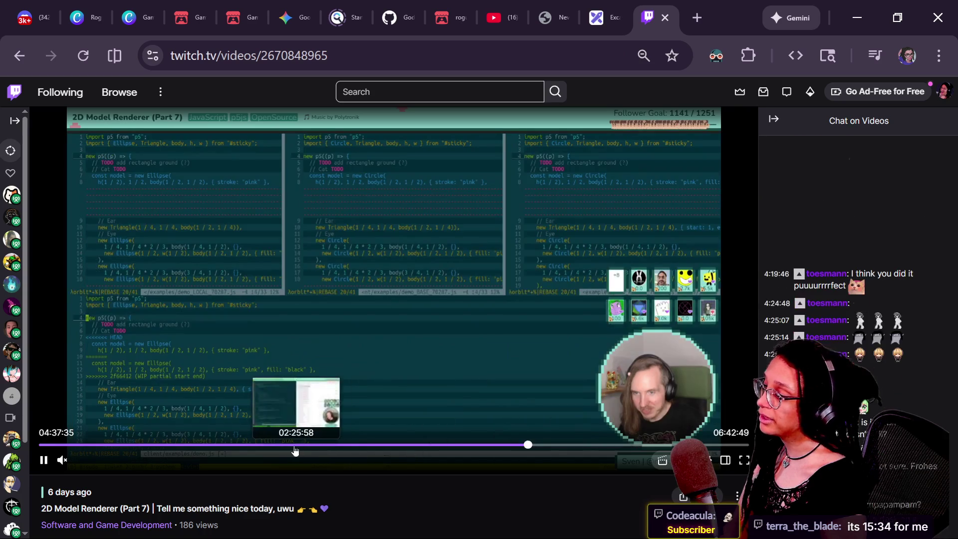
pyautogui.click(271, 445)
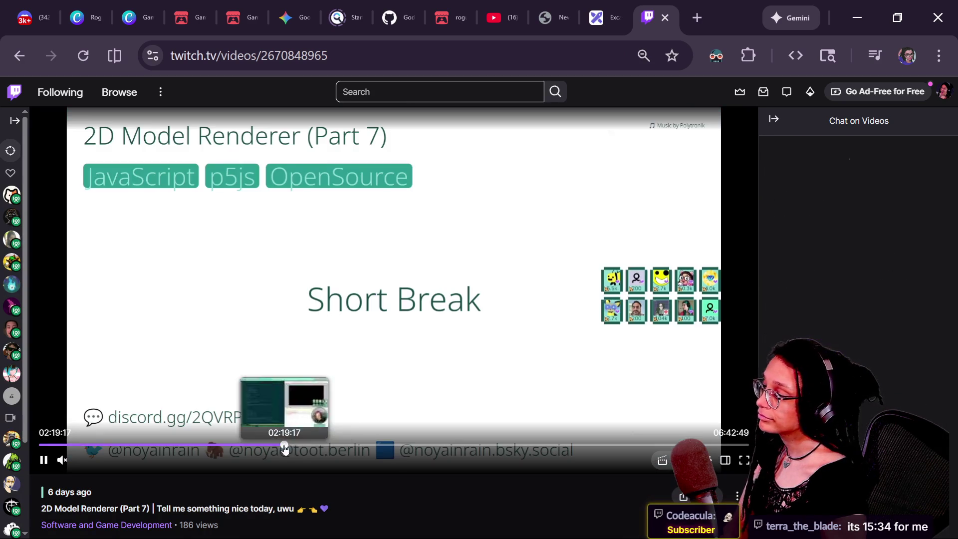
pyautogui.click(284, 446)
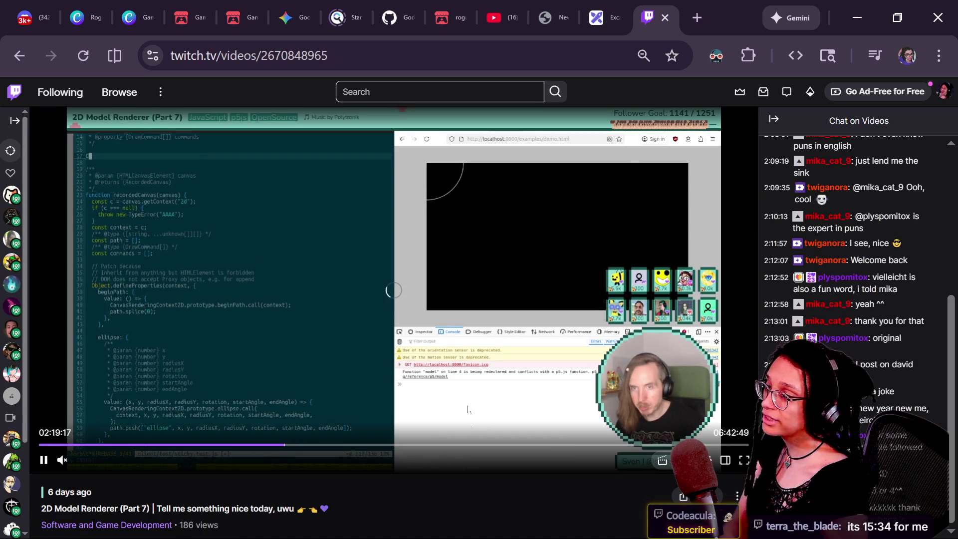
pyautogui.click(547, 444)
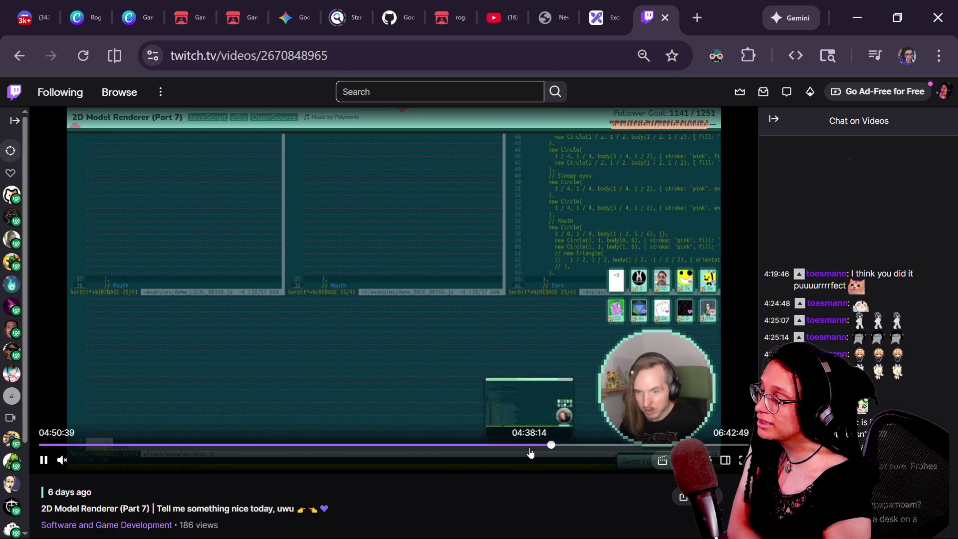
pyautogui.click(517, 447)
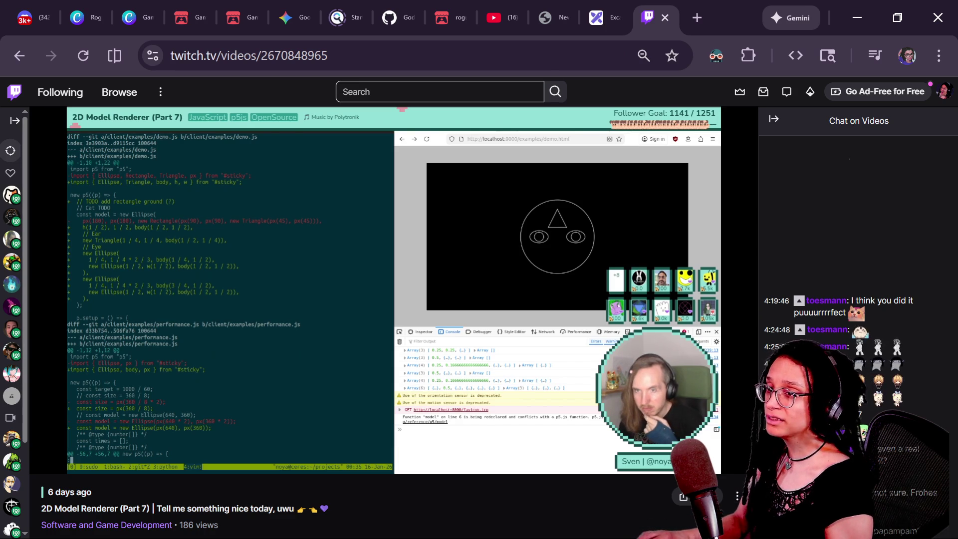
# Step: Switch to GitHub Desktop and open, then dismiss, its View menu
pyautogui.hotkey('alt', 'Tab')
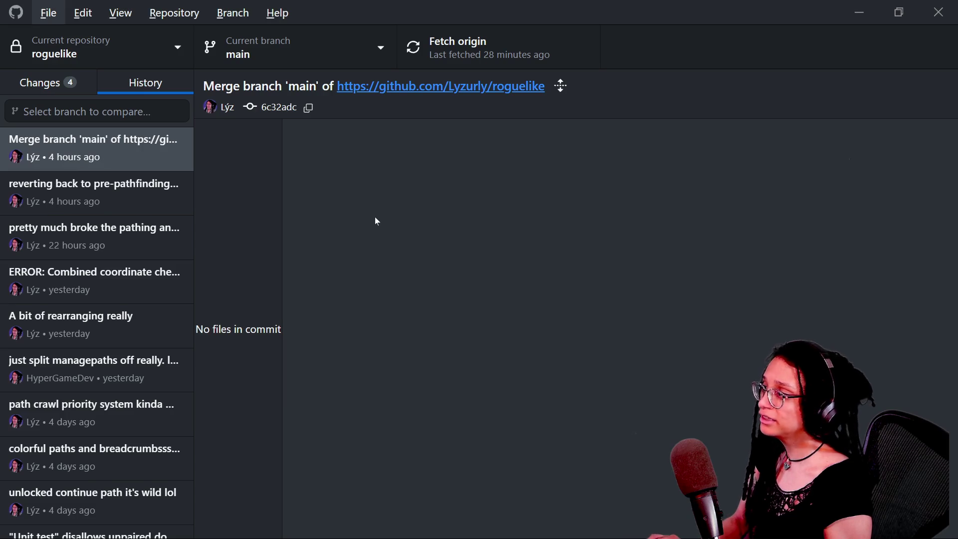
pyautogui.press('Right')
pyautogui.press('v')
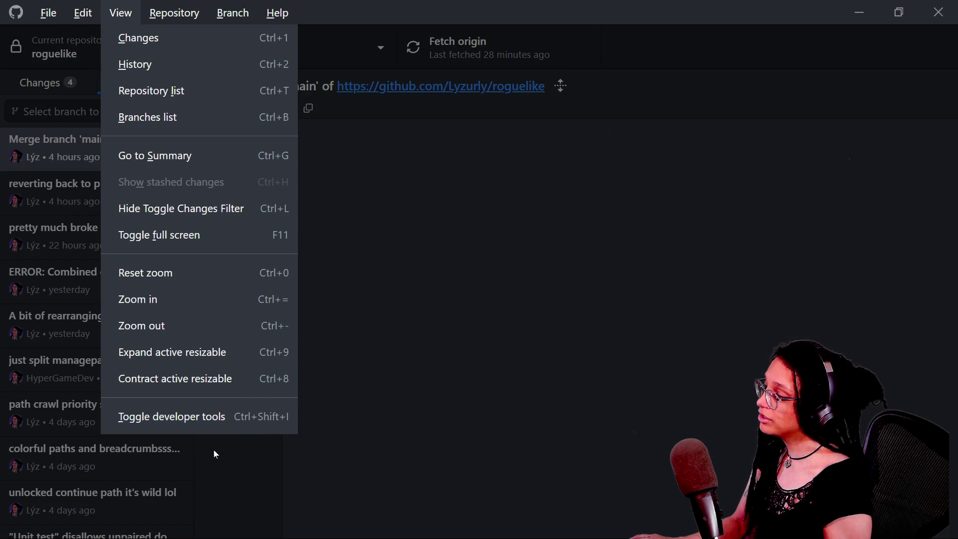
pyautogui.click(407, 408)
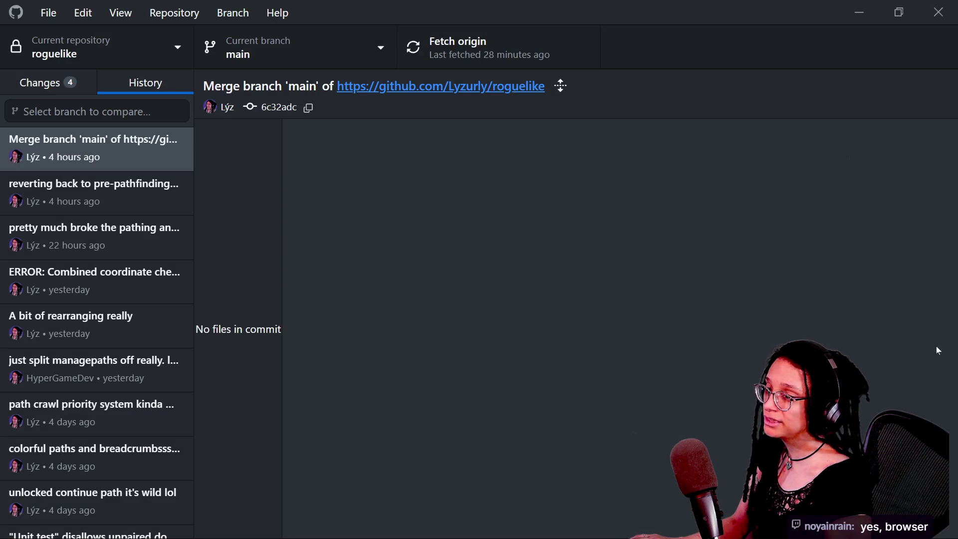
# Step: Browse GitHub Desktop's developer tools (Sources, Console, Elements), close them, and return to Chrome
pyautogui.hotkey('ctrl', 'shift', 'i')
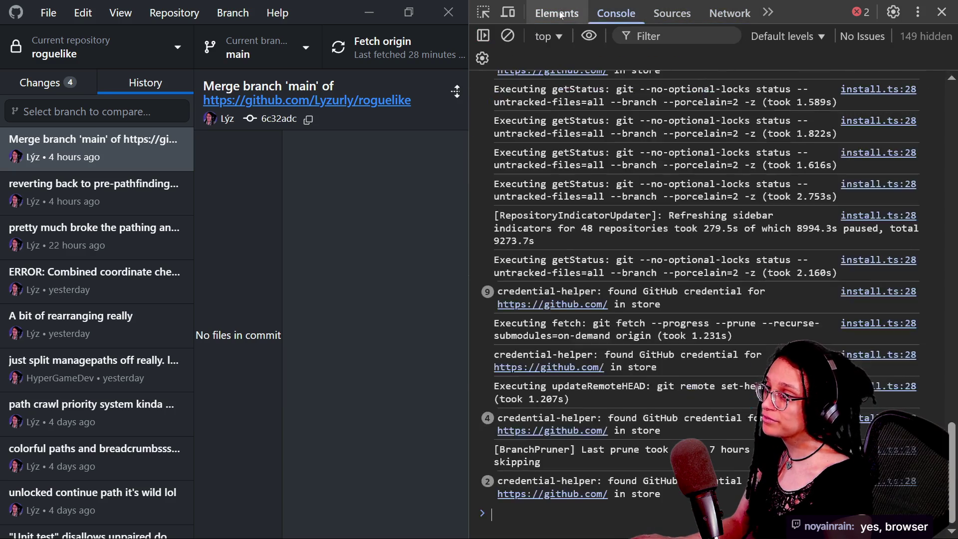
pyautogui.click(672, 13)
pyautogui.click(616, 13)
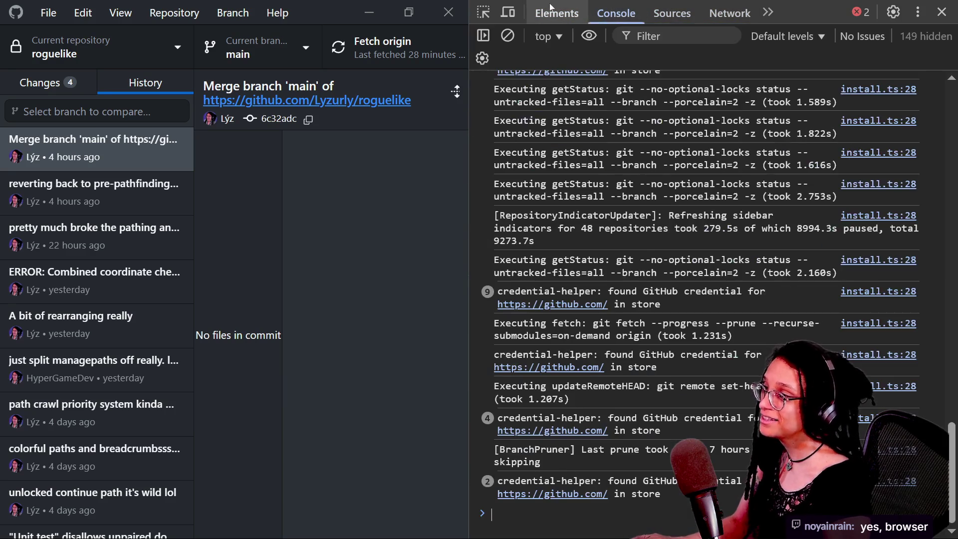
pyautogui.click(565, 10)
pyautogui.click(368, 225)
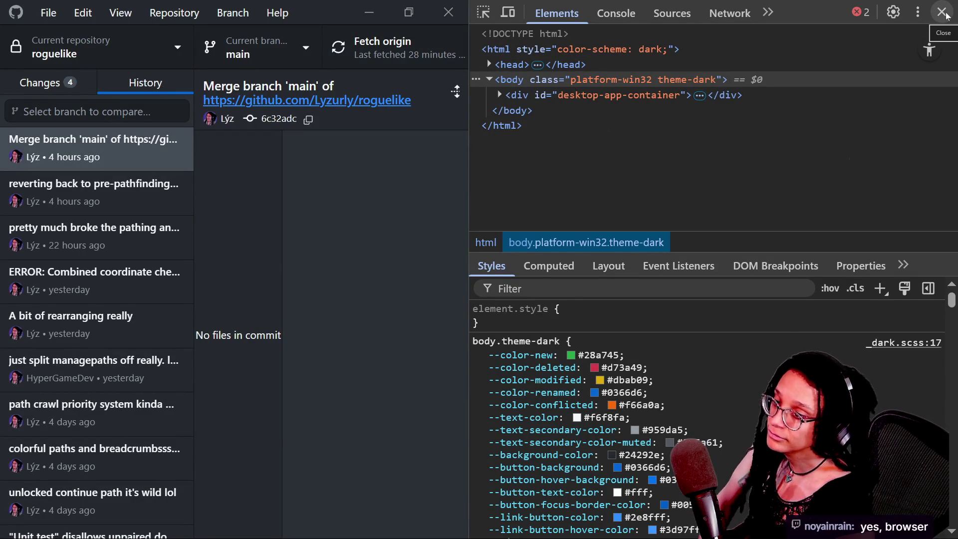
pyautogui.click(947, 15)
pyautogui.hotkey('alt', 'Tab')
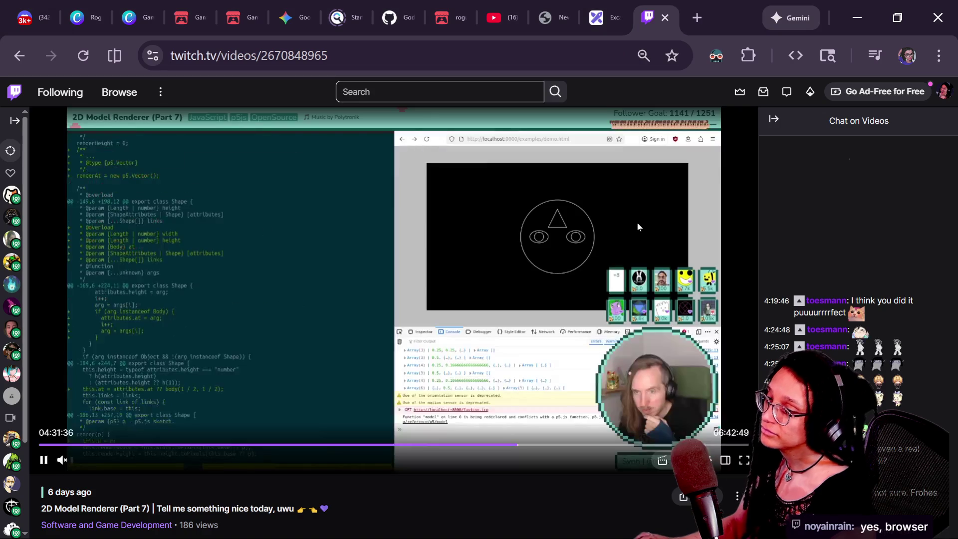
# Step: Pause the Twitch broadcast and cycle through Godot and GitHub Desktop back to the browser
pyautogui.moveTo(35, 469)
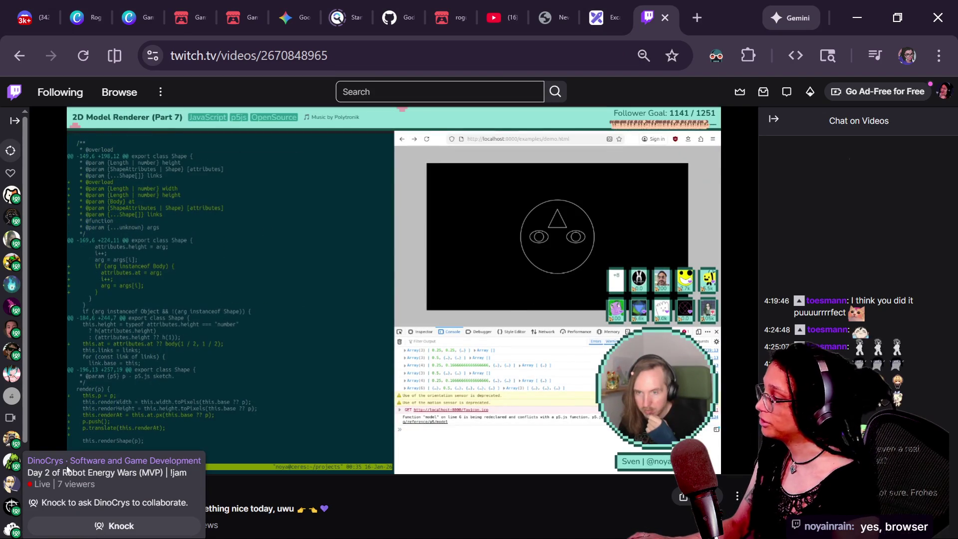
pyautogui.click(44, 466)
pyautogui.hotkey('alt', 'Tab')
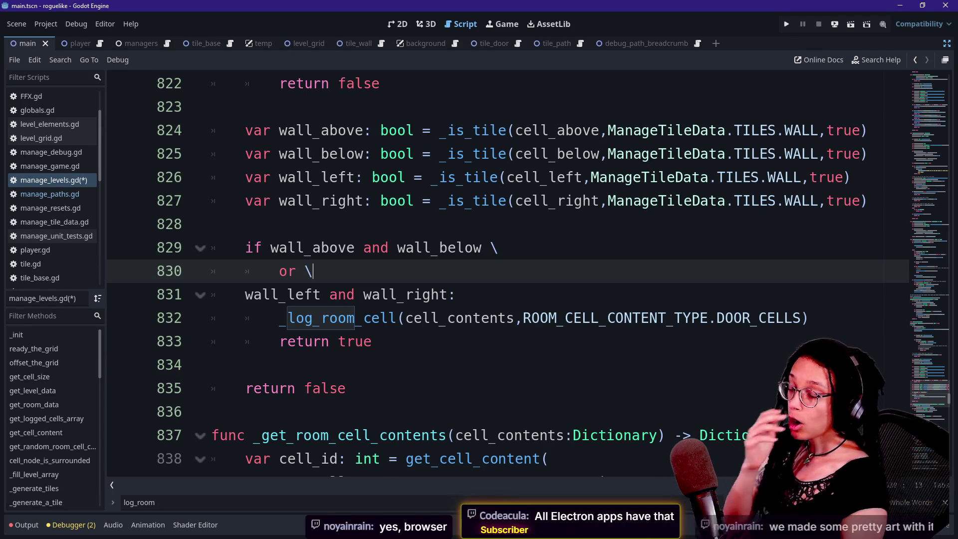
pyautogui.moveTo(636, 318)
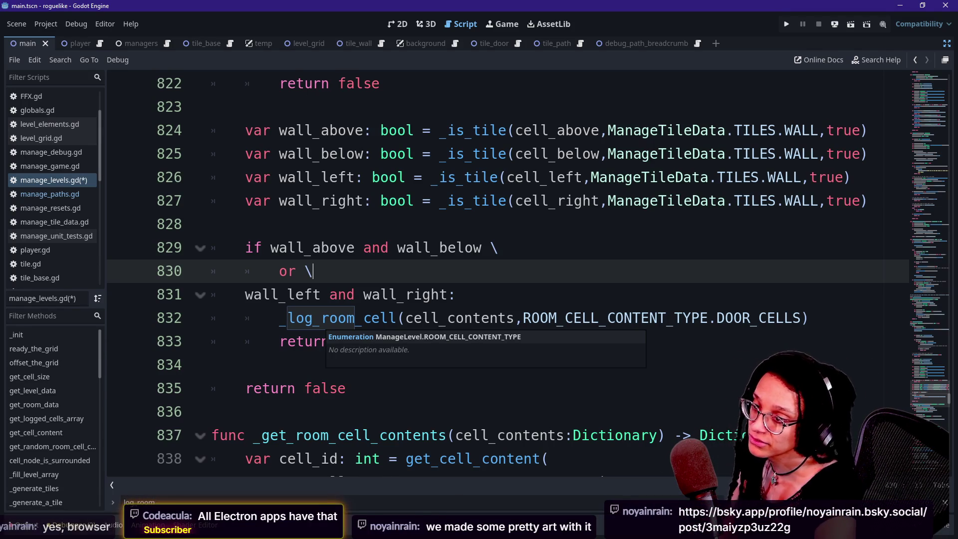
pyautogui.hotkey('alt', 'Tab')
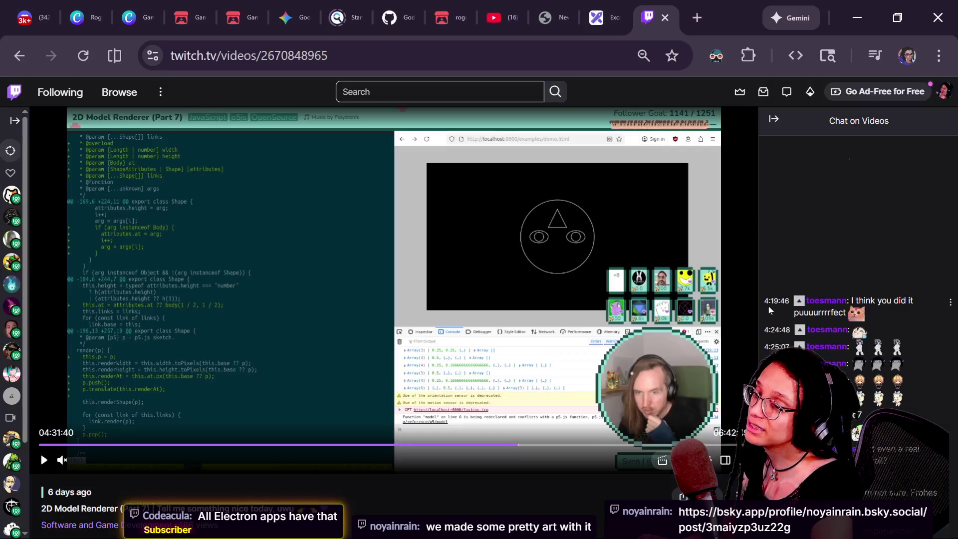
pyautogui.hotkey('alt', 'Tab')
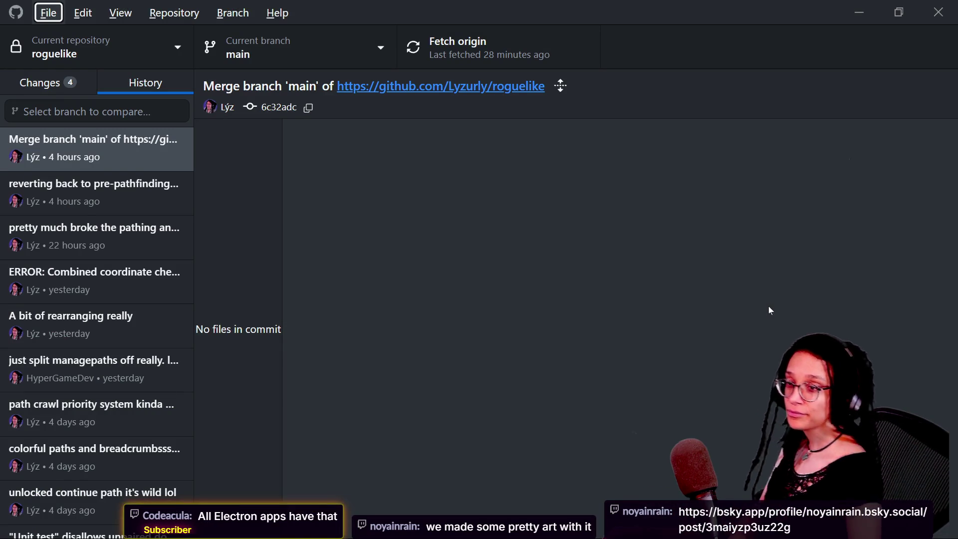
pyautogui.hotkey('alt', 'Tab')
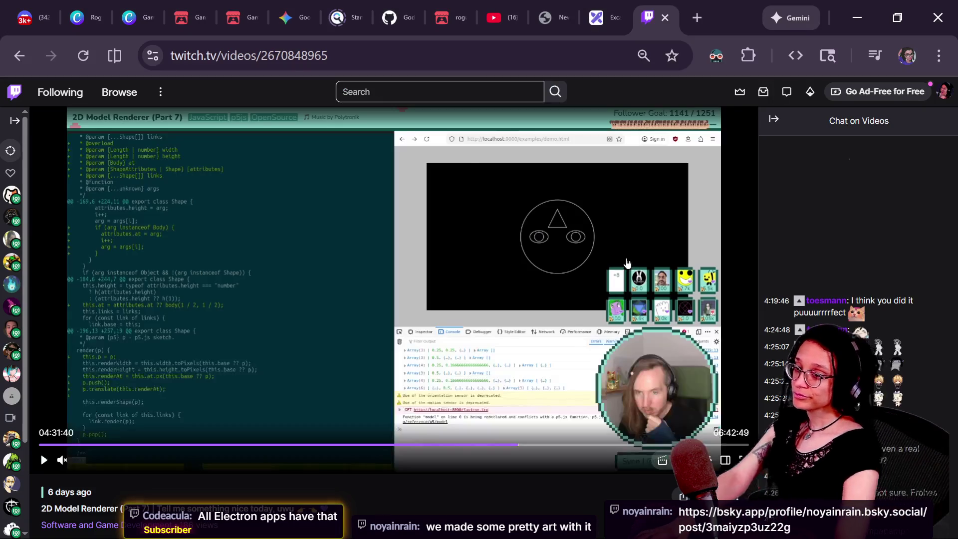
# Step: Replace the Twitch address with the pasted bsky.app post link and load it
pyautogui.hotkey('ctrl', 'l')
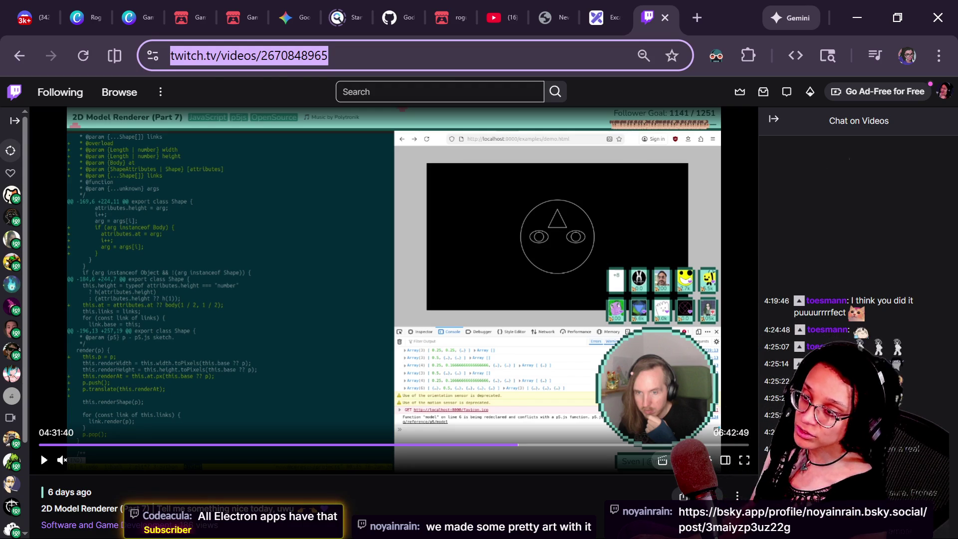
pyautogui.hotkey('alt', 'Tab')
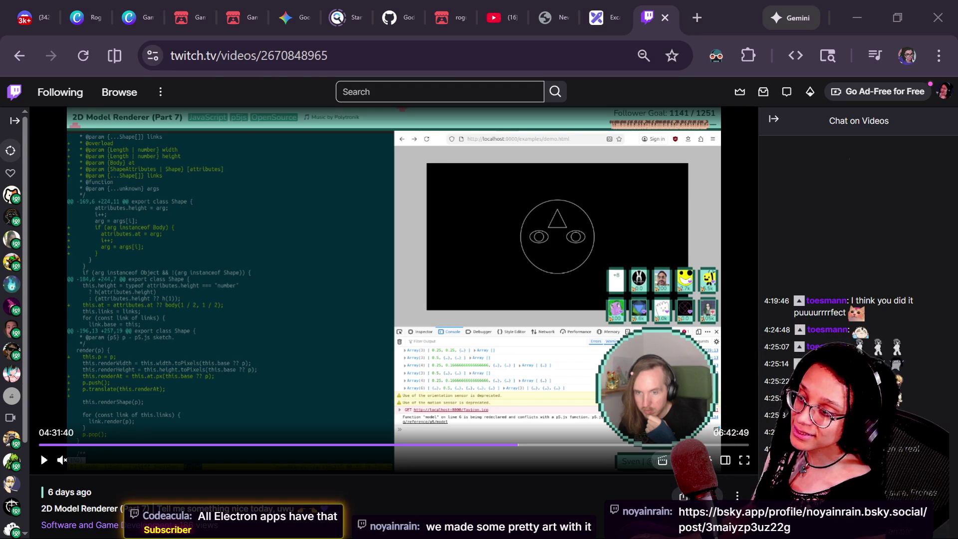
pyautogui.click(600, 43)
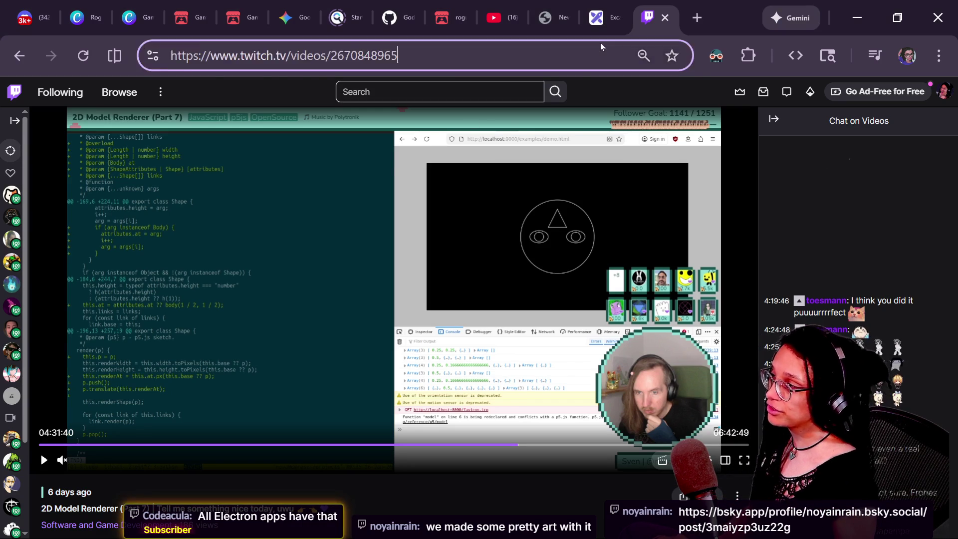
pyautogui.hotkey('ctrl', 'v')
pyautogui.hotkey('ctrl', 'a')
pyautogui.hotkey('ctrl', 'v')
pyautogui.press('Return')
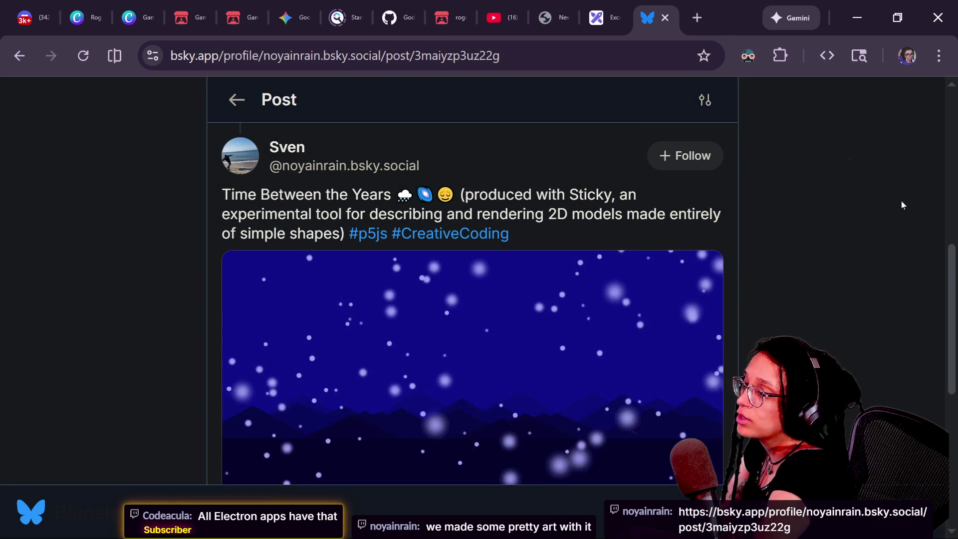
# Step: Zoom the Bluesky page to 80% and play the post's snowy 'Time Between the Years' animation
pyautogui.scroll(-1, 938, 226)
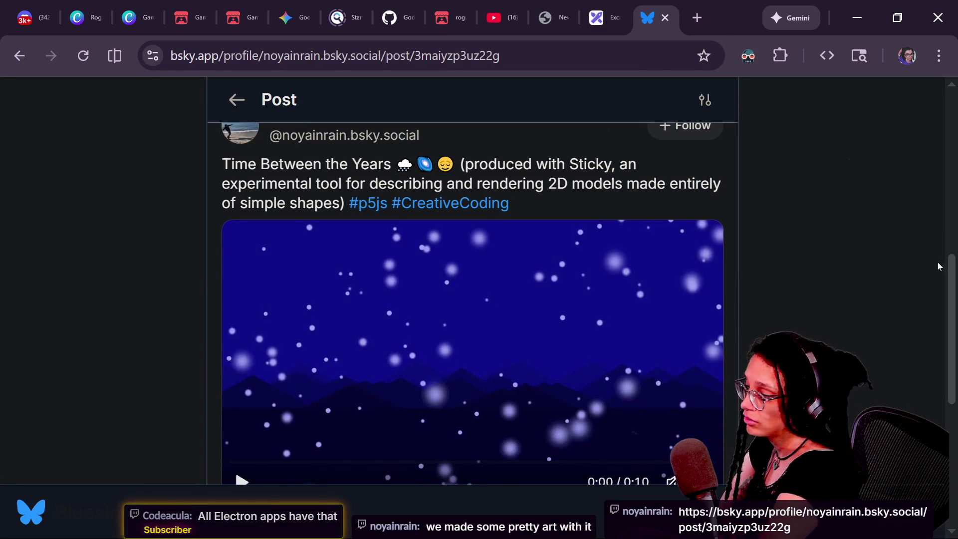
pyautogui.hotkey('ctrl', '-')
pyautogui.hotkey('ctrl', '-')
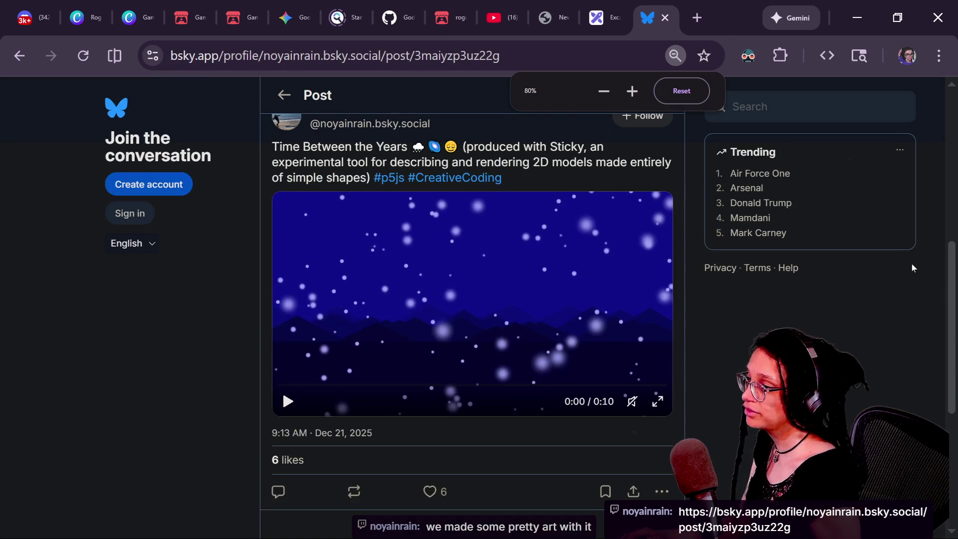
pyautogui.scroll(1, 912, 268)
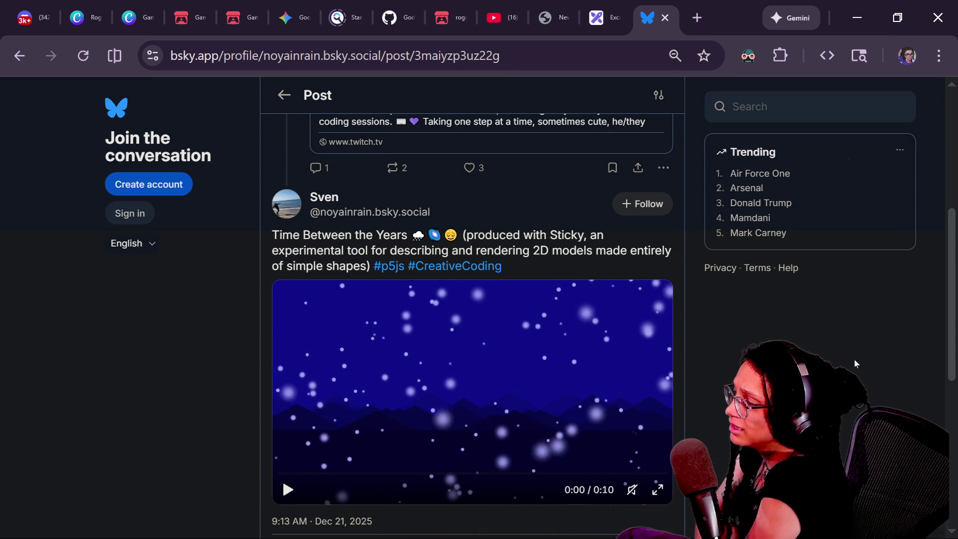
pyautogui.moveTo(947, 324); pyautogui.dragTo(920, 355)
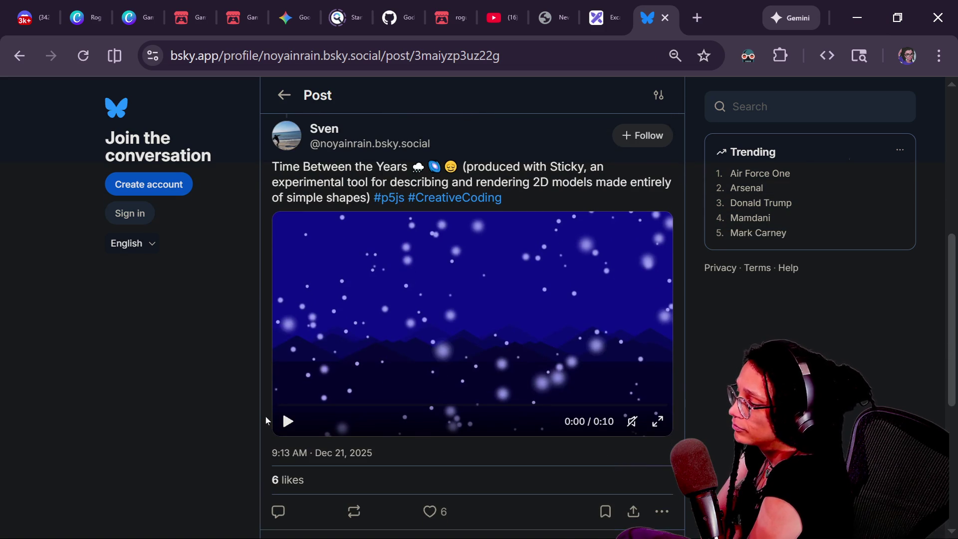
pyautogui.click(277, 421)
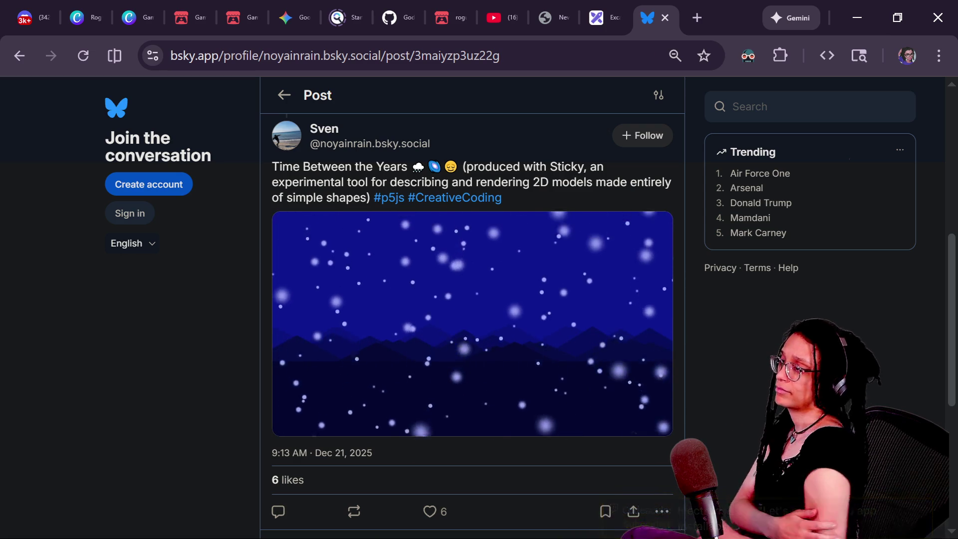
pyautogui.moveTo(658, 421)
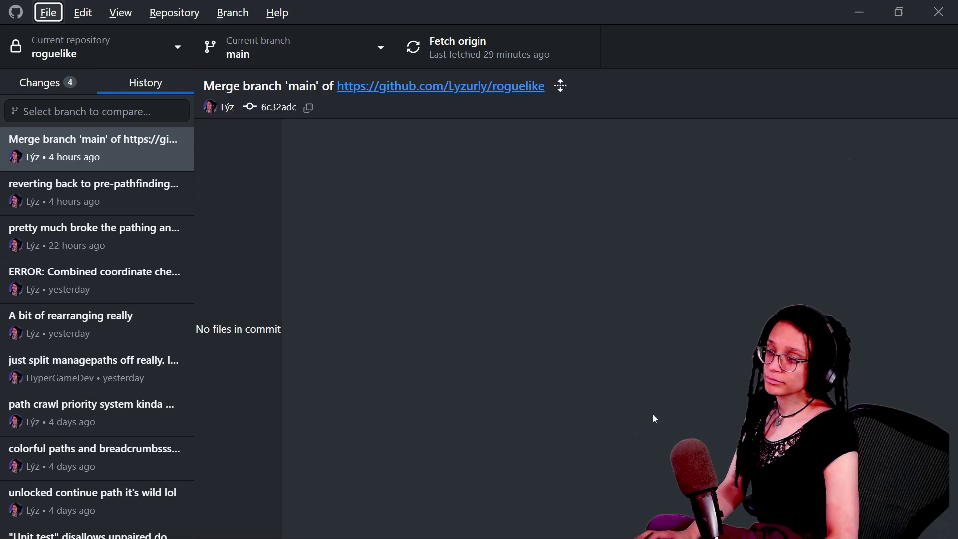
# Step: Back in Godot, place the cursor at the end of line 829 in the door check
pyautogui.hotkey('alt', 'Tab')
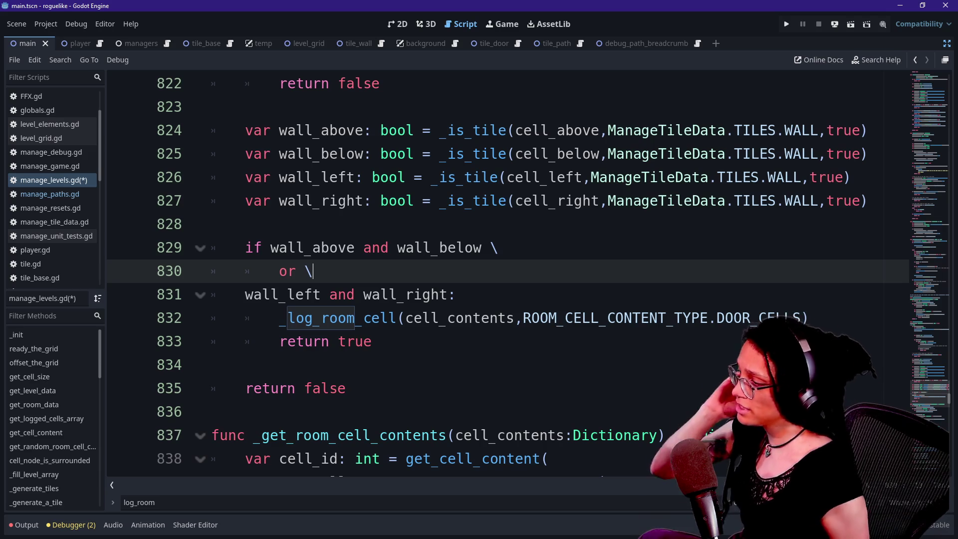
pyautogui.press('Down')
pyautogui.press('Down')
pyautogui.press('Up')
pyautogui.press('Up')
pyautogui.press('Up')
pyautogui.press('Up')
pyautogui.click(499, 247)
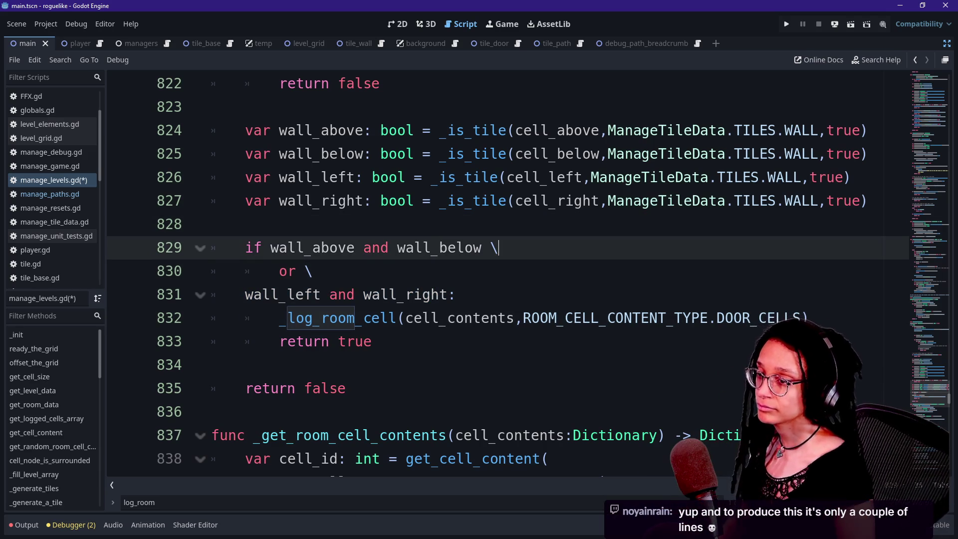
# Step: Pause the Bluesky animation at 0:09, then return to Godot's script editor
pyautogui.hotkey('alt', 'Tab')
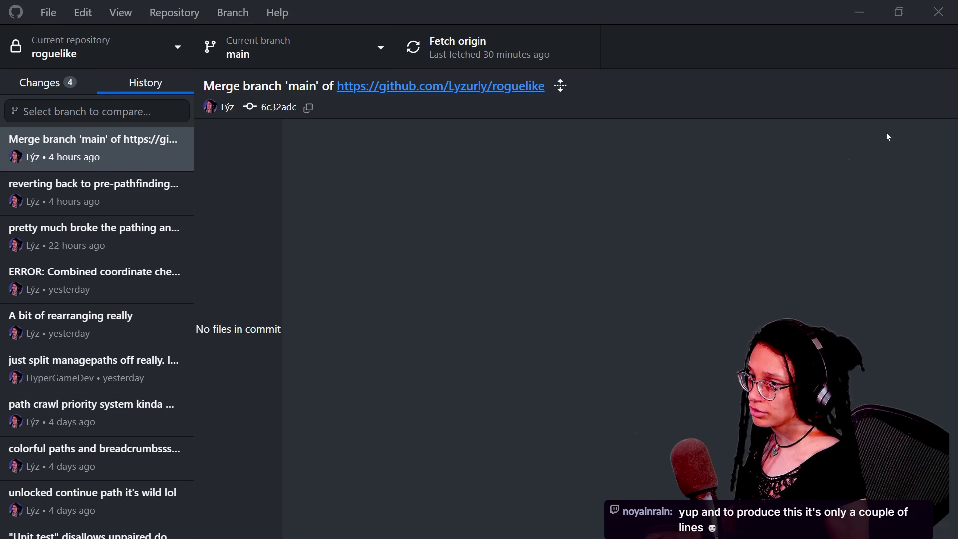
pyautogui.hotkey('alt', 'Tab')
pyautogui.hotkey('alt', 'Tab')
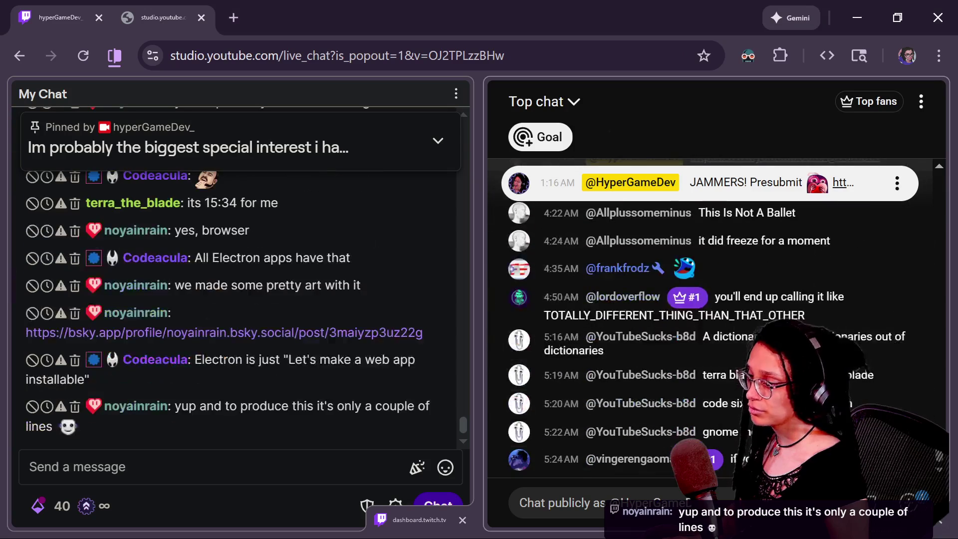
pyautogui.hotkey('alt', 'Tab')
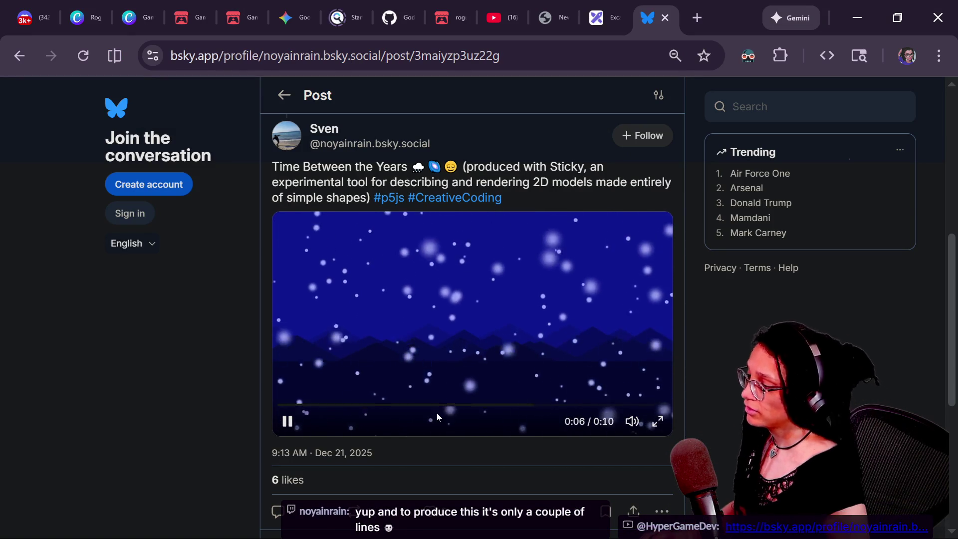
pyautogui.click(287, 422)
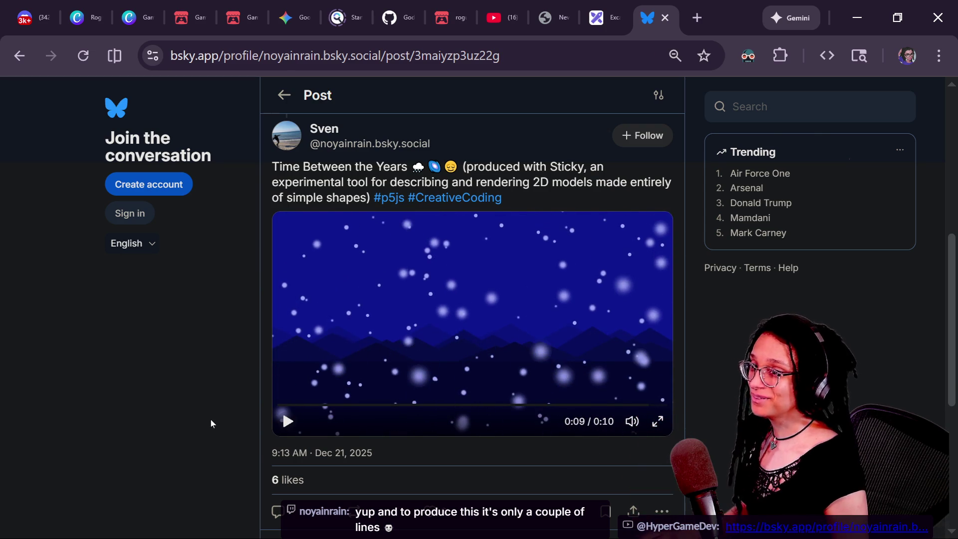
pyautogui.hotkey('alt', 'Tab')
pyautogui.press('Up')
pyautogui.press('Up')
pyautogui.press('Up')
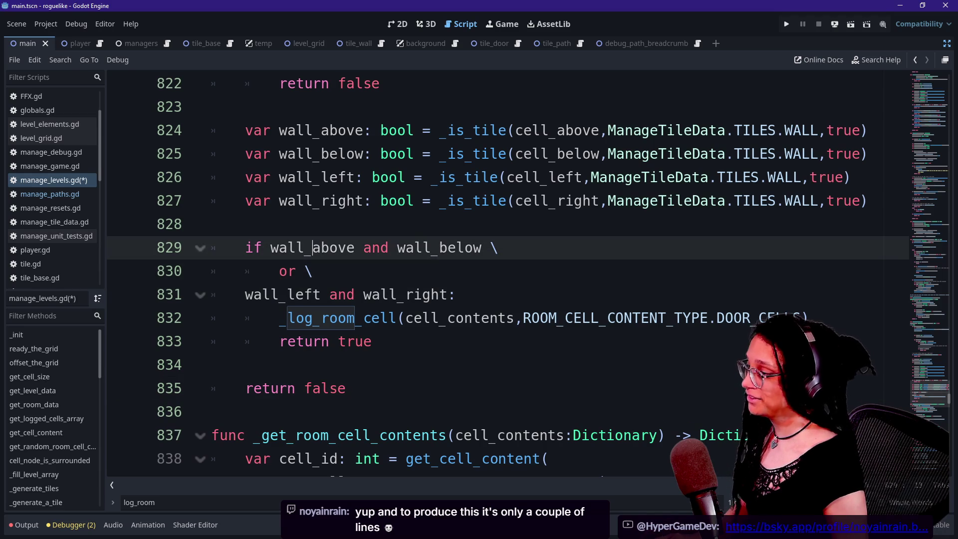
# Step: Review wall-condition lines 826–831 in manage_levels.gd, briefly viewing manage_paths.gd
pyautogui.press('Down')
pyautogui.press('Down')
pyautogui.press('Down')
pyautogui.click(212, 271)
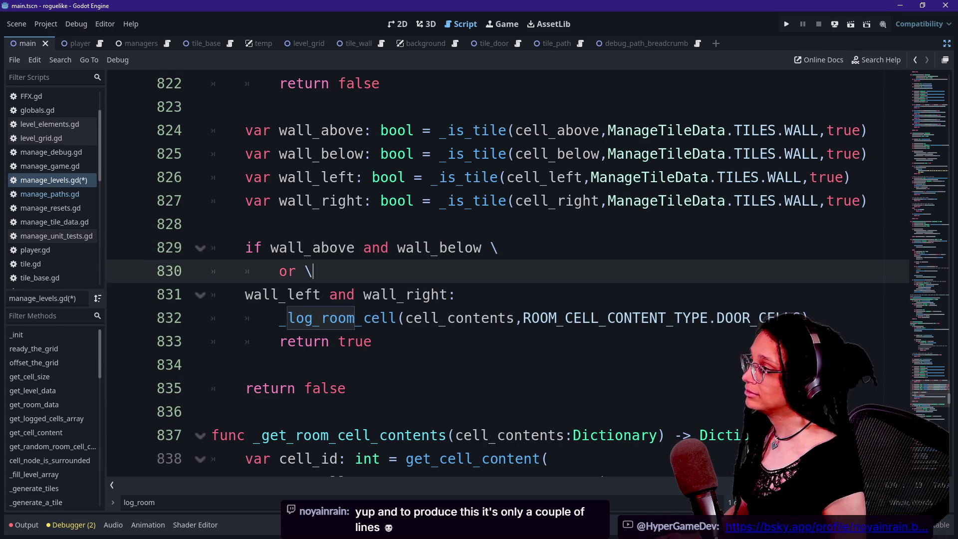
pyautogui.click(212, 294)
pyautogui.click(211, 177)
pyautogui.click(212, 248)
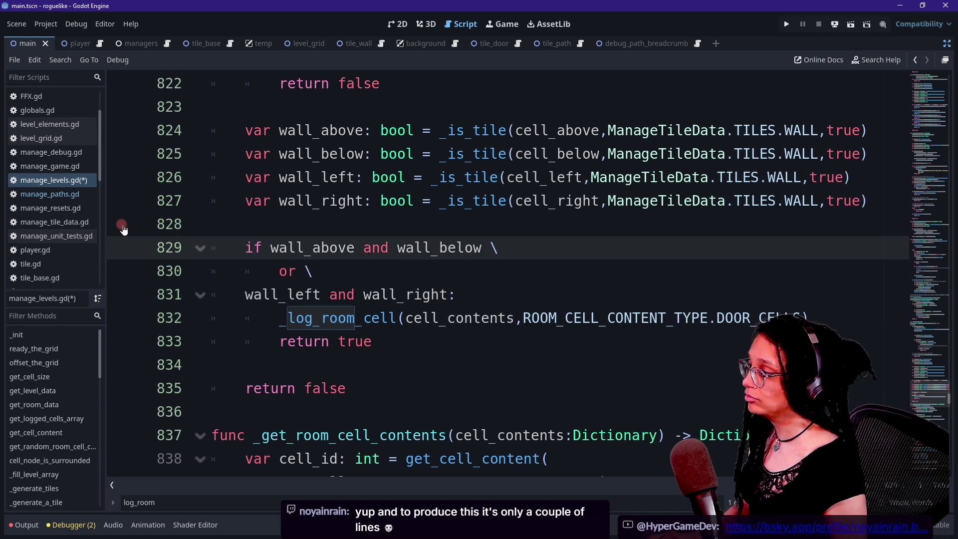
pyautogui.click(50, 195)
pyautogui.click(48, 183)
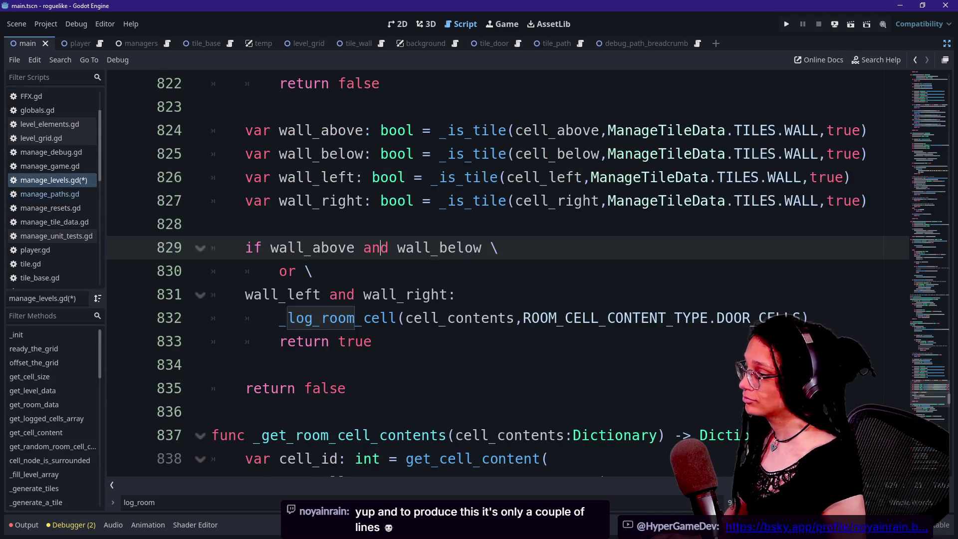
# Step: Scroll up to _wall_can_have_door and save the scene and scripts with Ctrl+S
pyautogui.scroll(6, 949, 394)
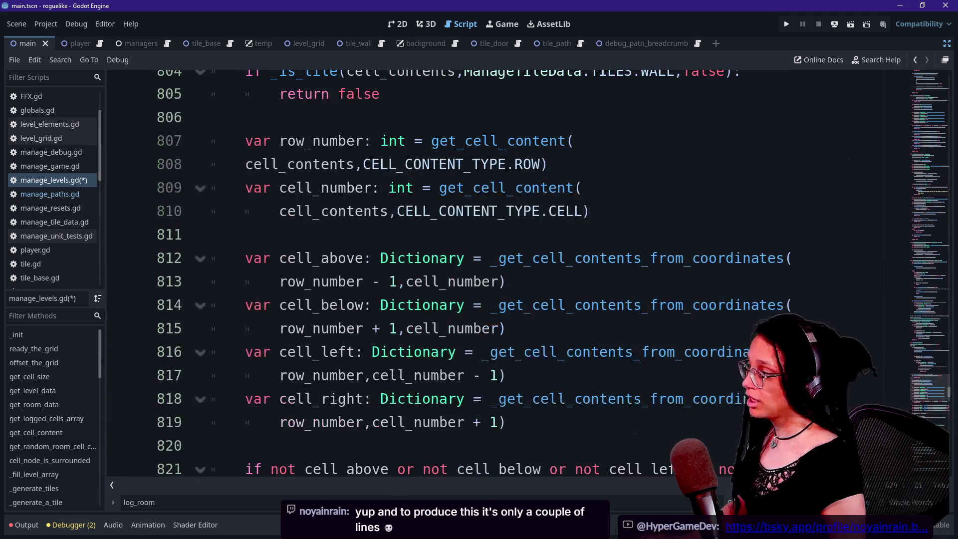
pyautogui.scroll(8, 948, 394)
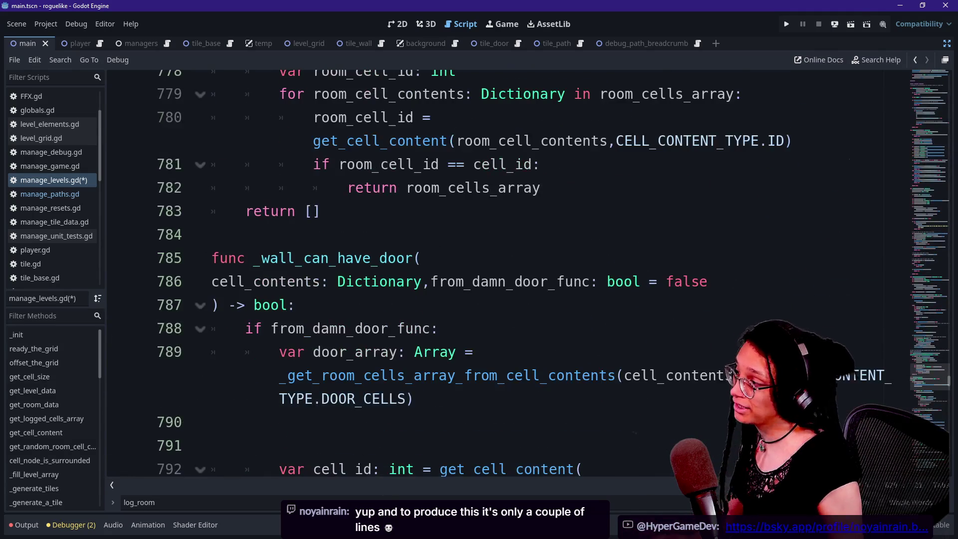
pyautogui.hotkey('ctrl', 's')
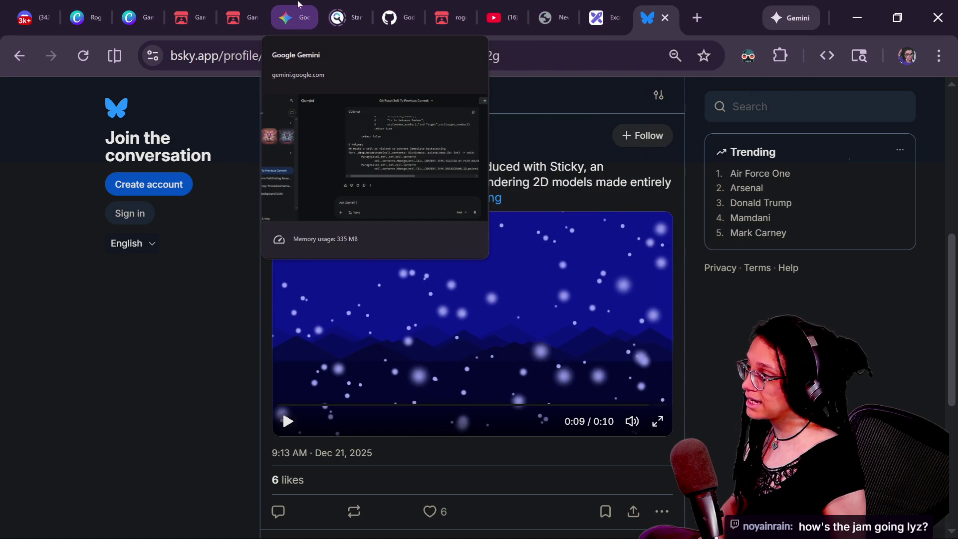
# Step: Reload the itch.io roguelike-wip game, run it full screen, and press R for a new level
pyautogui.click(449, 17)
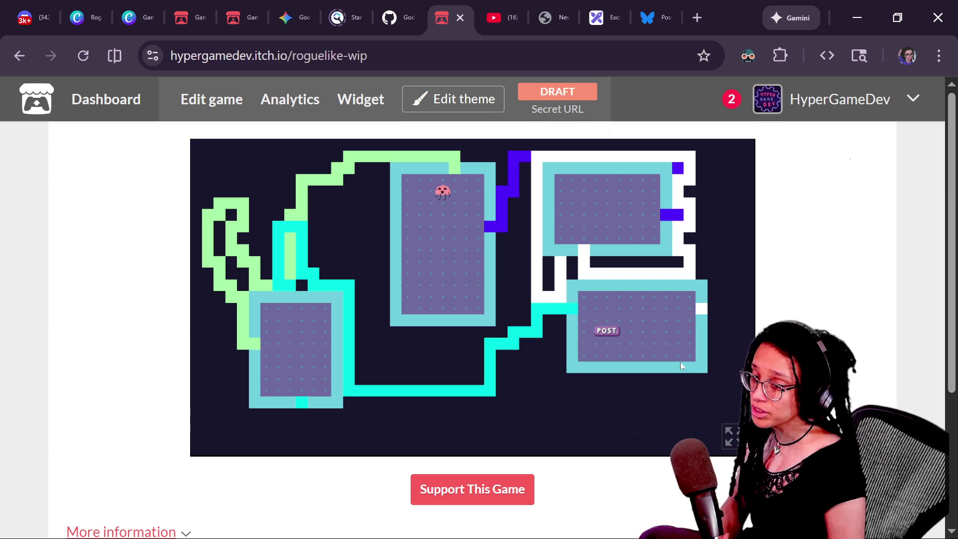
pyautogui.press('F5')
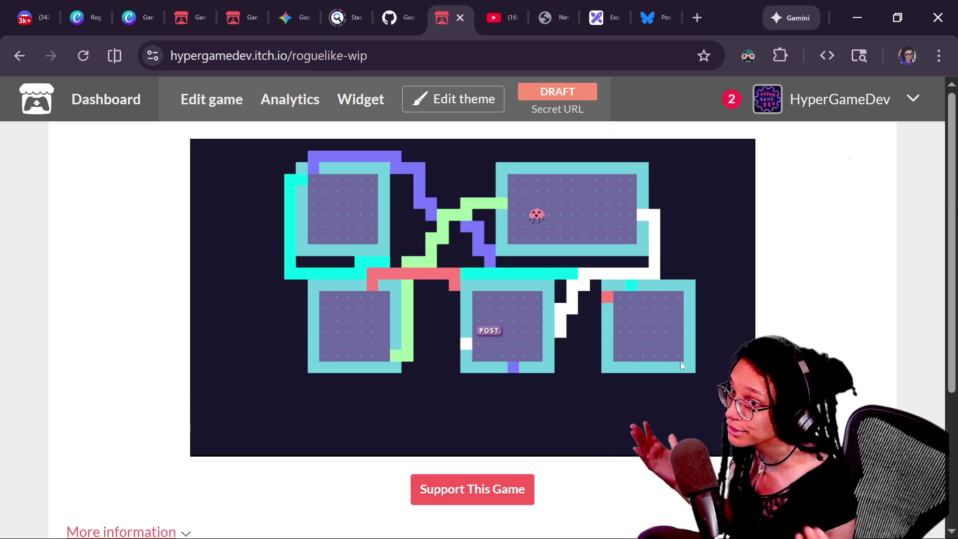
pyautogui.click(728, 436)
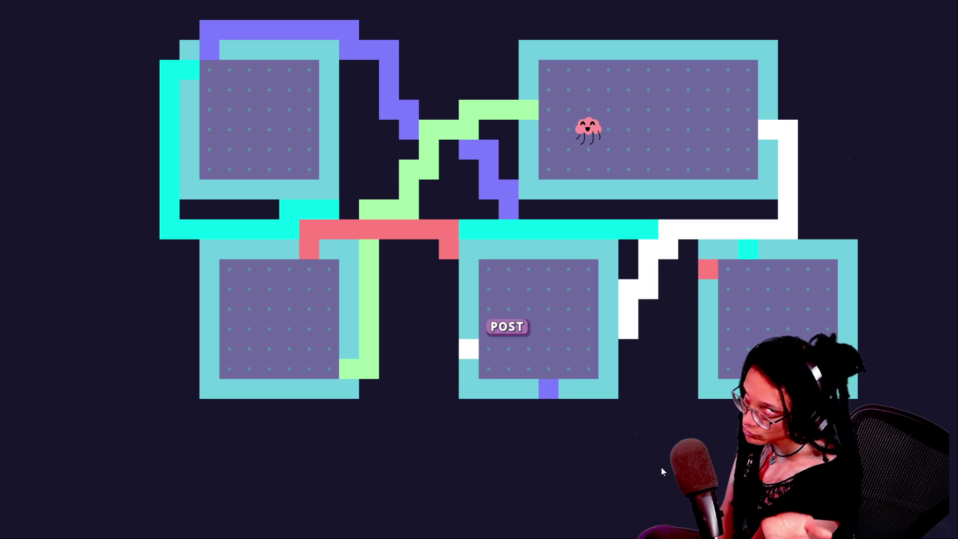
pyautogui.press('r')
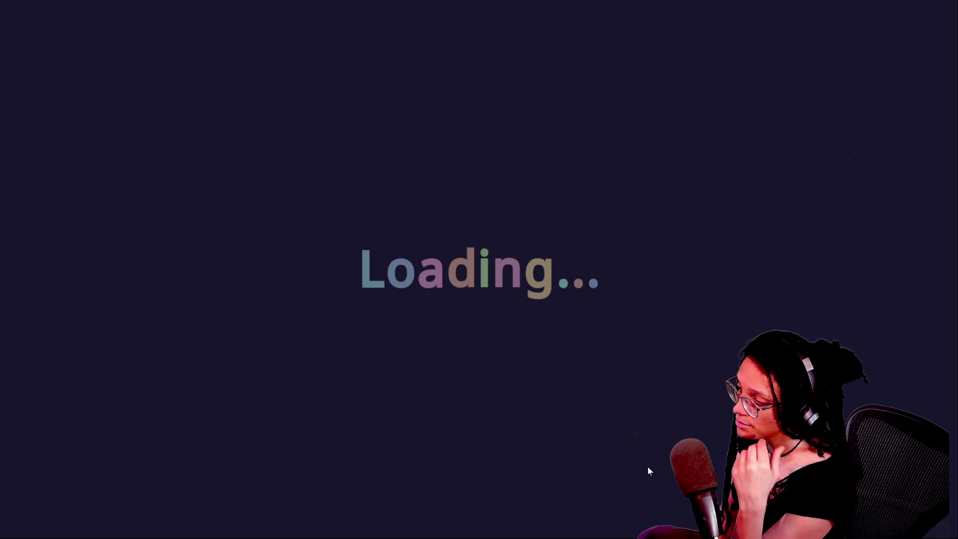
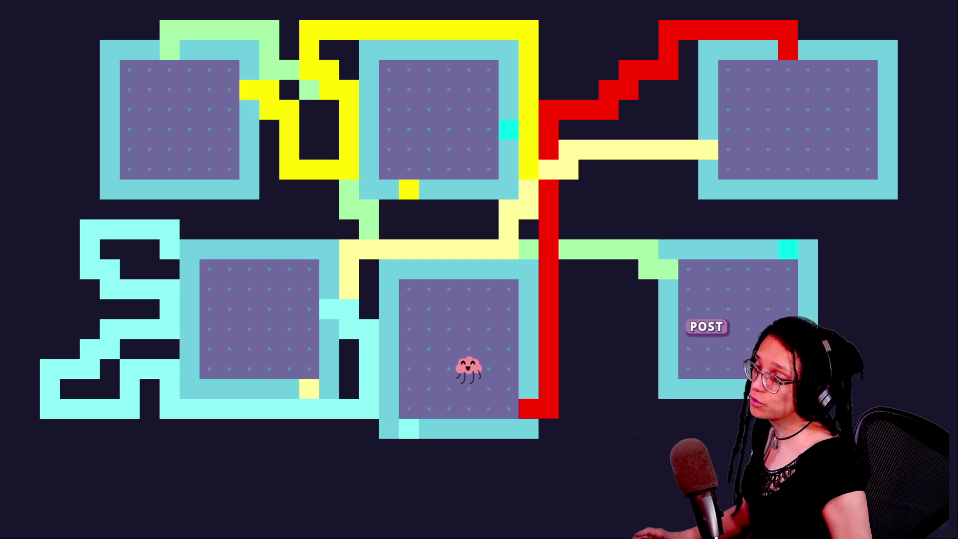
# Step: Leave the running game and check lines 787–789 of manage_levels.gd
pyautogui.press('F8')
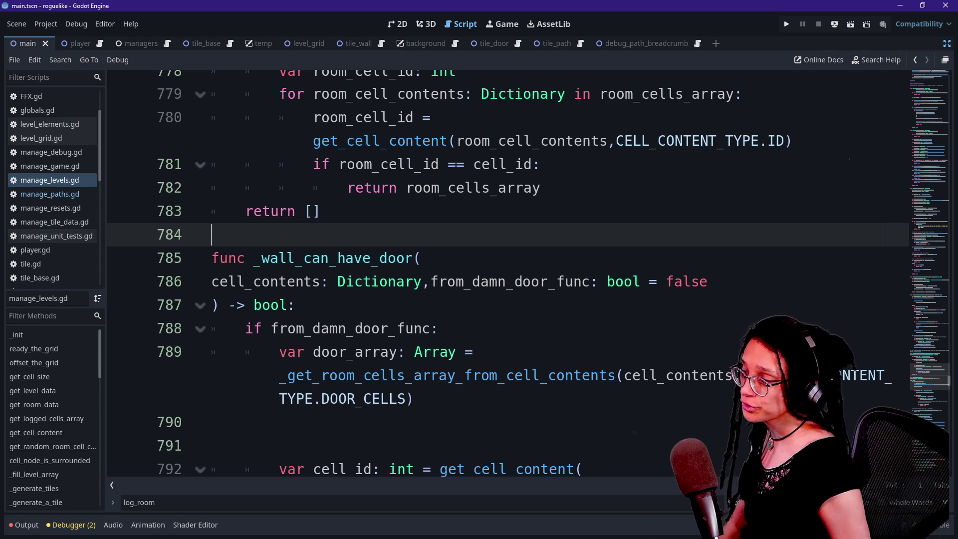
pyautogui.click(296, 305)
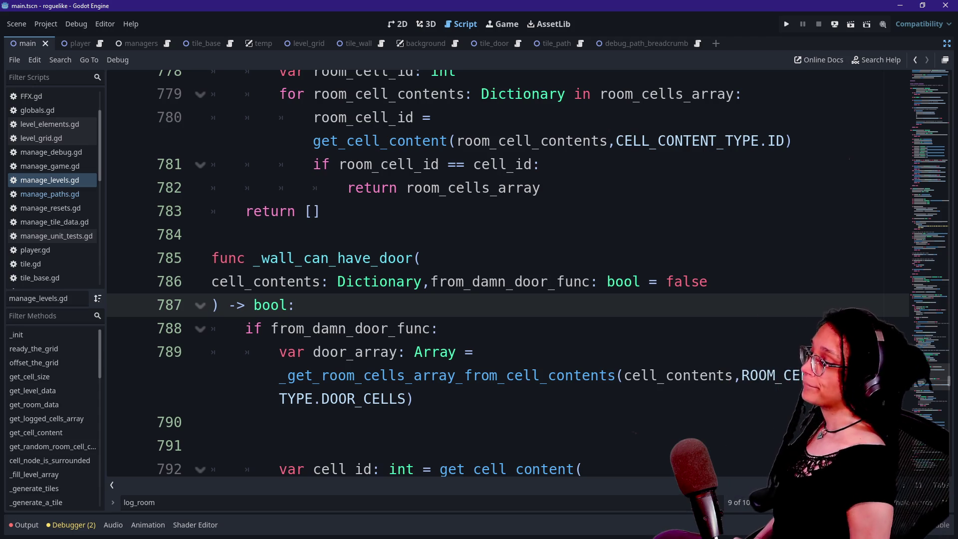
pyautogui.press('Down')
pyautogui.press('Down')
pyautogui.press('Down')
pyautogui.click(298, 351)
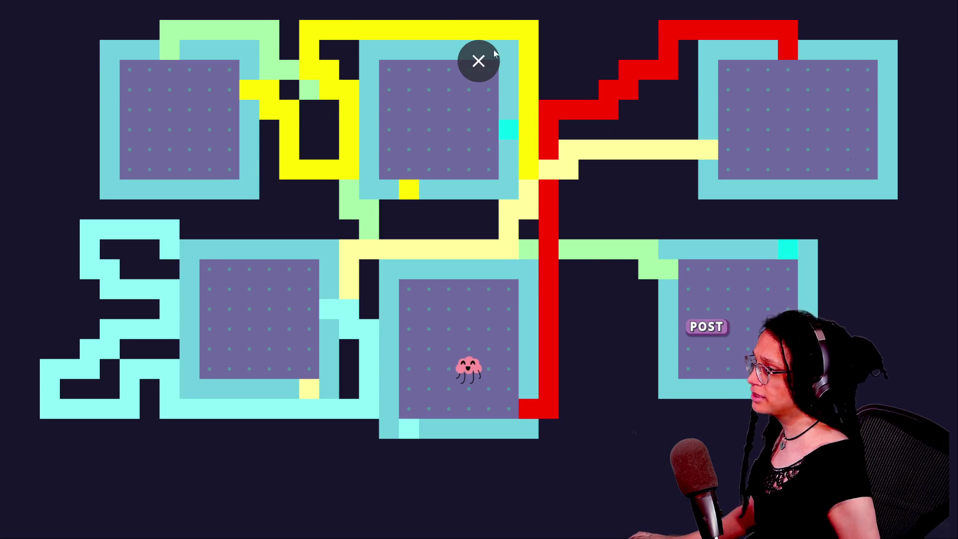
# Step: Exit fullscreen and bring the Excalidraw _room_data sketches into view
pyautogui.press('Escape')
pyautogui.click(597, 18)
pyautogui.moveTo(257, 417); pyautogui.dragTo(269, 536)
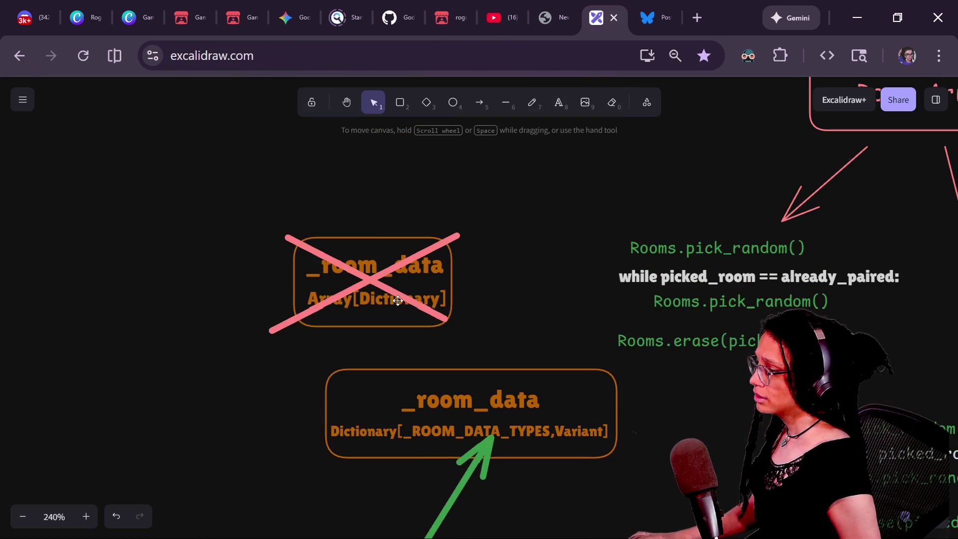
# Step: Delete the two pink X strike lines over the Array[Dictionary] _room_data box
pyautogui.click(365, 275)
pyautogui.click(376, 287)
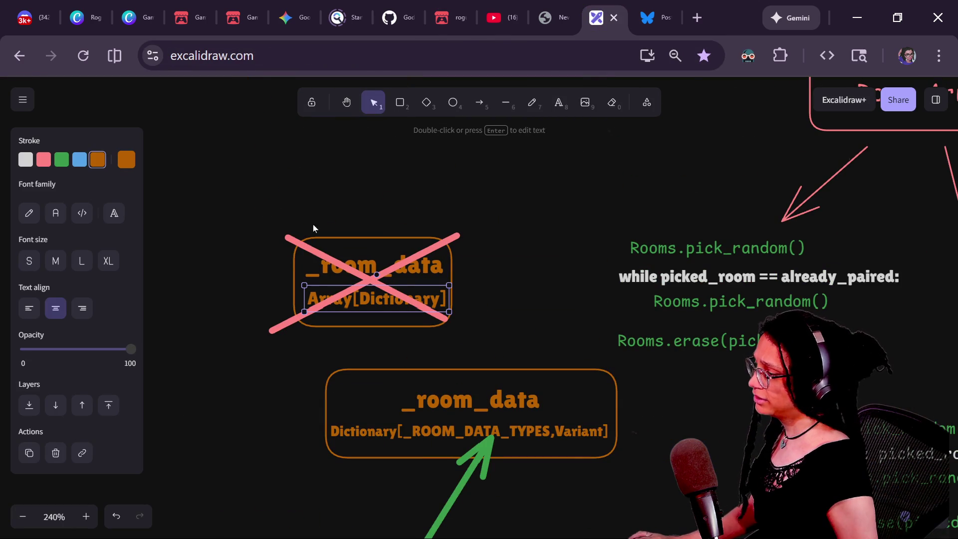
pyautogui.click(297, 245)
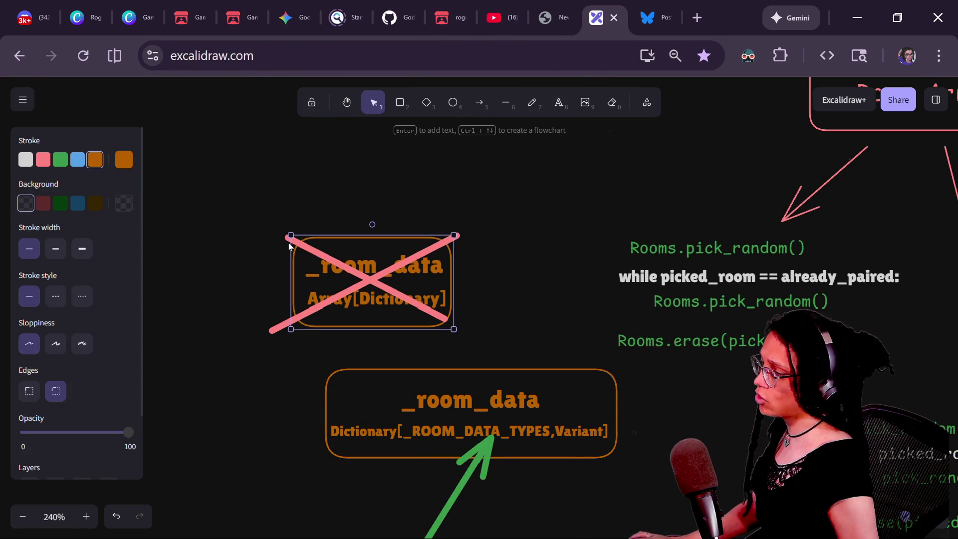
pyautogui.click(290, 246)
pyautogui.click(287, 240)
pyautogui.press('Delete')
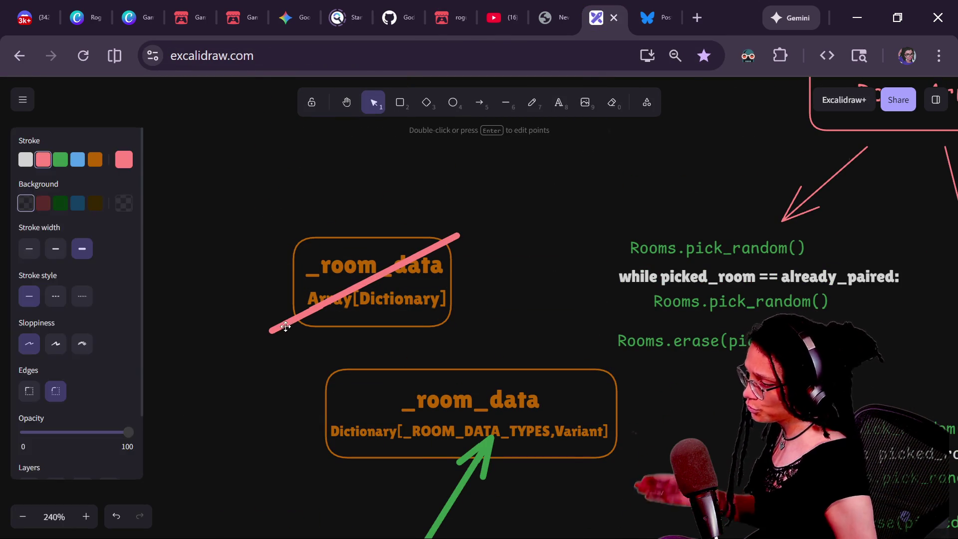
pyautogui.click(286, 327)
pyautogui.press('Delete')
# Step: Undo the deletions so both pink strike lines are restored
pyautogui.scroll(1, 276, 342)
pyautogui.scroll(5, 279, 343)
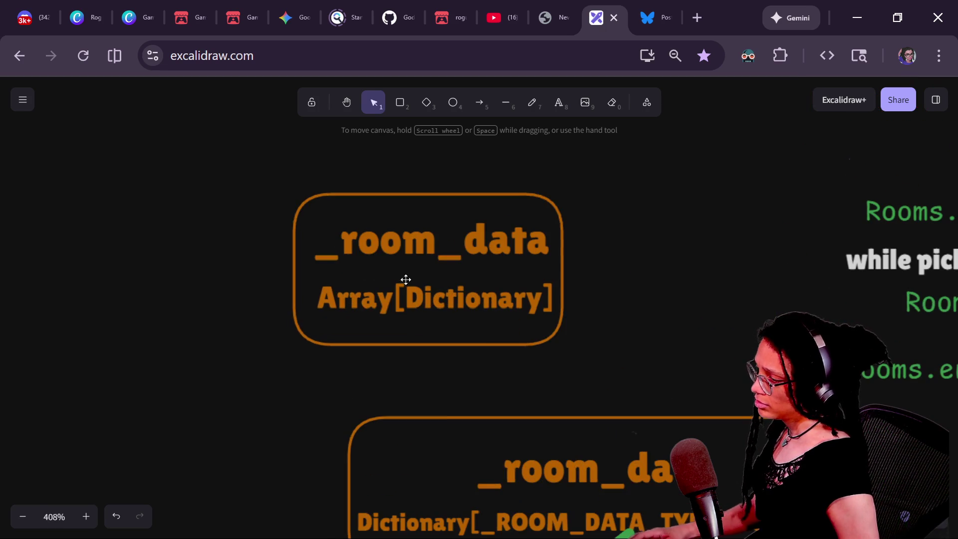
pyautogui.moveTo(442, 292)
pyautogui.mouseDown()
pyautogui.moveTo(406, 302)
pyautogui.moveTo(443, 290)
pyautogui.mouseUp()
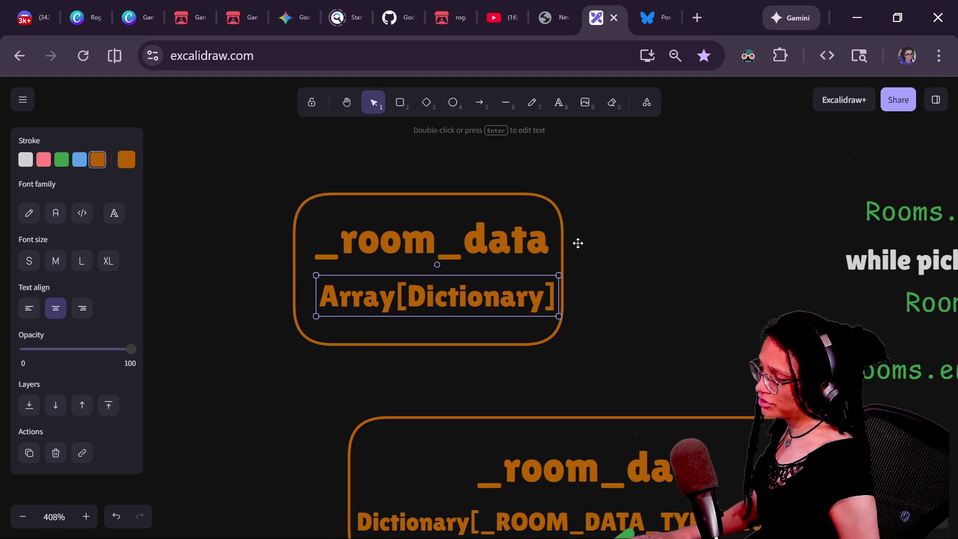
pyautogui.click(616, 237)
pyautogui.hotkey('ctrl', 'z')
pyautogui.hotkey('ctrl', 'z')
pyautogui.hotkey('ctrl', 'z')
pyautogui.hotkey('ctrl', 'z')
pyautogui.click(654, 272)
# Step: Nudge the lower _room_data title and the Dictionary type line slightly
pyautogui.scroll(-5, 599, 299)
pyautogui.moveTo(523, 244)
pyautogui.mouseDown()
pyautogui.moveTo(509, 233)
pyautogui.moveTo(518, 239)
pyautogui.mouseUp()
pyautogui.moveTo(297, 317); pyautogui.dragTo(298, 315)
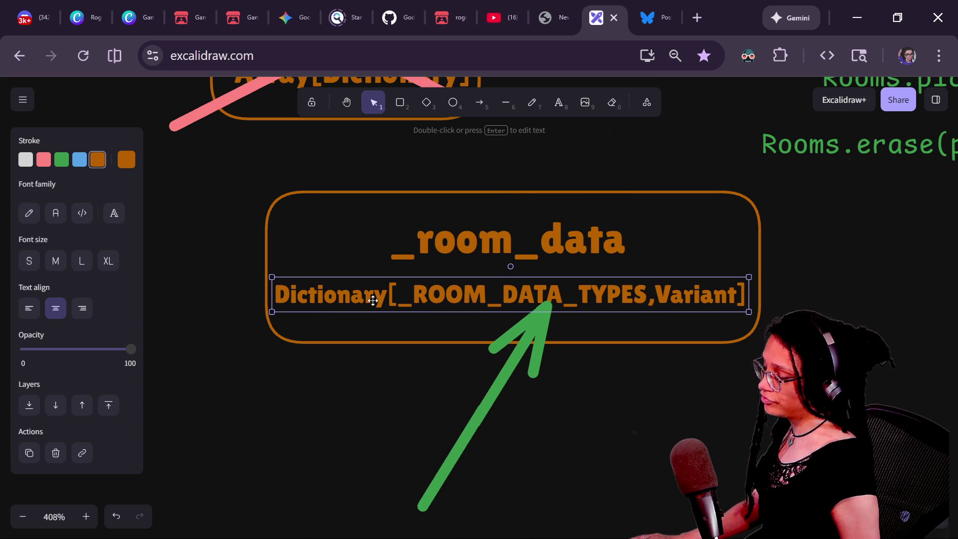
pyautogui.moveTo(741, 307); pyautogui.dragTo(743, 306)
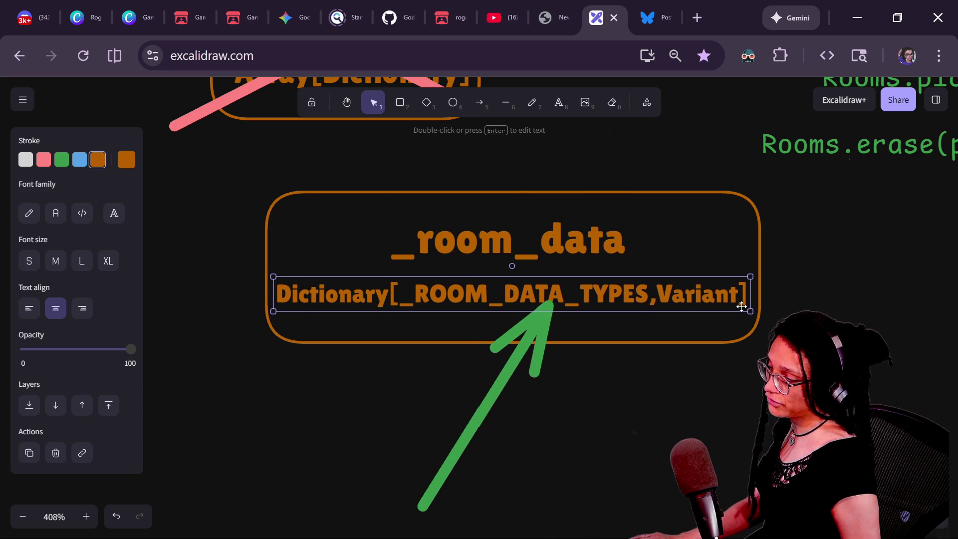
# Step: Try moving the Array[Dictionary] text, then undo it and clear the selection
pyautogui.scroll(-3, 624, 364)
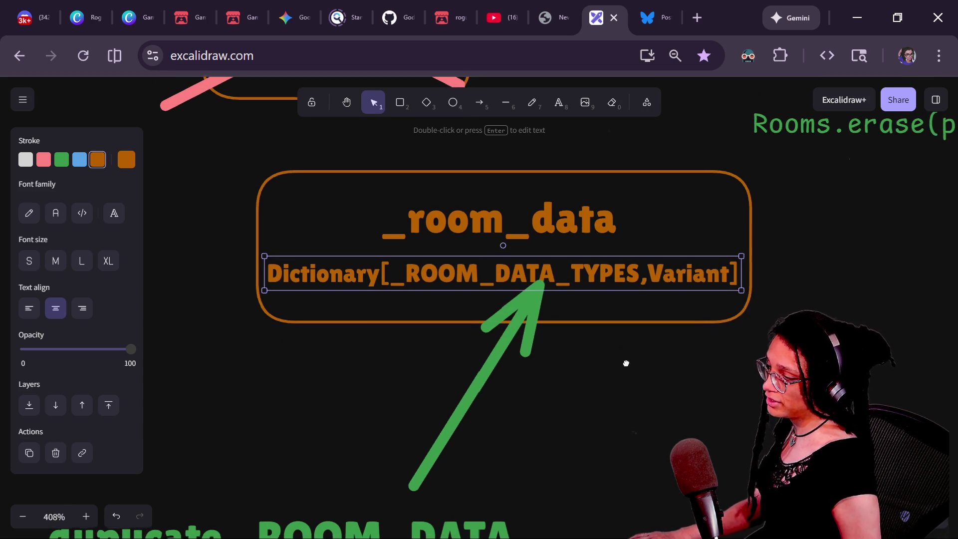
pyautogui.keyDown('ctrl'); pyautogui.scroll(-1, 659, 343); pyautogui.keyUp('ctrl')
pyautogui.scroll(-3, 661, 346)
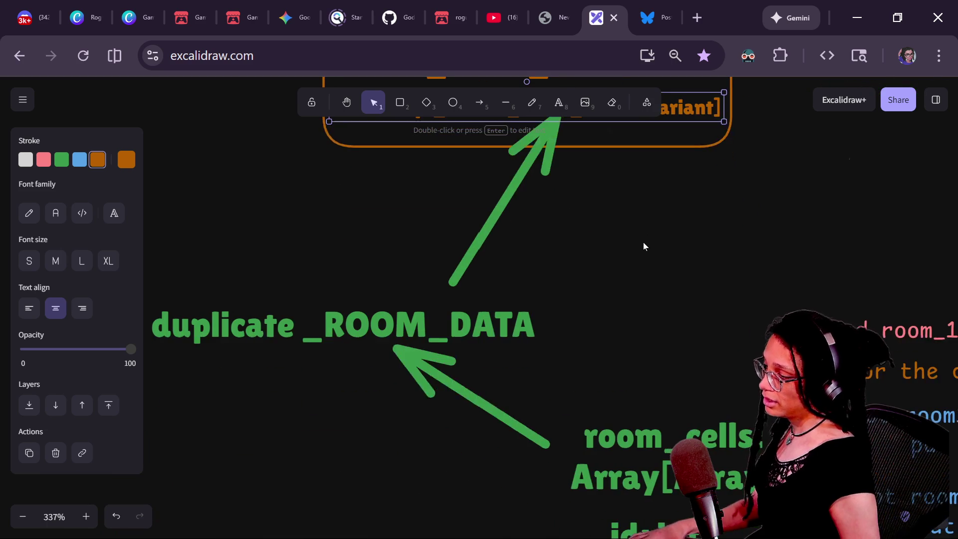
pyautogui.keyDown('ctrl'); pyautogui.scroll(-2, 649, 255); pyautogui.keyUp('ctrl')
pyautogui.moveTo(648, 255); pyautogui.dragTo(650, 378)
pyautogui.scroll(2, 650, 377)
pyautogui.keyDown('ctrl'); pyautogui.scroll(3, 554, 179); pyautogui.keyUp('ctrl')
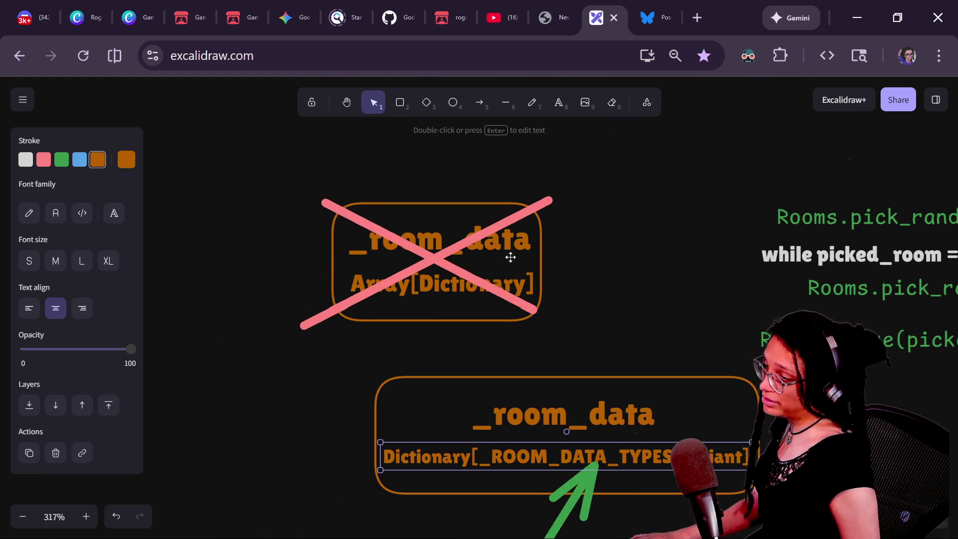
pyautogui.moveTo(511, 283)
pyautogui.mouseDown()
pyautogui.moveTo(493, 305)
pyautogui.moveTo(407, 283)
pyautogui.moveTo(487, 271)
pyautogui.moveTo(502, 284)
pyautogui.mouseUp()
pyautogui.hotkey('ctrl', 'z')
pyautogui.click(608, 275)
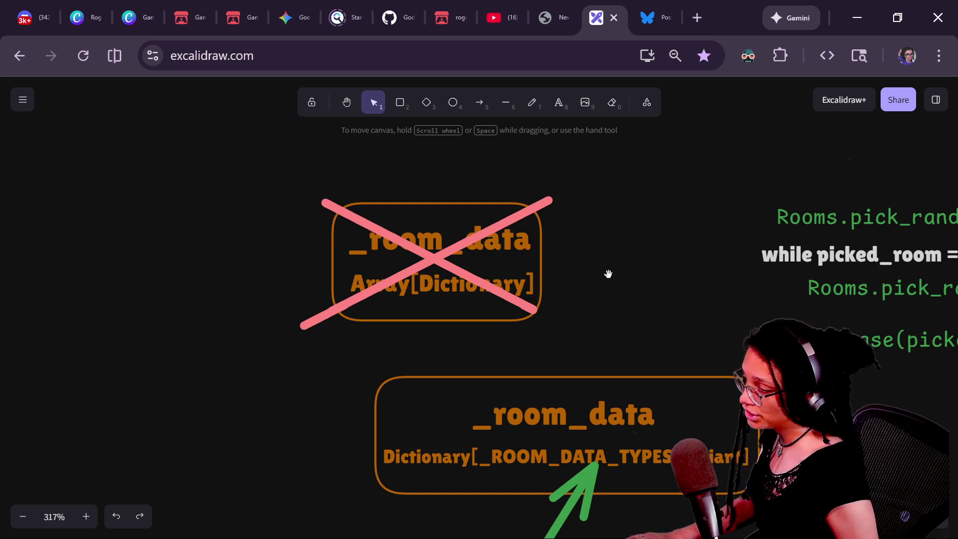
# Step: Glance at the live chat and return to the Godot script editor
pyautogui.scroll(-3, 609, 275)
pyautogui.click(517, 293)
pyautogui.hotkey('alt', 'Tab')
pyautogui.moveTo(519, 308)
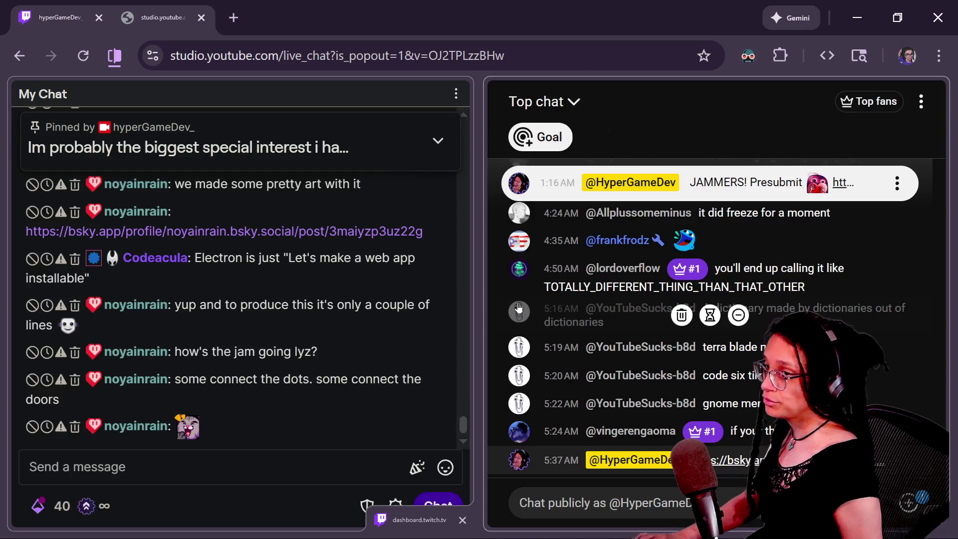
pyautogui.hotkey('alt', 'Tab')
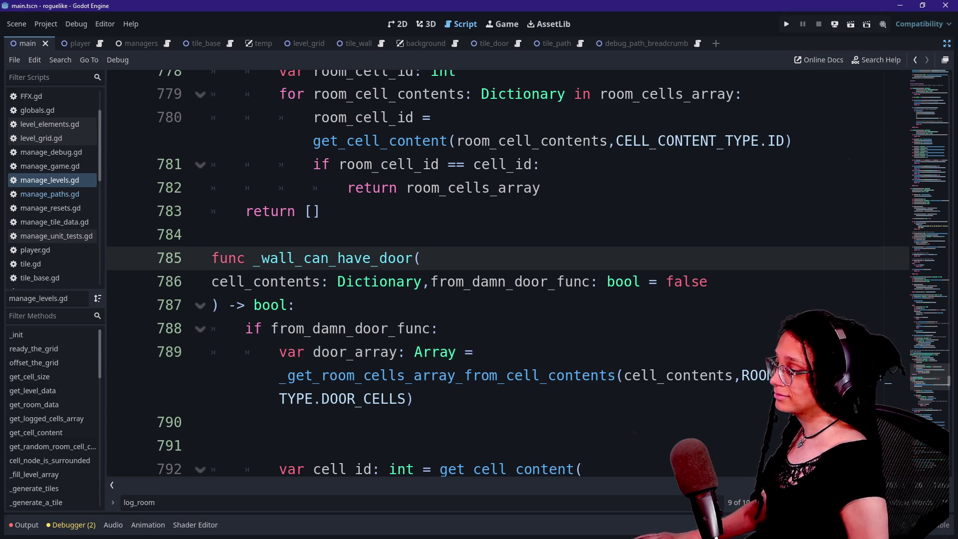
# Step: Search for 'log_room' to reach the _log_room_cell DOOR_CELLS call on line 832
pyautogui.press('Down')
pyautogui.press('Down')
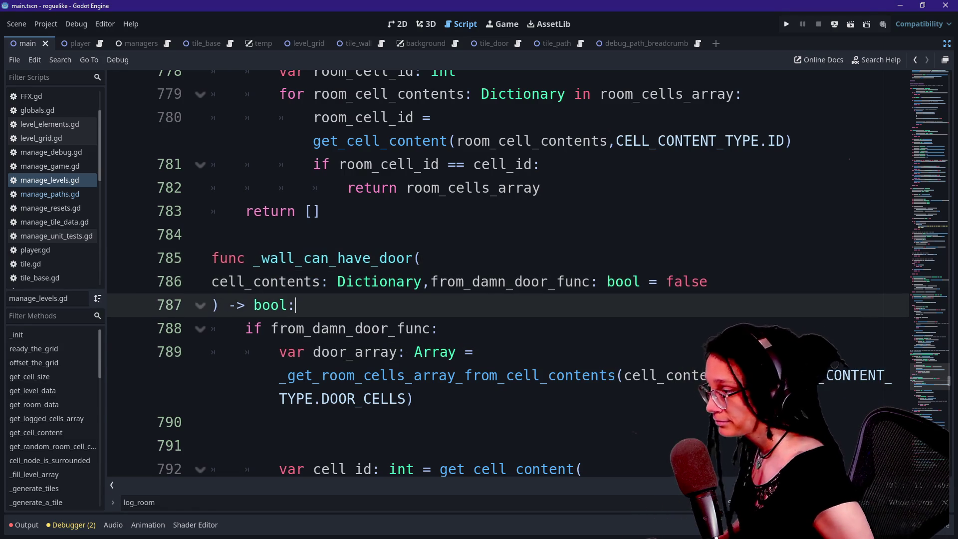
pyautogui.press('Up')
pyautogui.press('Up')
pyautogui.press('Up')
pyautogui.press('Up')
pyautogui.press('Up')
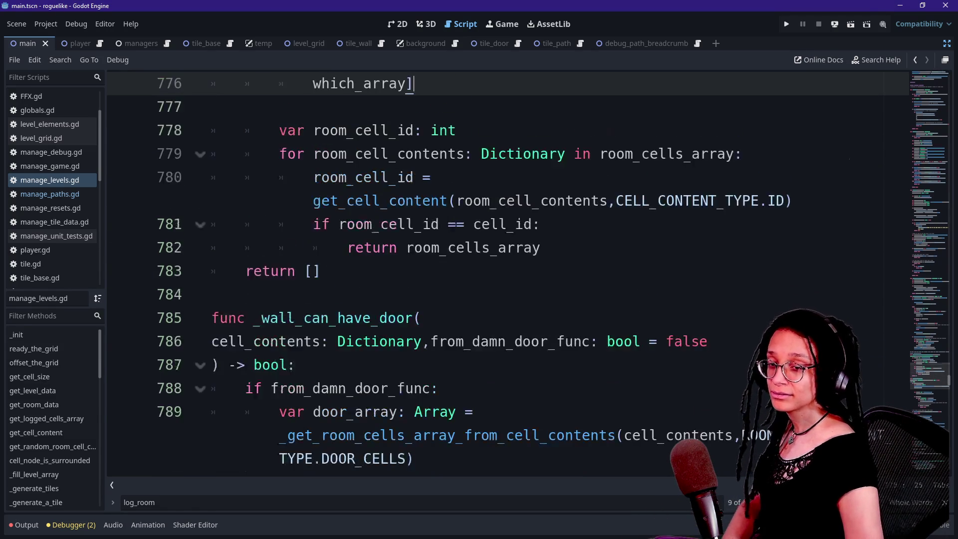
pyautogui.press('Down')
pyautogui.press('Down')
pyautogui.press('Down')
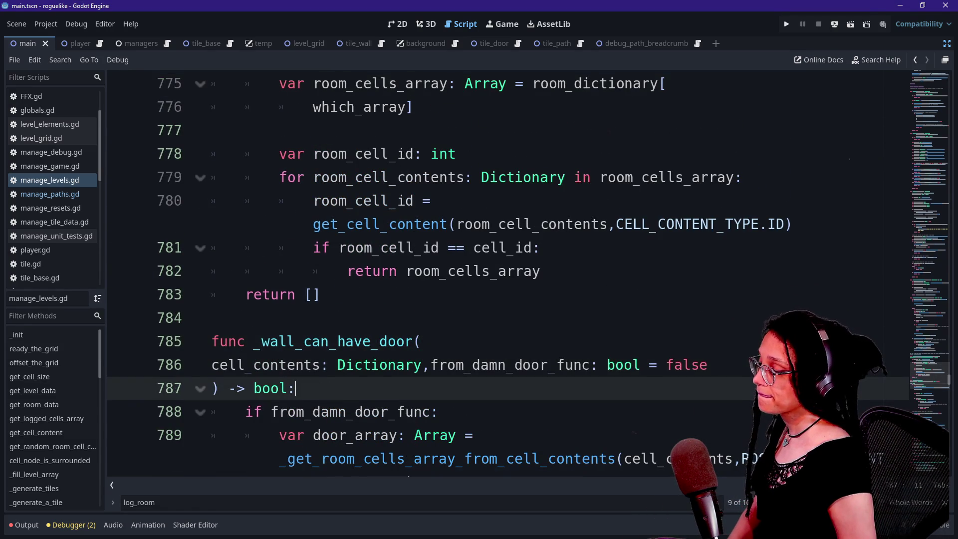
pyautogui.scroll(-2, 499, 275)
pyautogui.scroll(5, 500, 274)
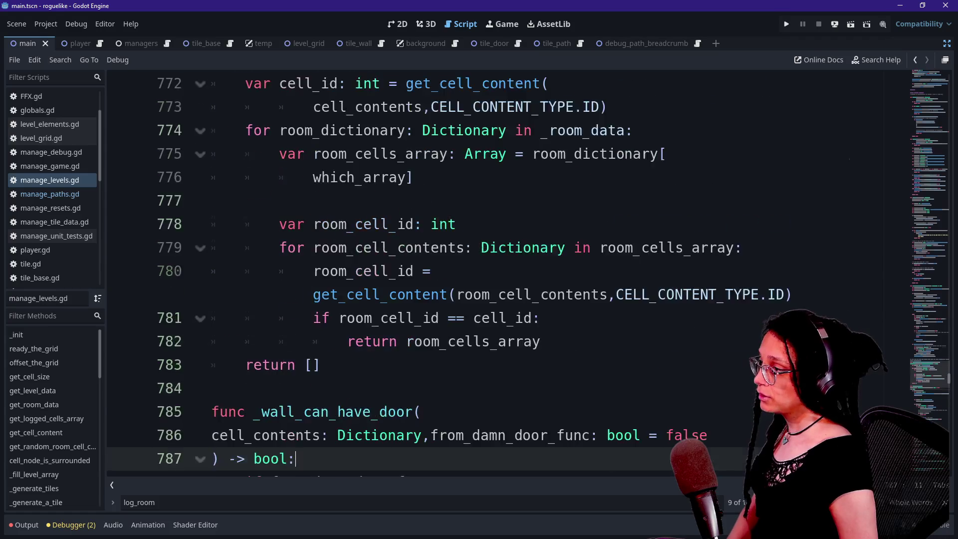
pyautogui.scroll(-1, 499, 275)
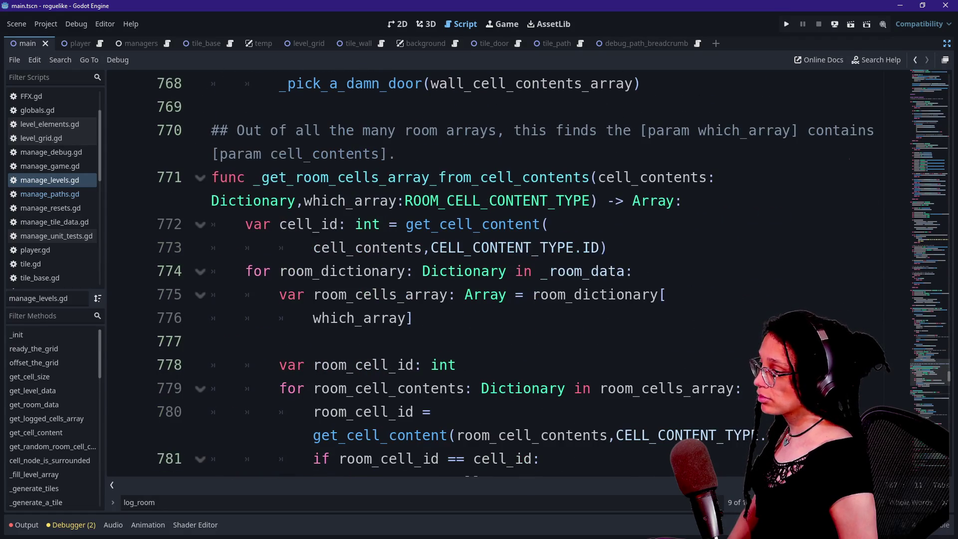
pyautogui.hotkey('ctrl', 'f')
pyautogui.press('Return')
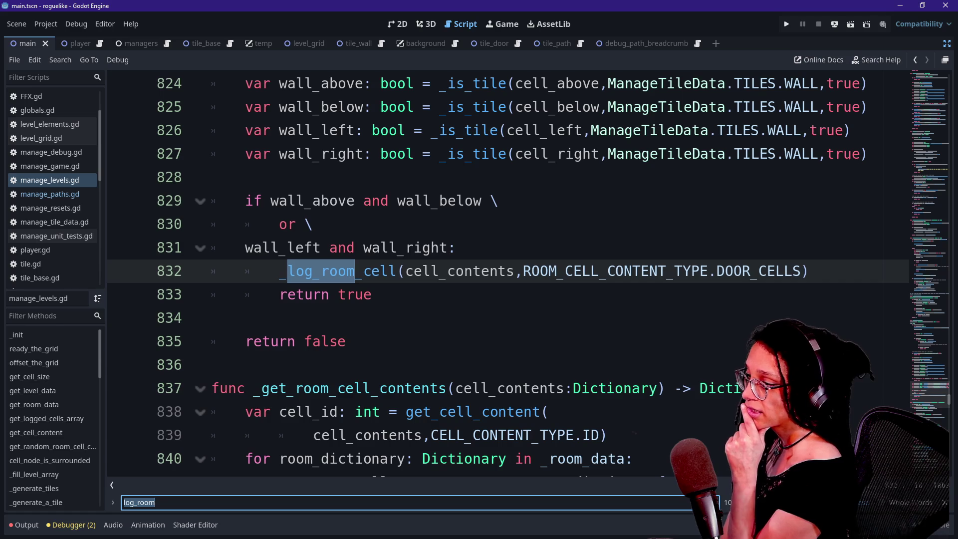
# Step: Go from the line 832 call to the _log_room_cell definition
pyautogui.moveTo(717, 271); pyautogui.dragTo(809, 271)
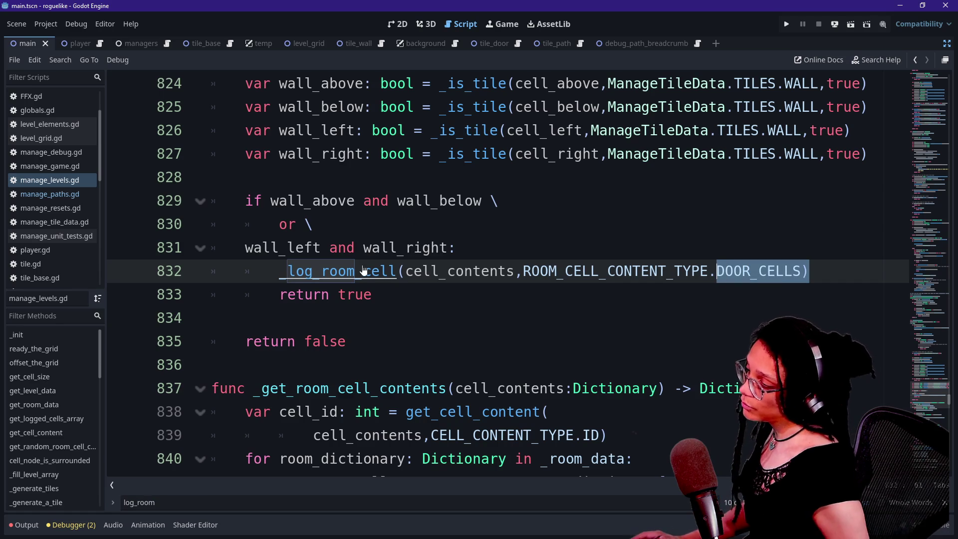
pyautogui.keyDown('ctrl'); pyautogui.click(324, 271); pyautogui.keyUp('ctrl')
pyautogui.scroll(-1, 449, 269)
pyautogui.click(422, 271)
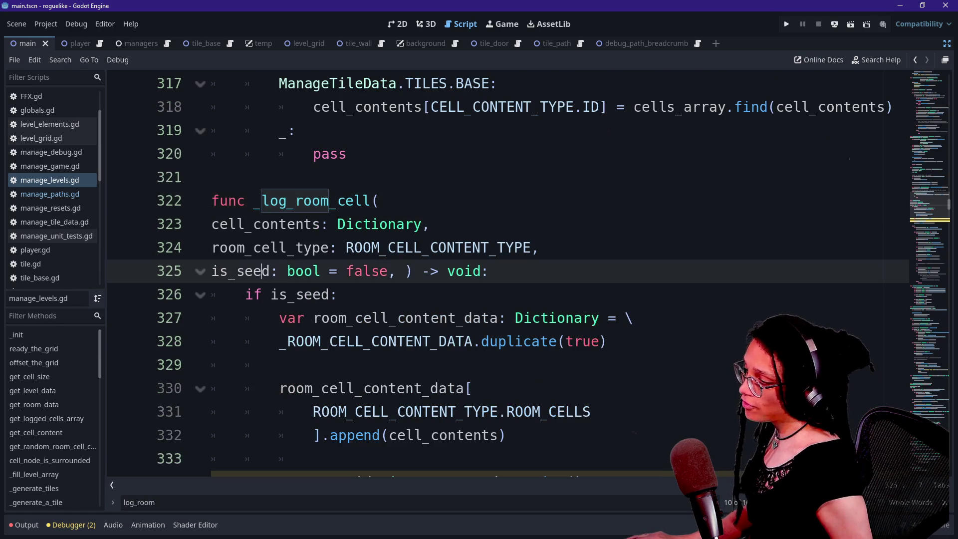
# Step: Find the line 622 call, remove its true argument, then restore it
pyautogui.hotkey('ctrl', 'f')
pyautogui.press('Return')
pyautogui.press('Return')
pyautogui.click(615, 248)
pyautogui.moveTo(842, 271); pyautogui.dragTo(877, 271)
pyautogui.press('BackSpace')
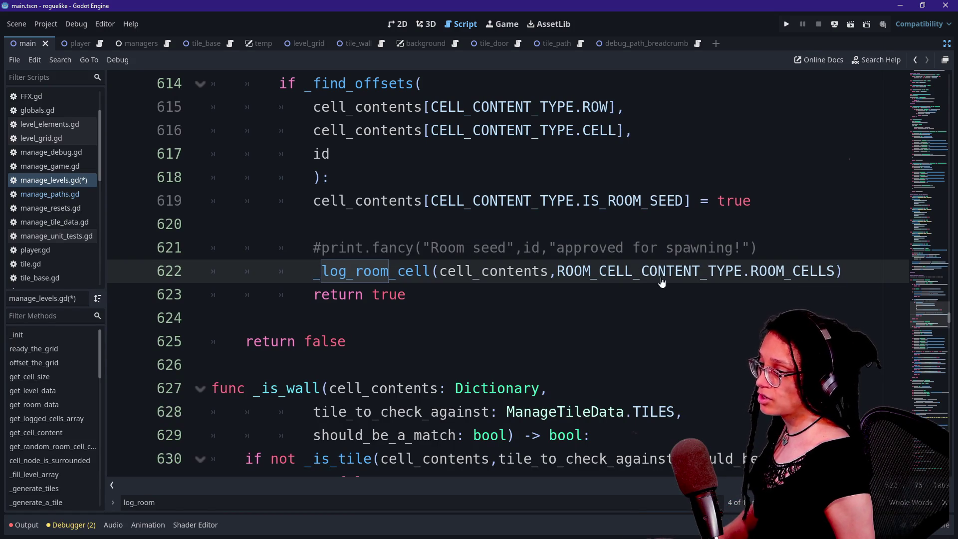
pyautogui.hotkey('ctrl', 'z')
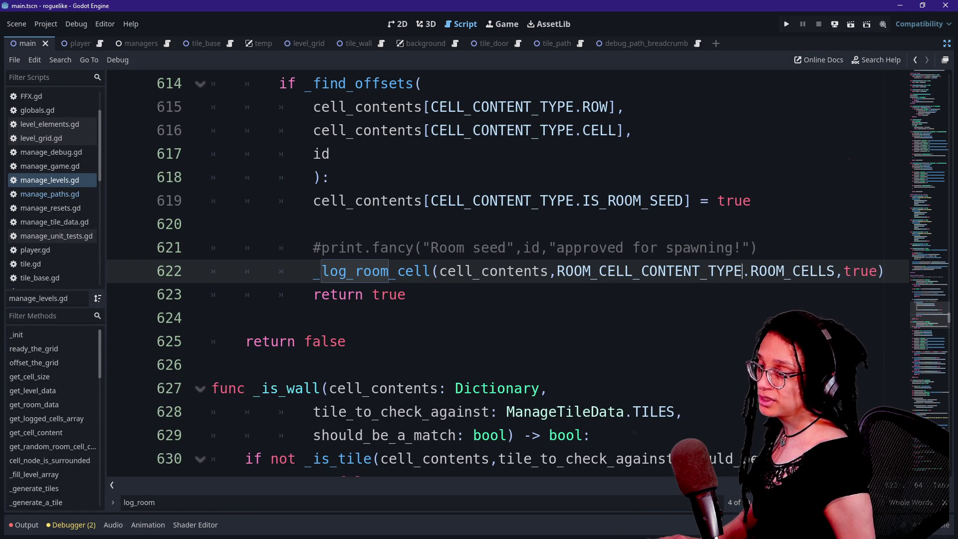
pyautogui.hotkey('ctrl', 'shift', 'Right')
pyautogui.hotkey('shift', 'End')
pyautogui.hotkey('shift', 'Left')
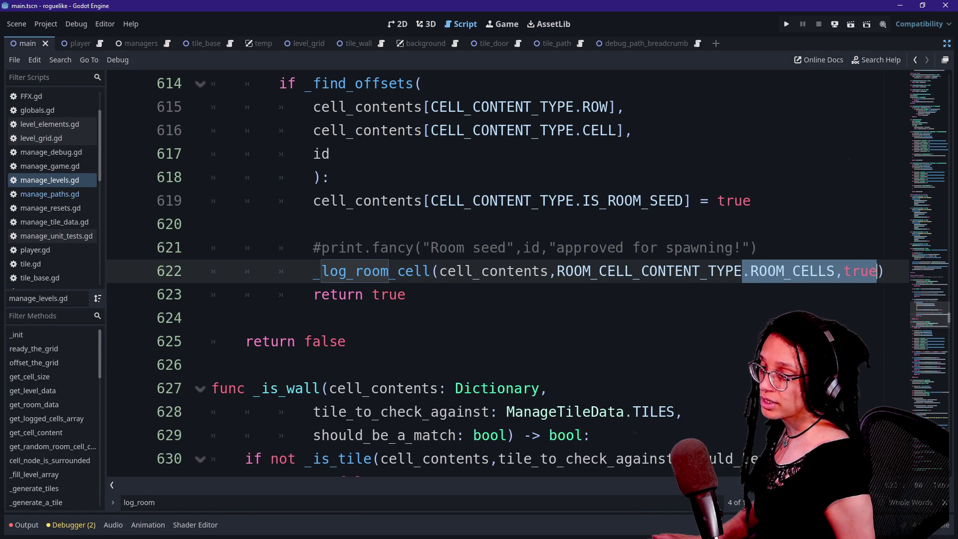
# Step: Delete the 'is_seed: bool = false' parameter from the _log_room_cell signature
pyautogui.scroll(1, 499, 275)
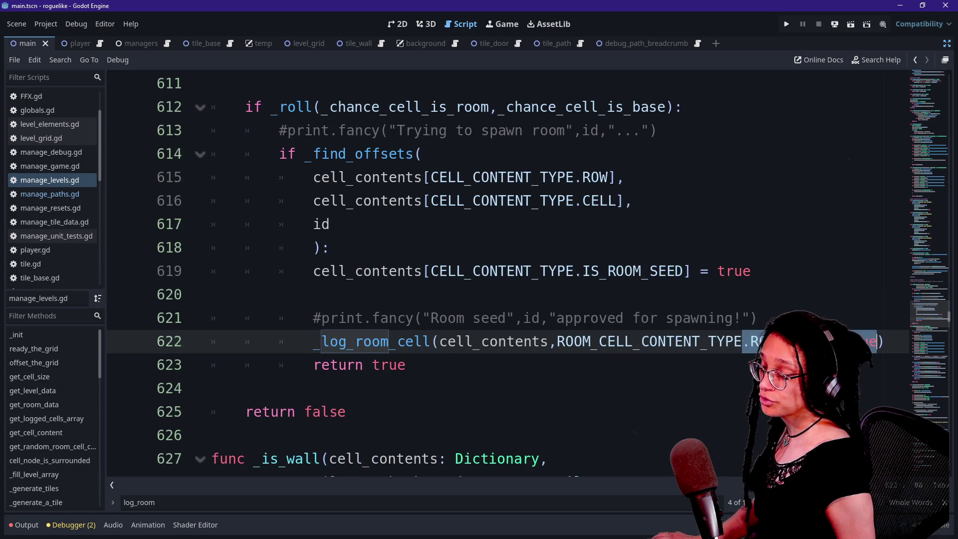
pyautogui.click(758, 318)
pyautogui.click(886, 342)
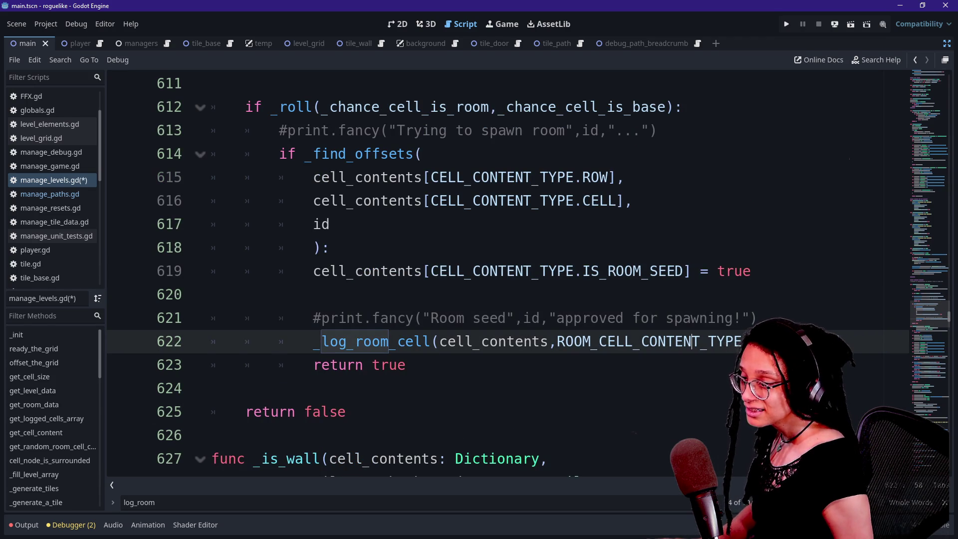
pyautogui.keyDown('ctrl'); pyautogui.click(389, 341); pyautogui.keyUp('ctrl')
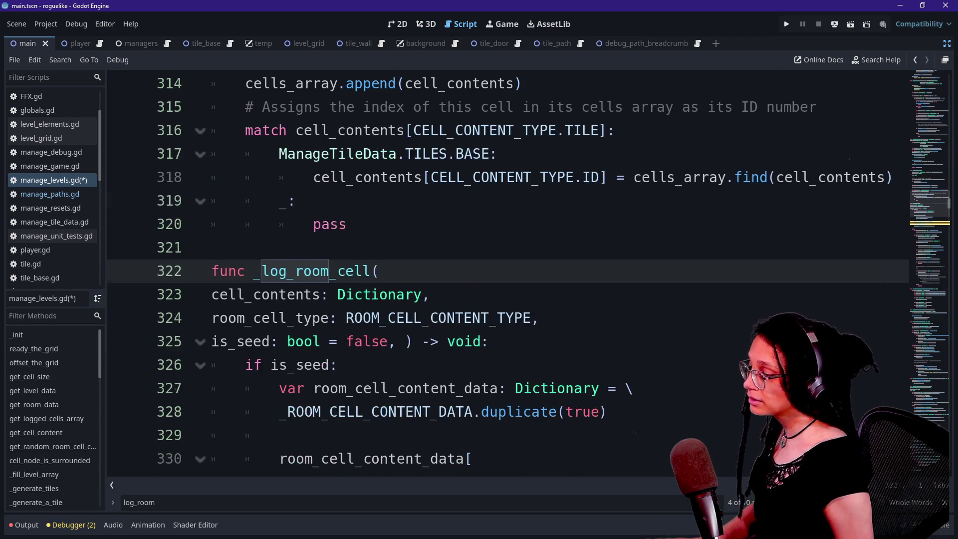
pyautogui.scroll(-2, 499, 274)
pyautogui.moveTo(404, 201); pyautogui.dragTo(236, 201)
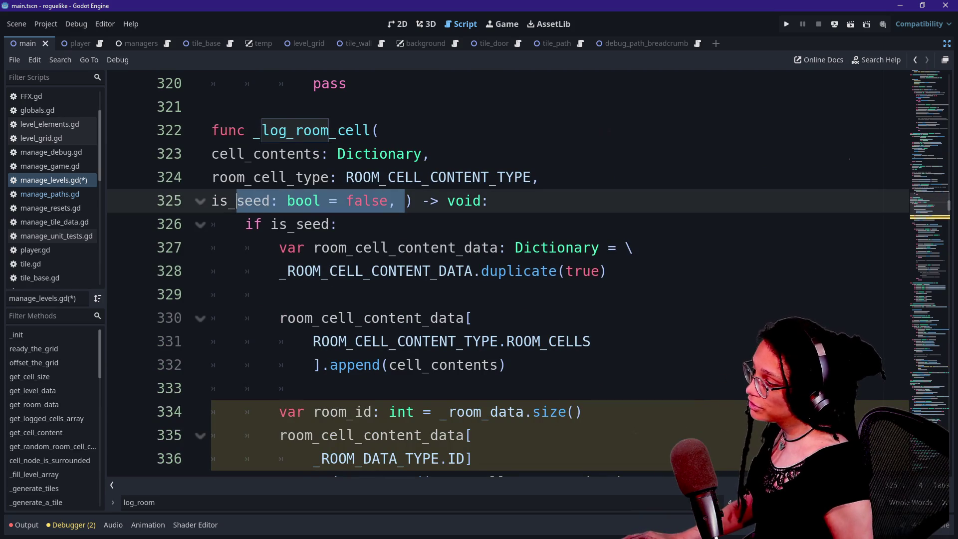
pyautogui.press('BackSpace')
pyautogui.press('BackSpace')
pyautogui.press('BackSpace')
pyautogui.press('BackSpace')
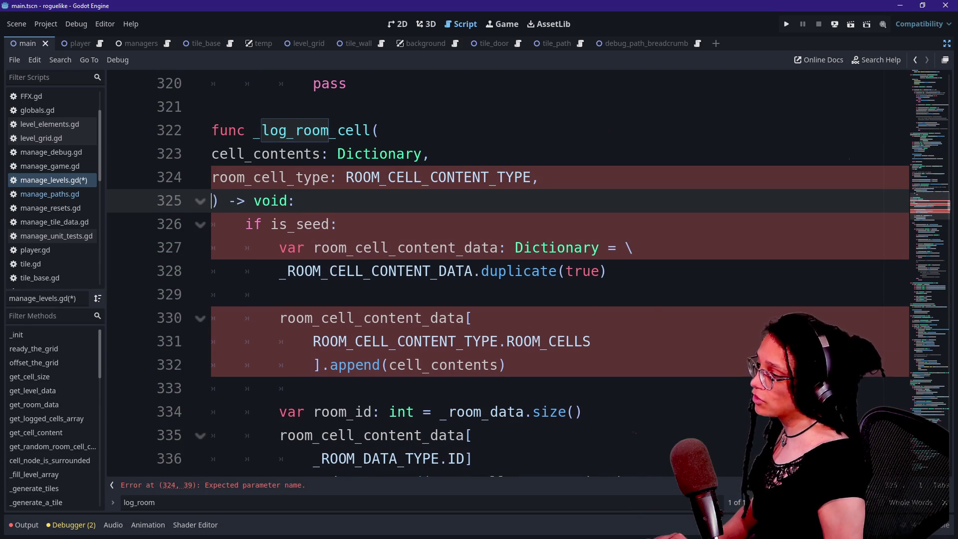
pyautogui.click(274, 200)
pyautogui.press('Home')
pyautogui.hotkey('shift', 'End')
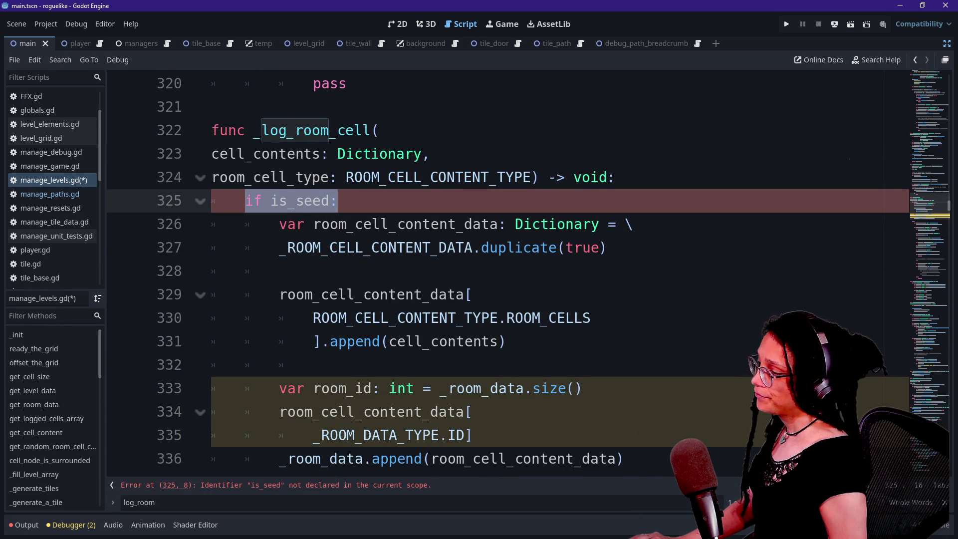
# Step: Review the room_id and cell_contents append lines, then select the if is_seed condition
pyautogui.click(507, 271)
pyautogui.scroll(-1, 507, 271)
pyautogui.moveTo(507, 271)
pyautogui.mouseDown()
pyautogui.moveTo(321, 177)
pyautogui.moveTo(507, 271)
pyautogui.mouseUp()
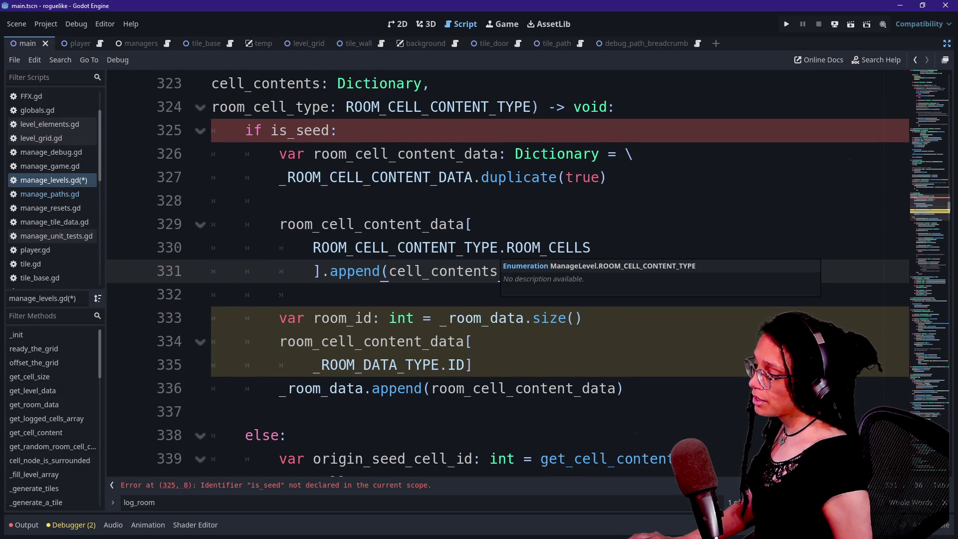
pyautogui.moveTo(475, 341); pyautogui.dragTo(473, 365)
pyautogui.click(473, 365)
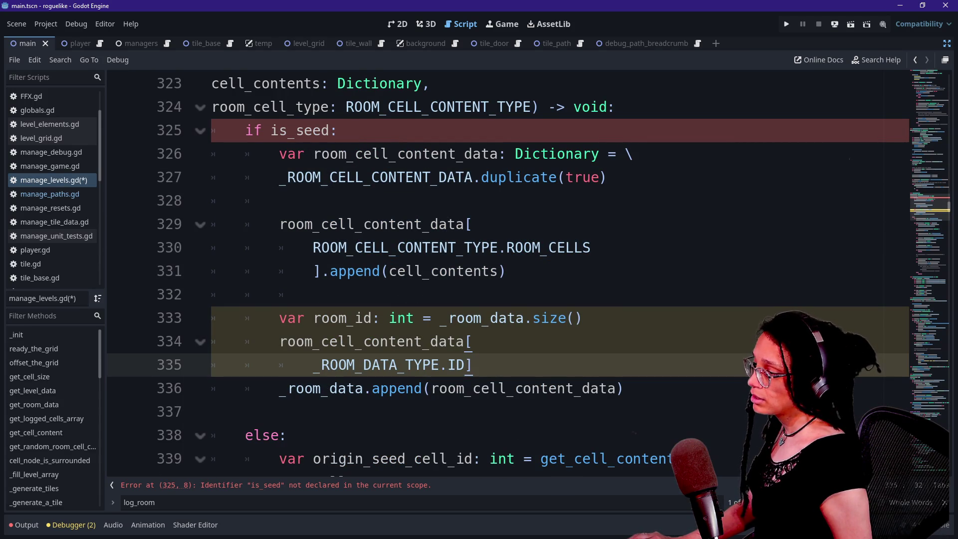
pyautogui.scroll(-3, 473, 365)
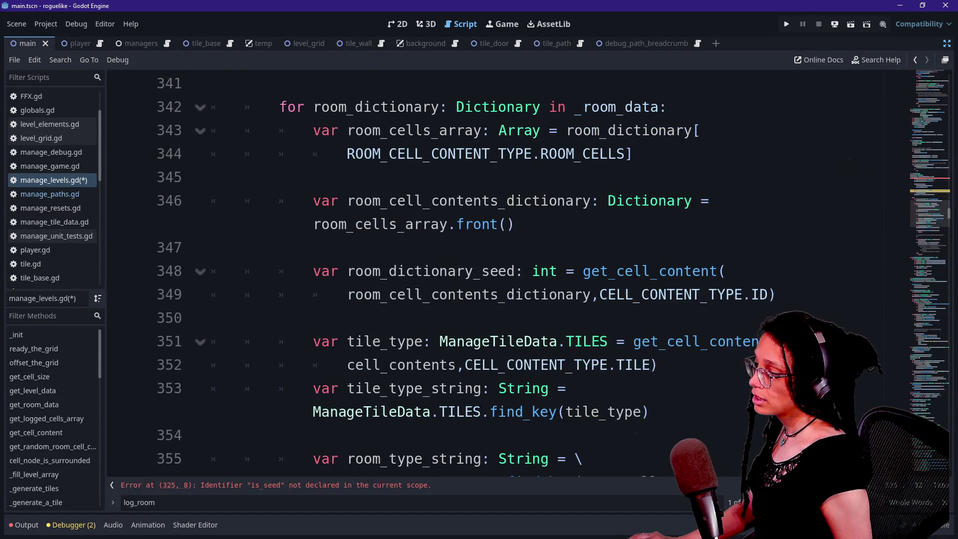
pyautogui.scroll(3, 473, 339)
pyautogui.click(466, 318)
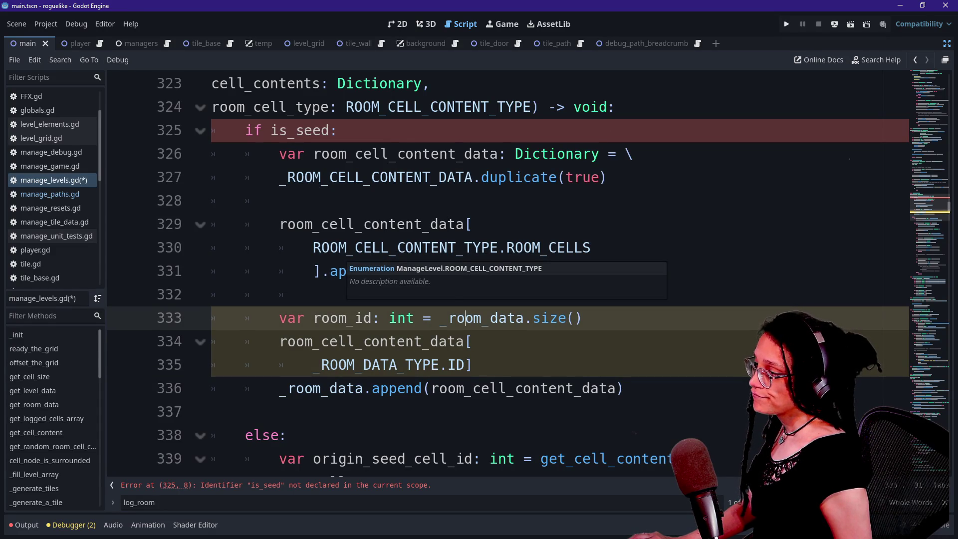
pyautogui.moveTo(332, 224); pyautogui.dragTo(390, 271)
pyautogui.click(391, 271)
pyautogui.scroll(1, 391, 271)
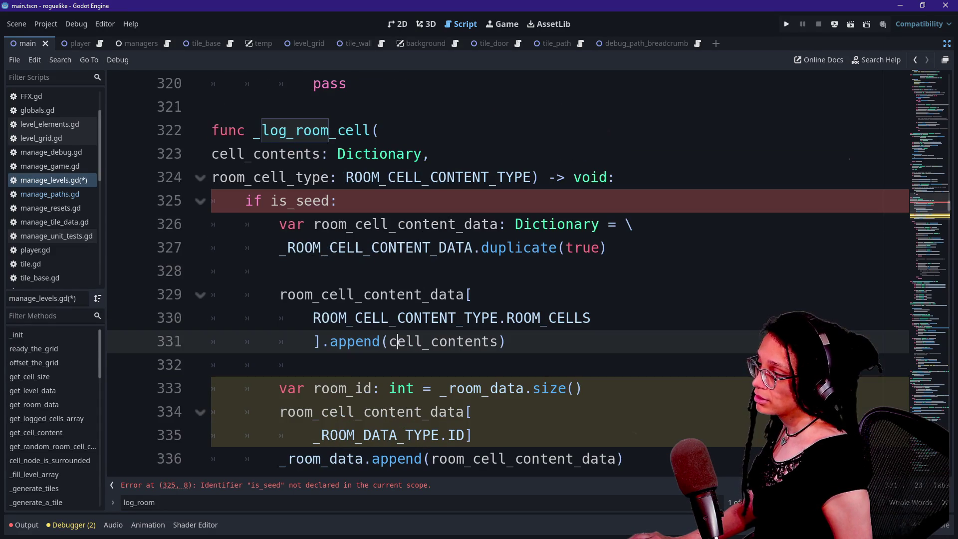
pyautogui.moveTo(338, 201); pyautogui.dragTo(245, 200)
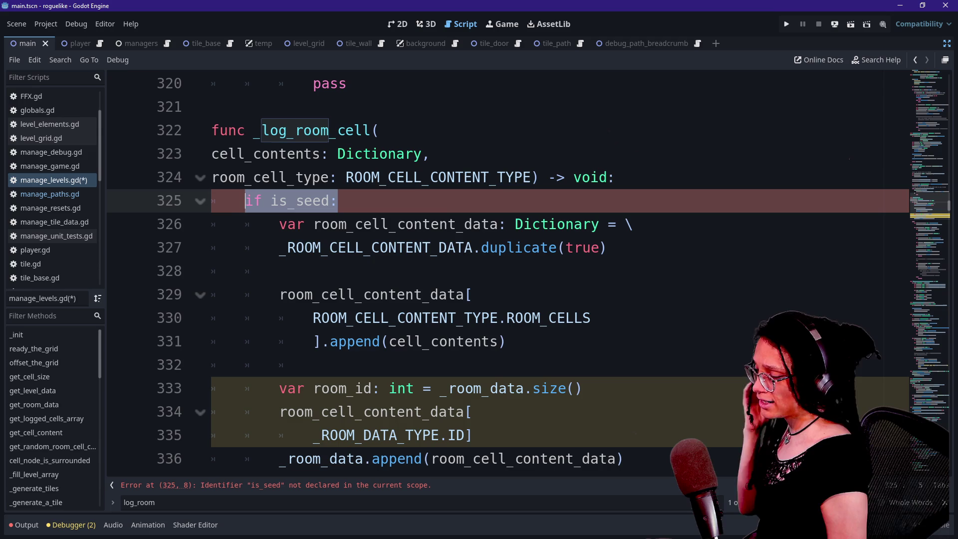
# Step: Replace 'if is_seed:' with 'match room_cell_type:'
pyautogui.press('BackSpace')
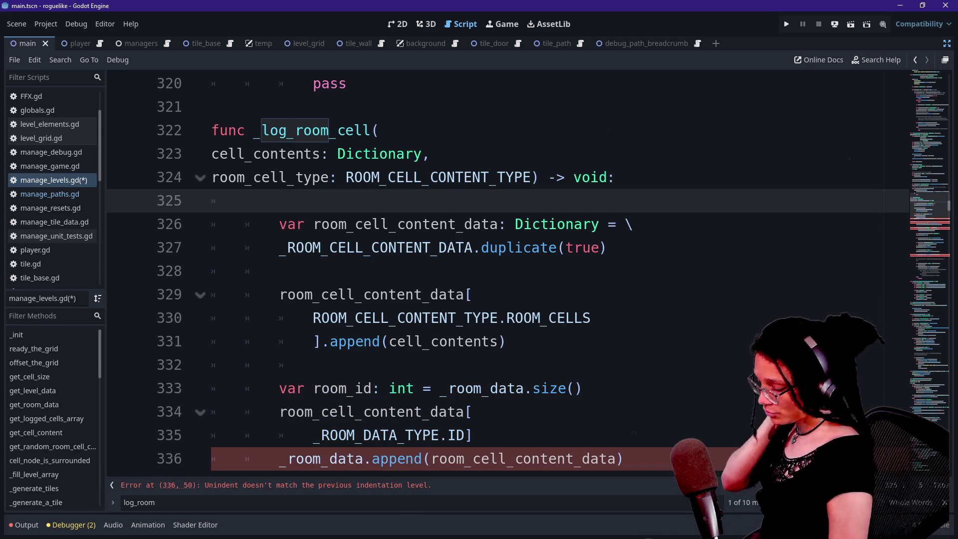
pyautogui.write('match +')
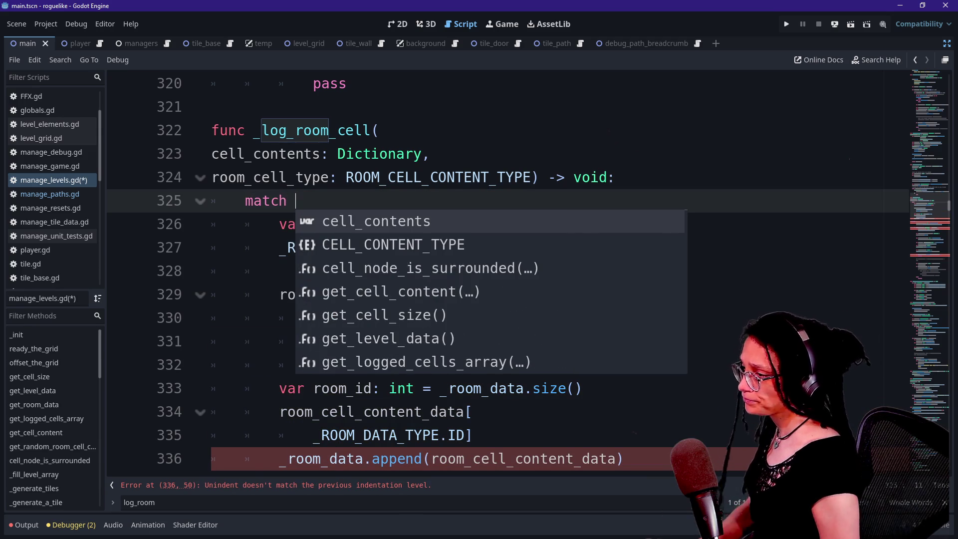
pyautogui.press('BackSpace')
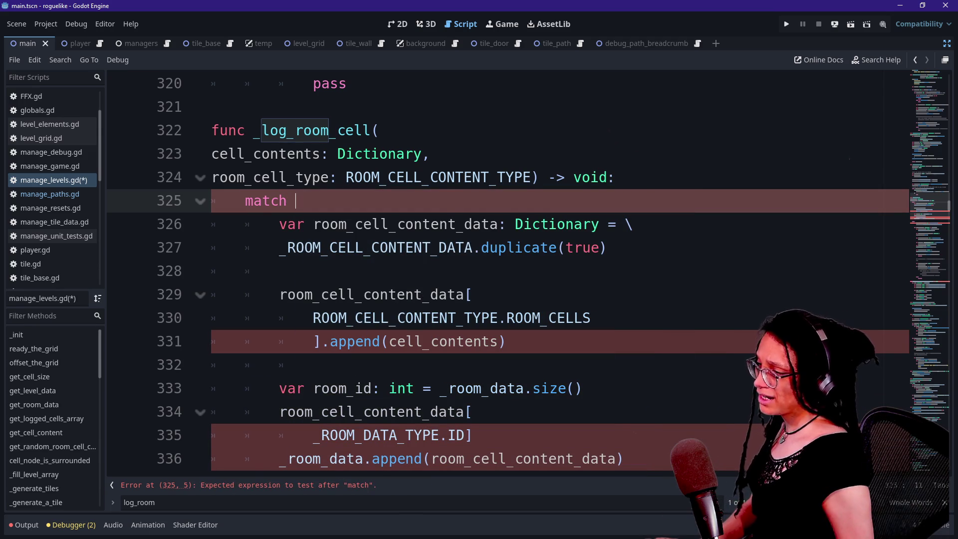
pyautogui.moveTo(346, 177); pyautogui.dragTo(540, 177)
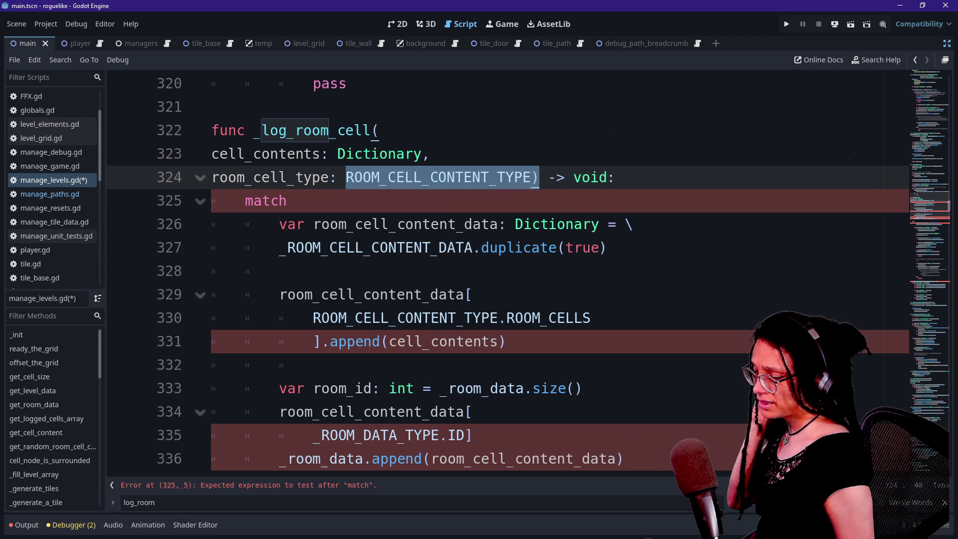
pyautogui.click(297, 201)
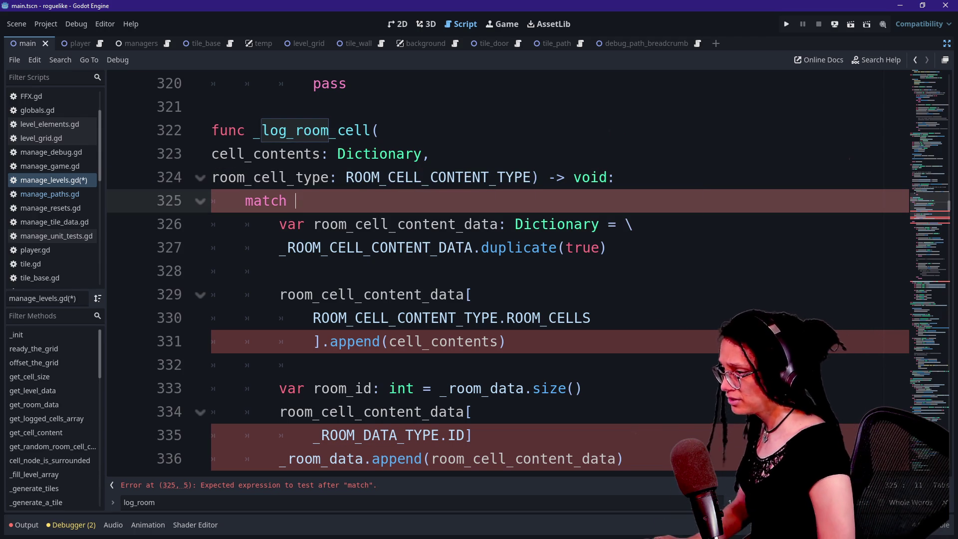
pyautogui.write('ROOM_')
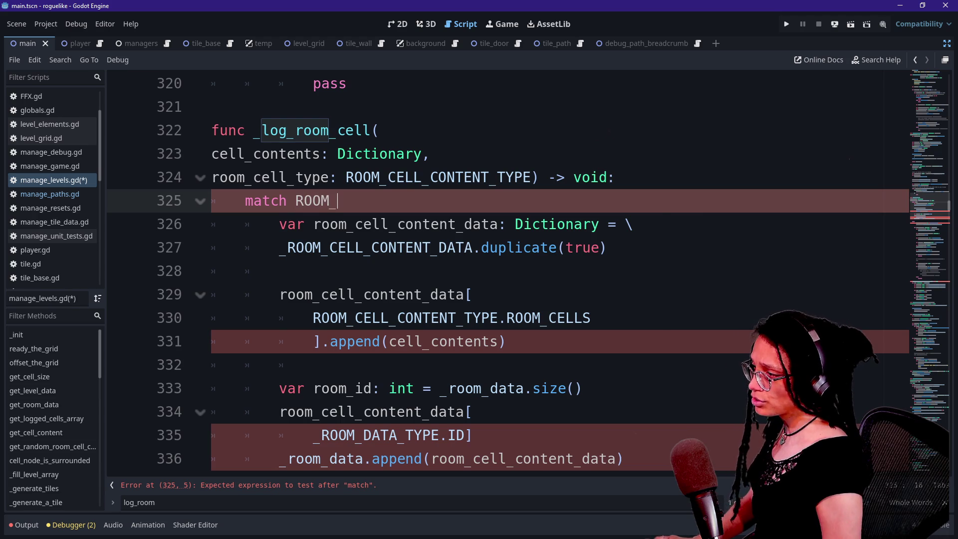
pyautogui.press('BackSpace')
pyautogui.press('BackSpace')
pyautogui.press('BackSpace')
pyautogui.press('BackSpace')
pyautogui.write('room_cell_type:')
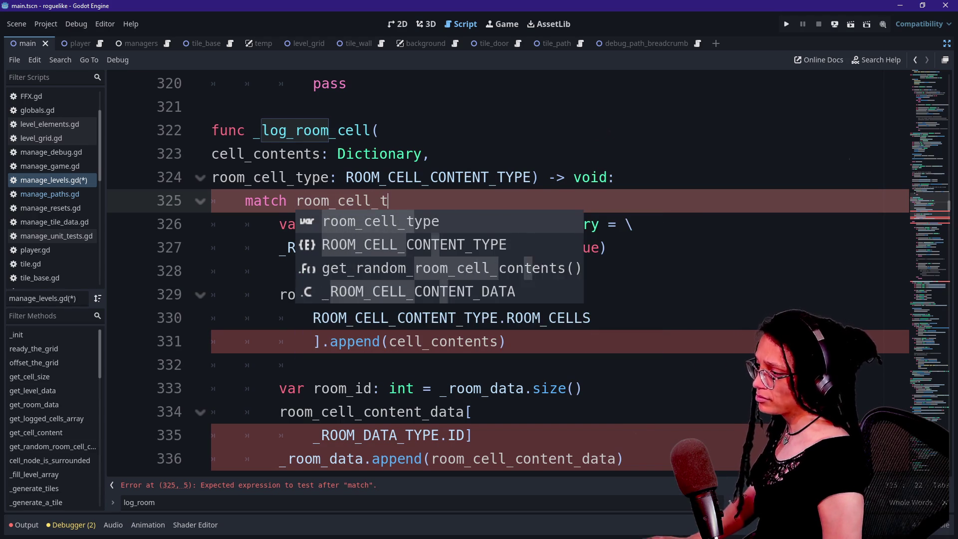
pyautogui.press('Return')
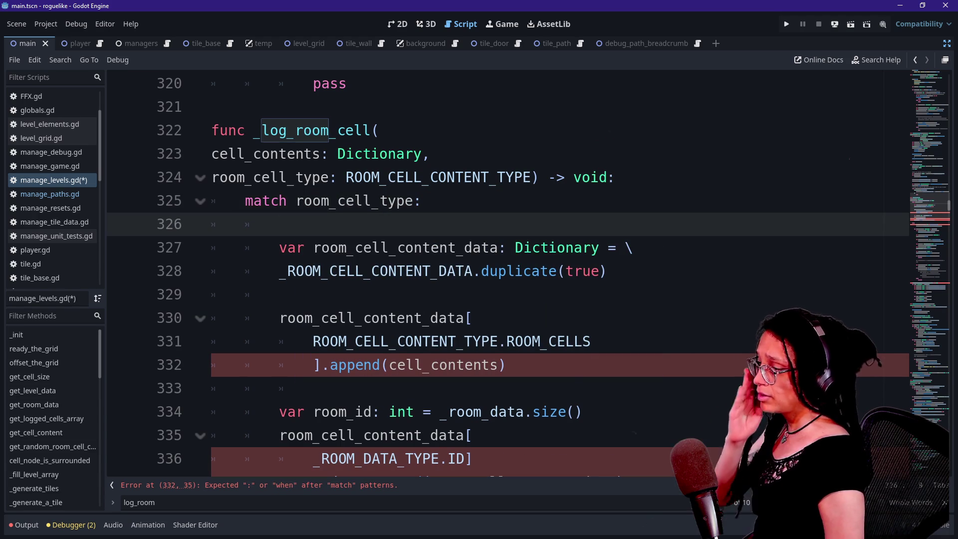
# Step: Start a ROOM_CELL_CONTENT_TYPE case under the match statement
pyautogui.write('ROOM_C')
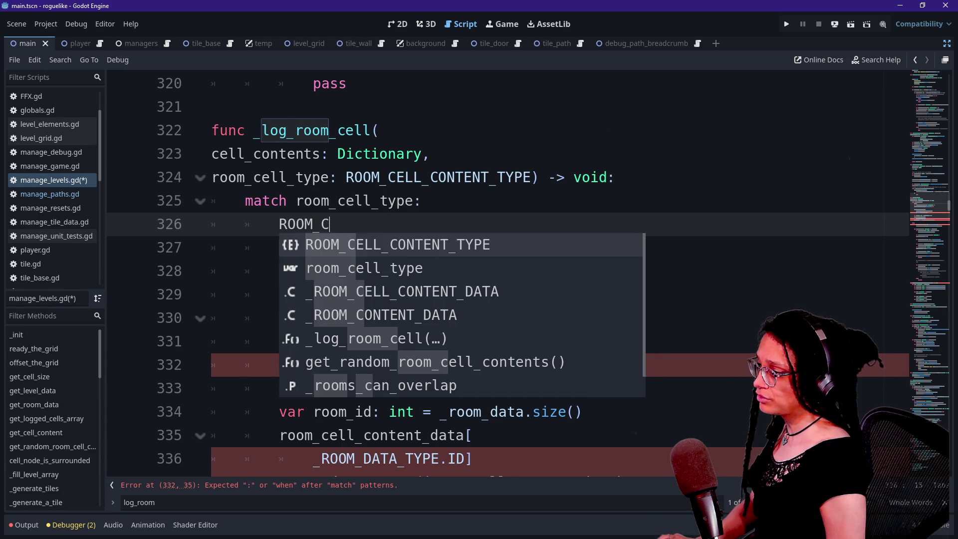
pyautogui.press('Return')
pyautogui.write('.')
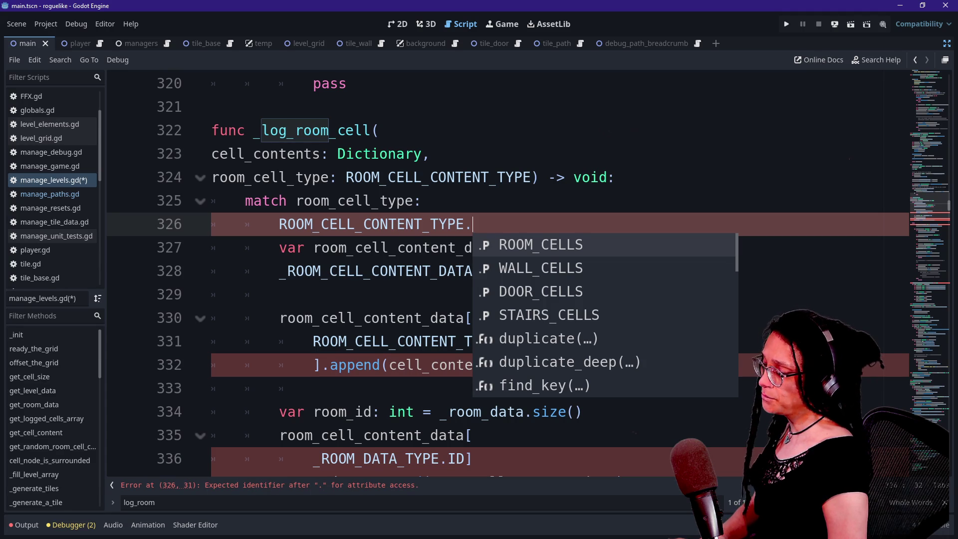
pyautogui.press('BackSpace')
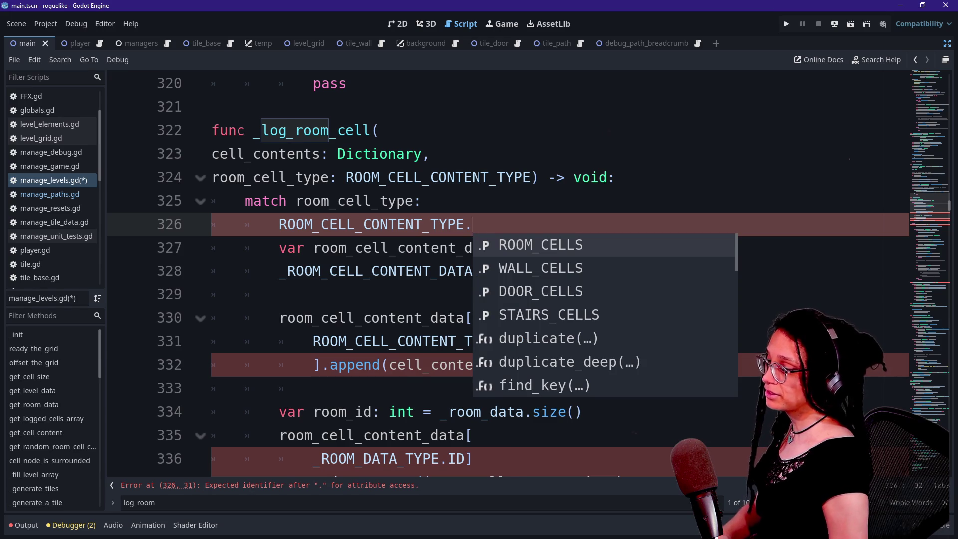
pyautogui.press('BackSpace')
pyautogui.press('BackSpace')
pyautogui.press('BackSpace')
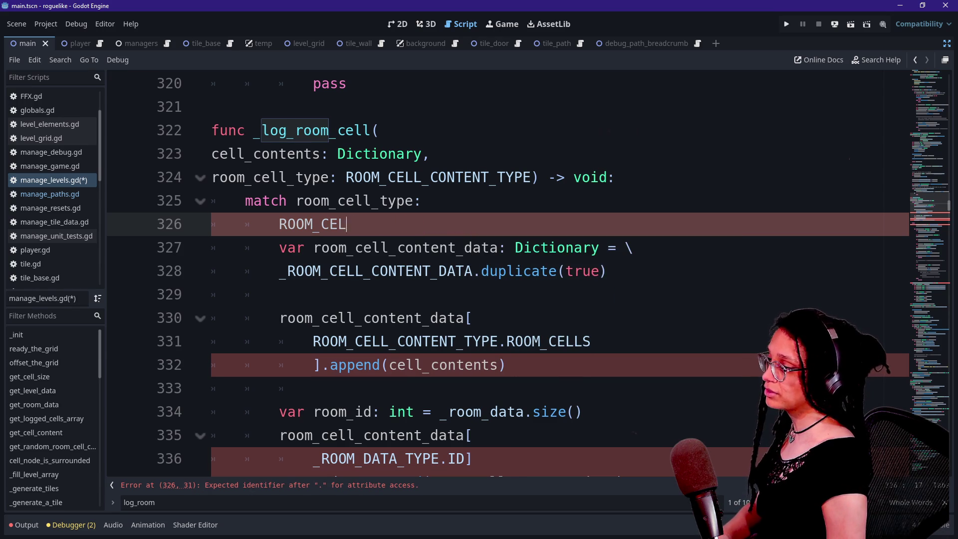
pyautogui.write('_CEL')
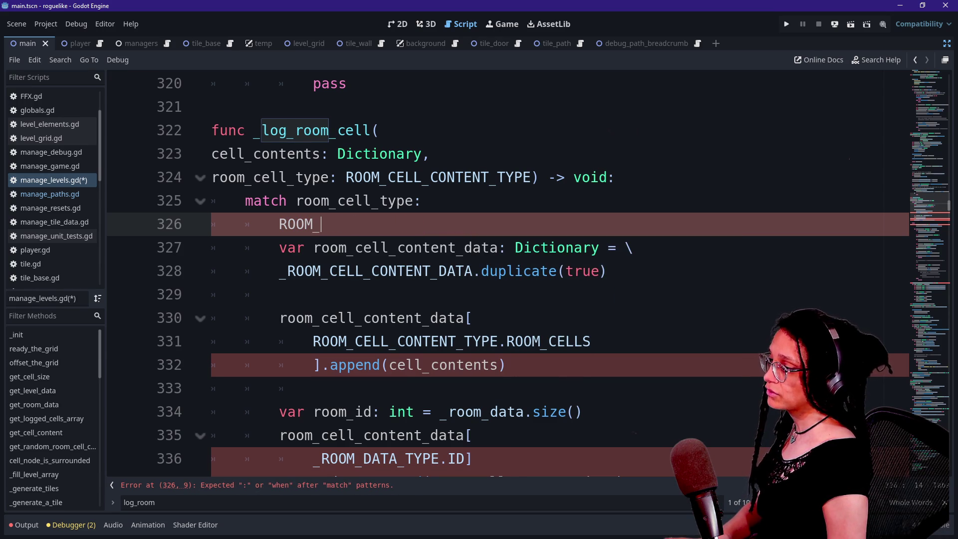
pyautogui.press('Return')
pyautogui.write('.ROO')
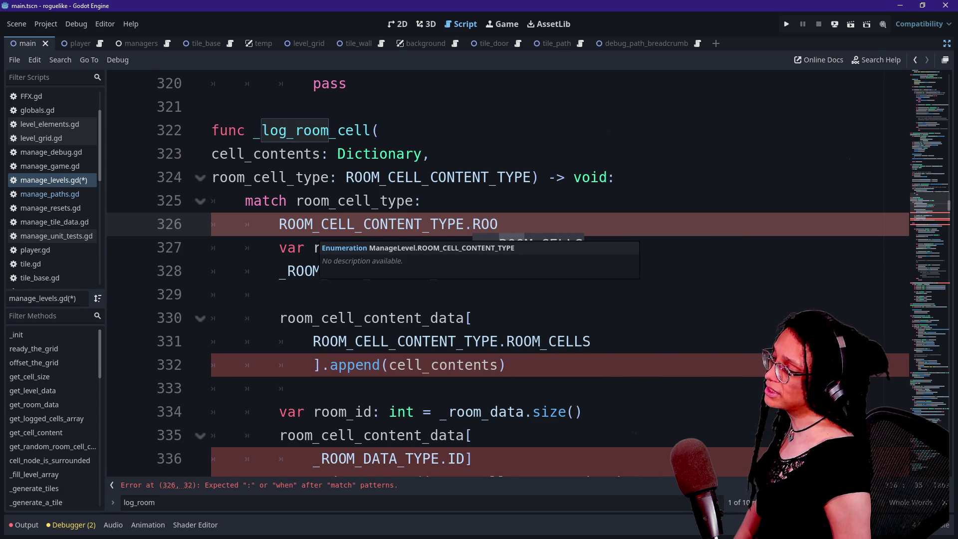
# Step: Undo all edits, restoring the is_seed parameter and its if is_seed check
pyautogui.press('BackSpace')
pyautogui.press('BackSpace')
pyautogui.press('BackSpace')
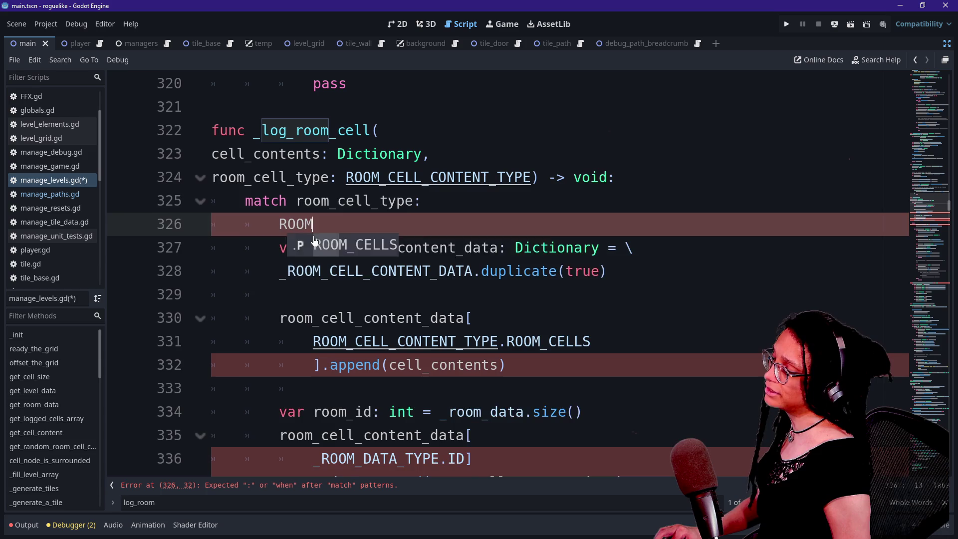
pyautogui.hotkey('ctrl', 'z')
pyautogui.hotkey('ctrl', 'z')
pyautogui.hotkey('ctrl', 'z')
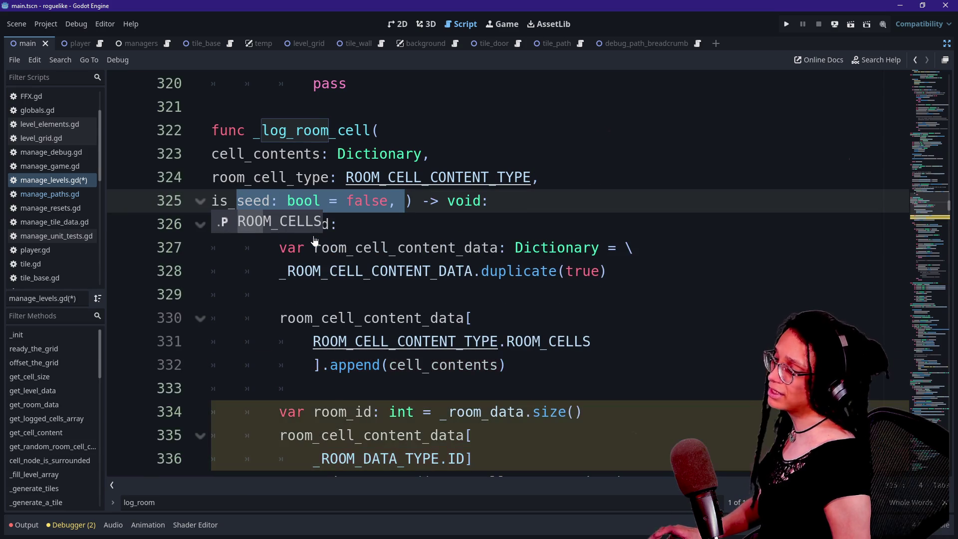
pyautogui.hotkey('ctrl', 'z')
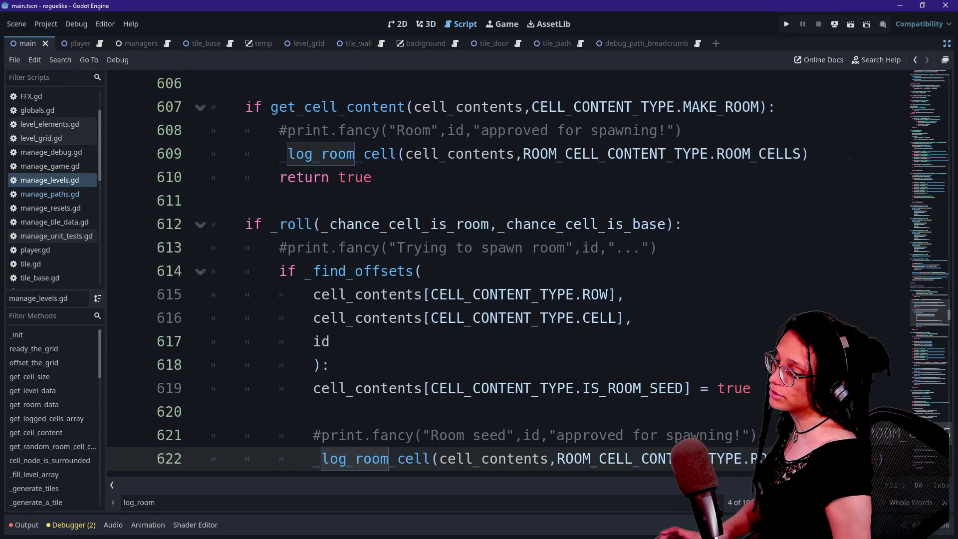
pyautogui.hotkey('ctrl', 'z')
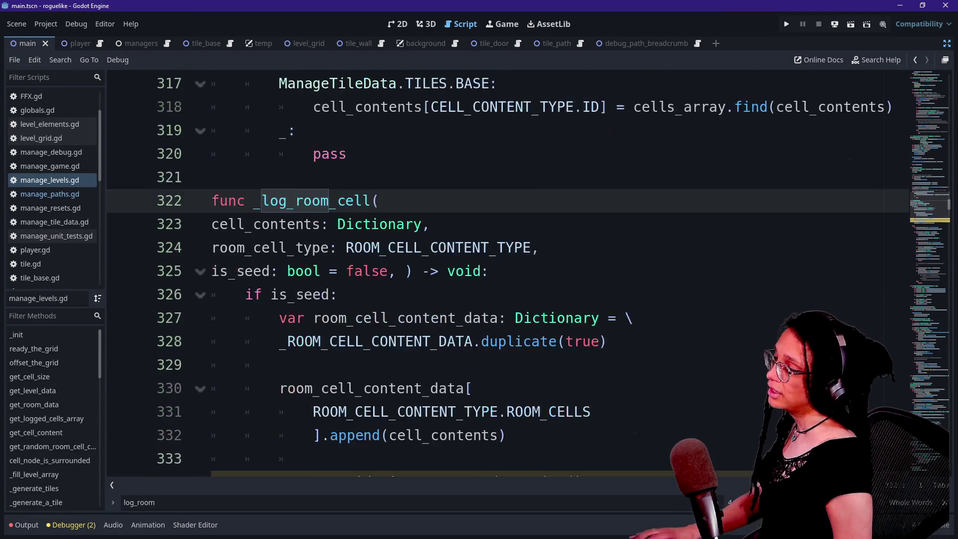